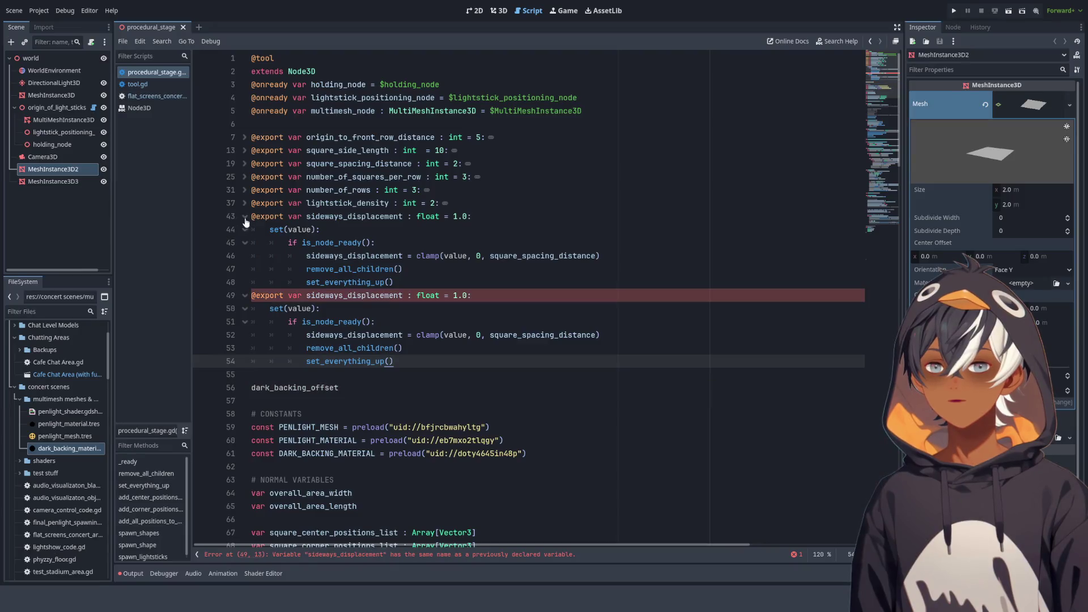
Rename the duplicated export variable and its setter assignment to dark_backing_offset
double_click(295, 321)
key("ctrl+c")
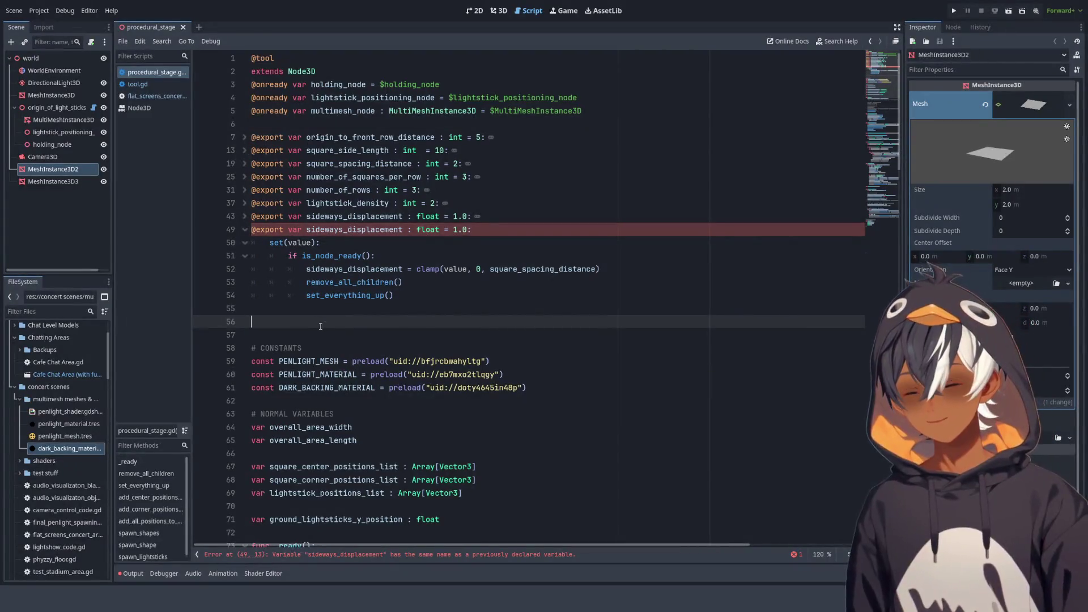
double_click(346, 230)
key("ctrl+v")
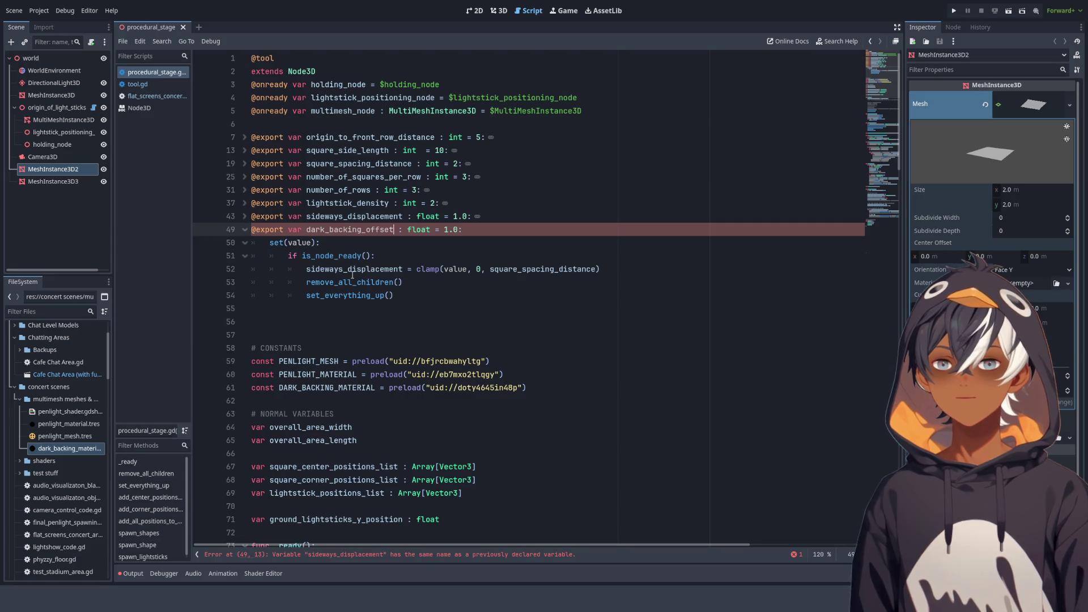
double_click(362, 270)
key("ctrl+v")
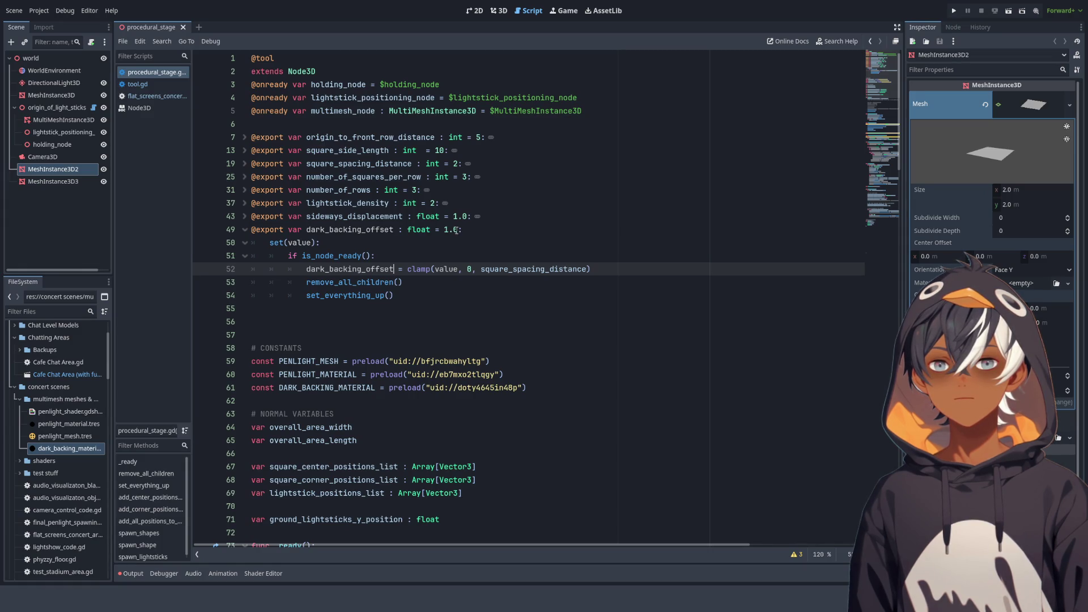
Replace the clamp(...) expression in the dark_backing_offset setter on line 52 with value
scroll(457, 230, "down", 20)
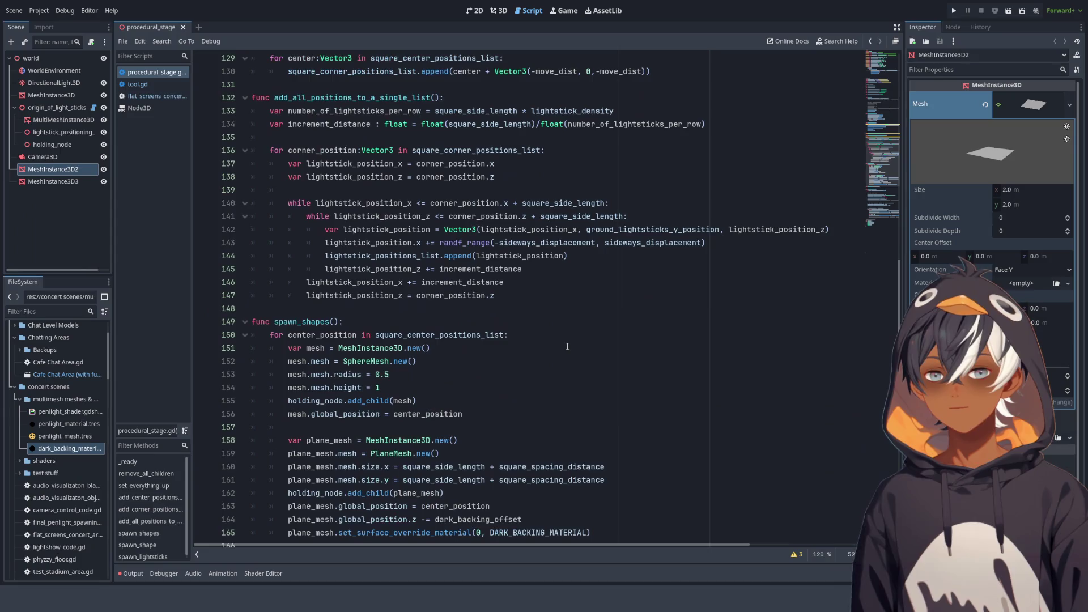
scroll(568, 346, "down", 5)
scroll(567, 347, "up", 20)
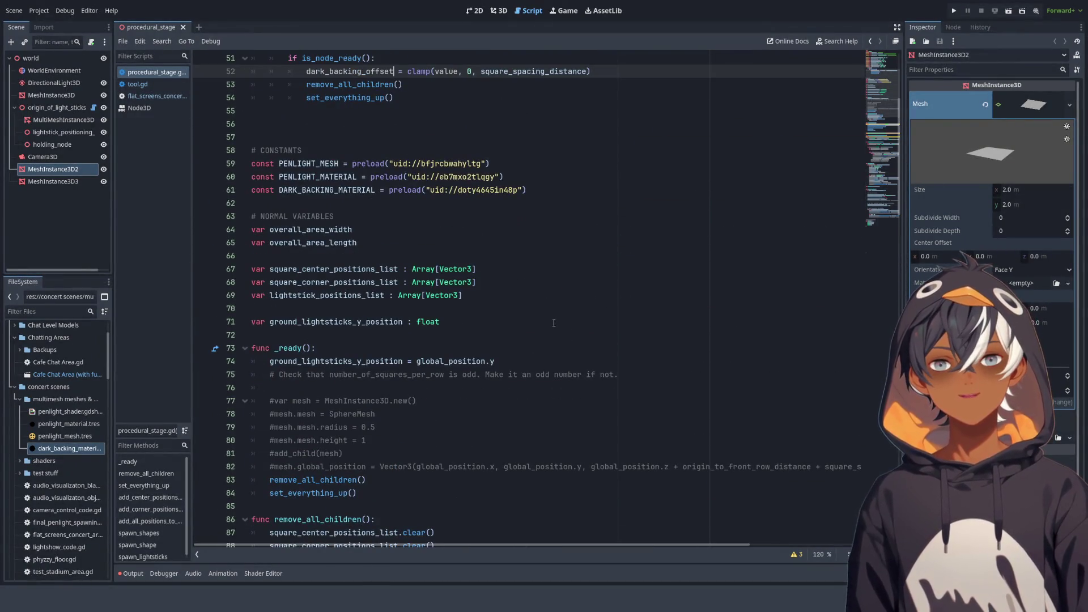
scroll(554, 323, "up", 4)
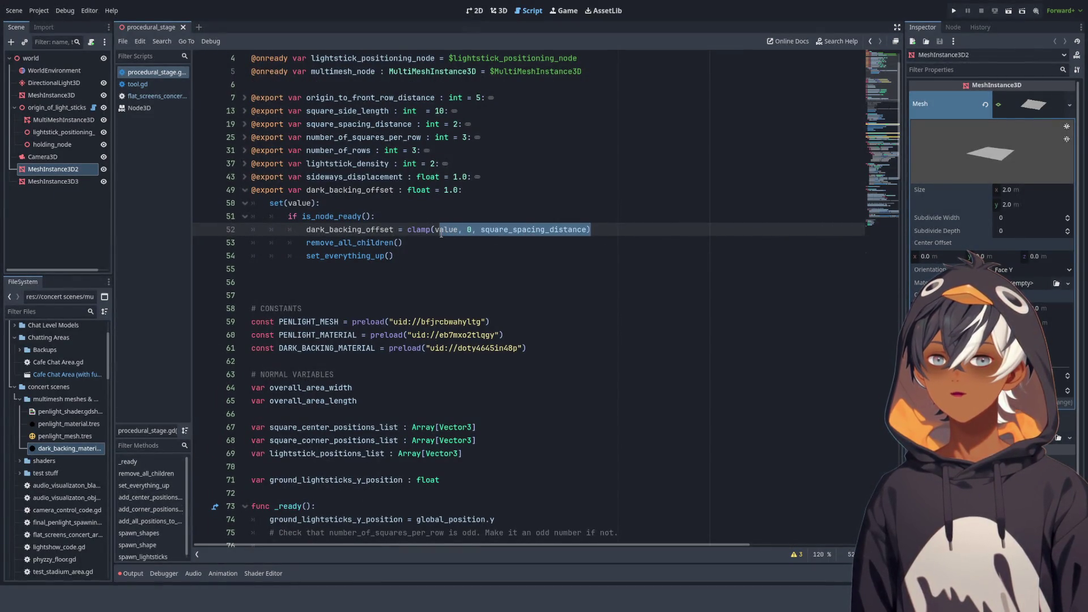
left_click_drag(412, 235, 408, 232)
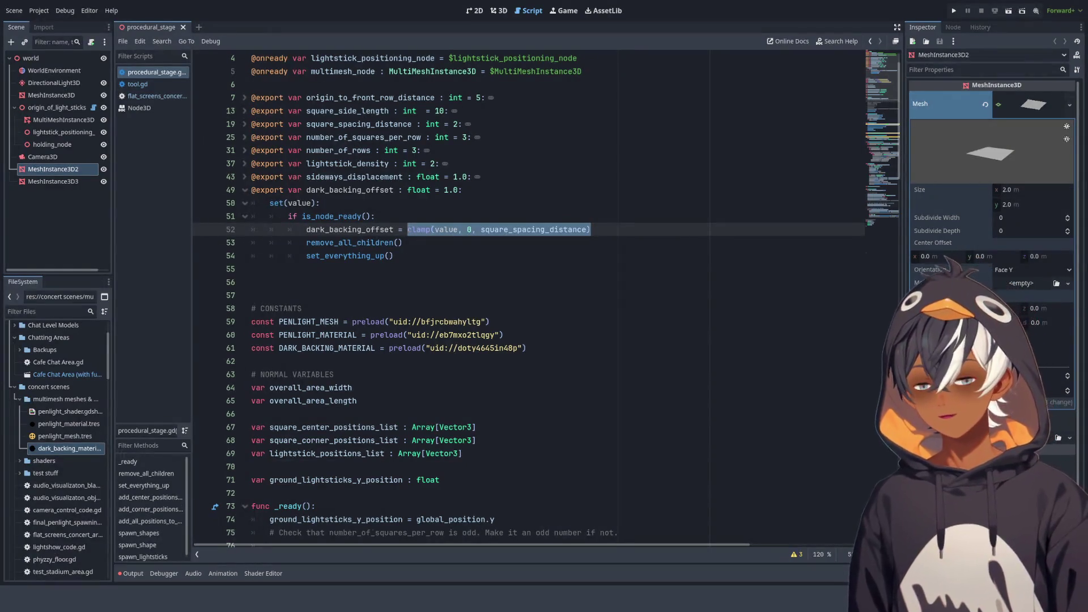
type("value")
left_click(460, 196)
left_click(433, 227)
key("ctrl+z")
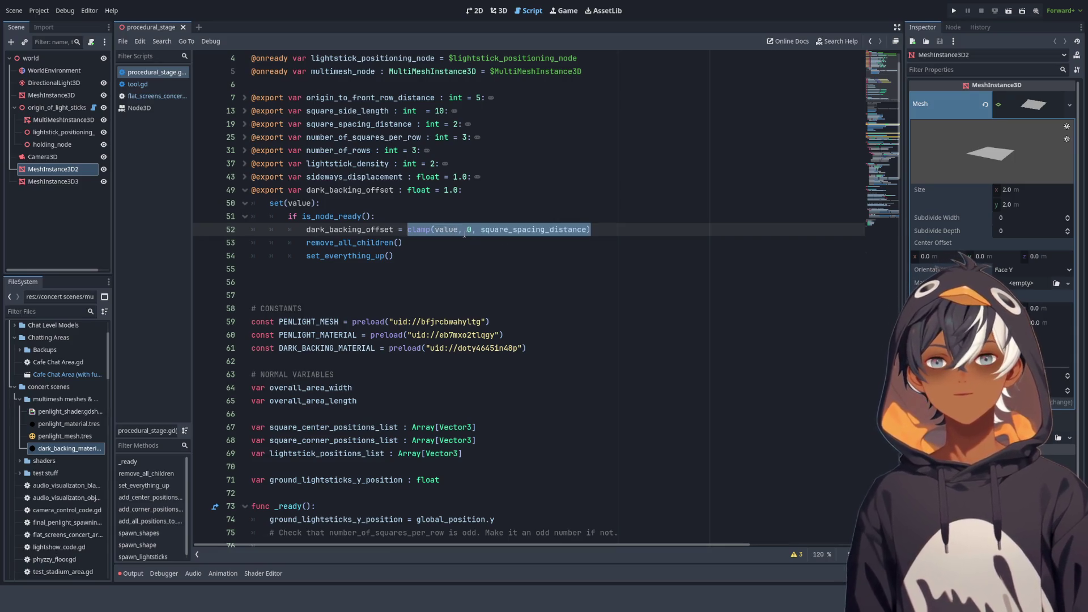
left_click(463, 232)
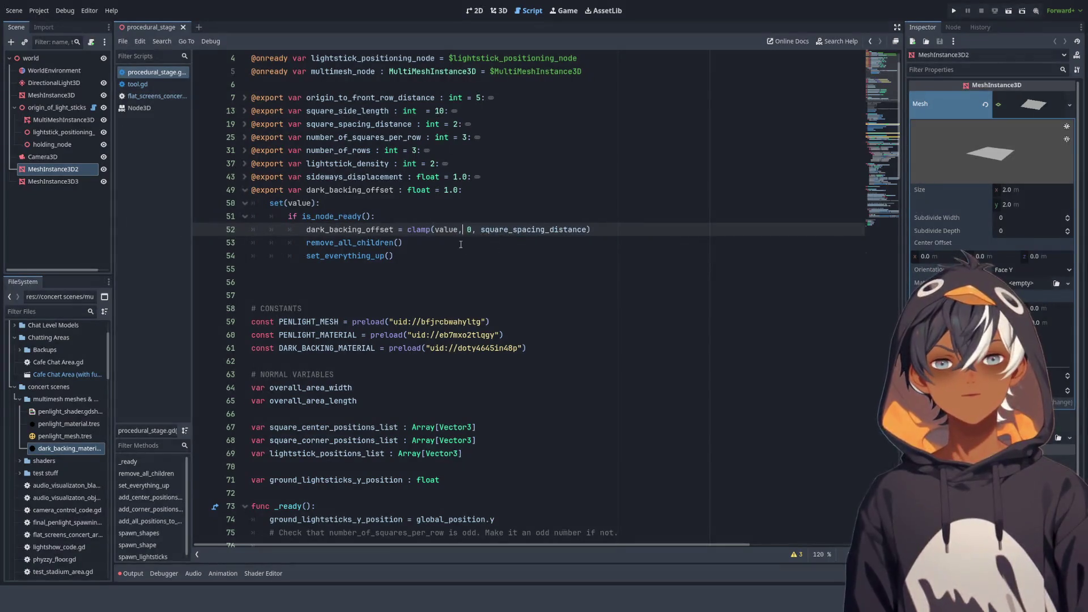
double_click(512, 230)
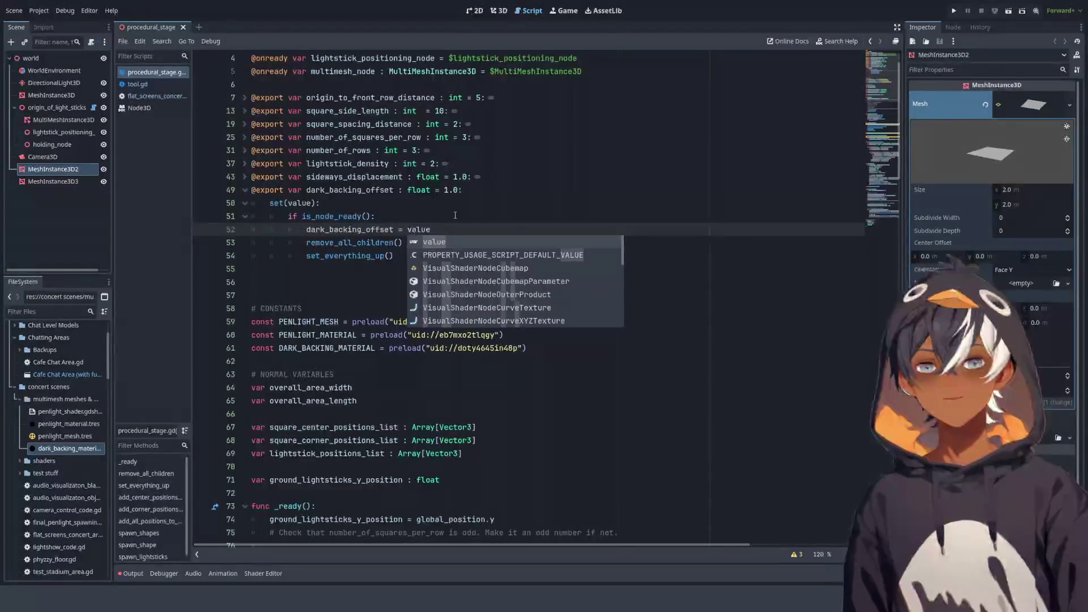
Collapse the dark_backing_offset setter block and switch to the 3D scene view
key("Escape")
key("Up")
key("Up")
left_click(245, 190)
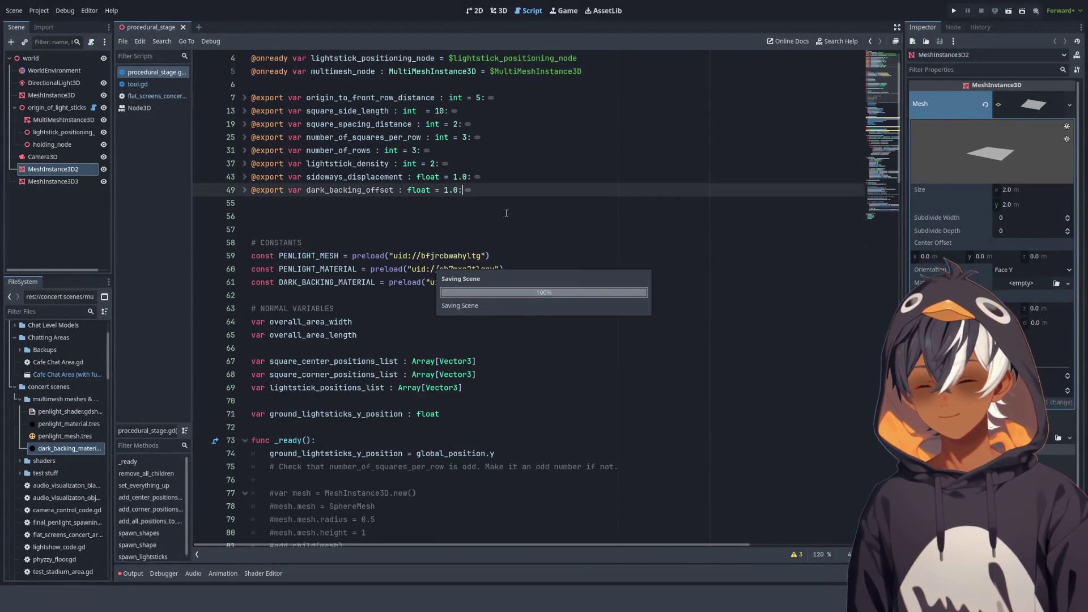
left_click(499, 10)
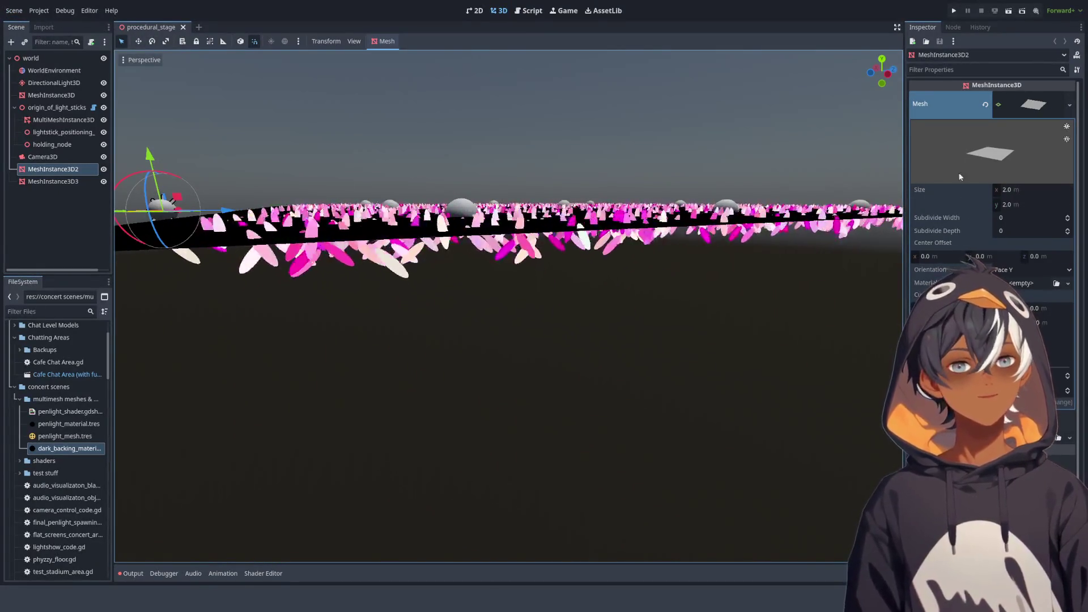
left_click(63, 112)
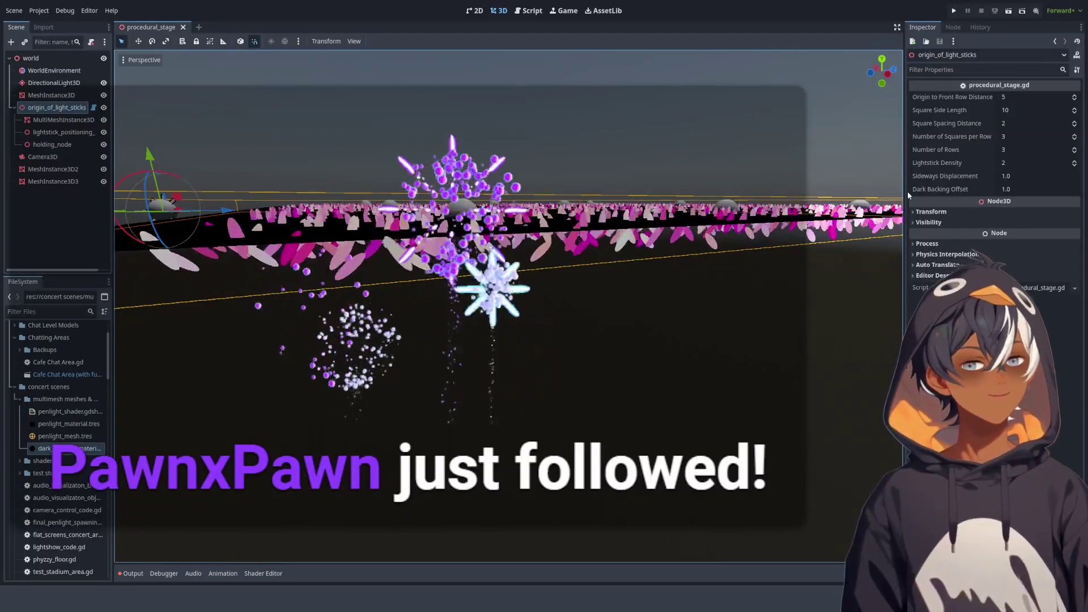
left_click_drag(1011, 190, 921, 189)
left_click(988, 190)
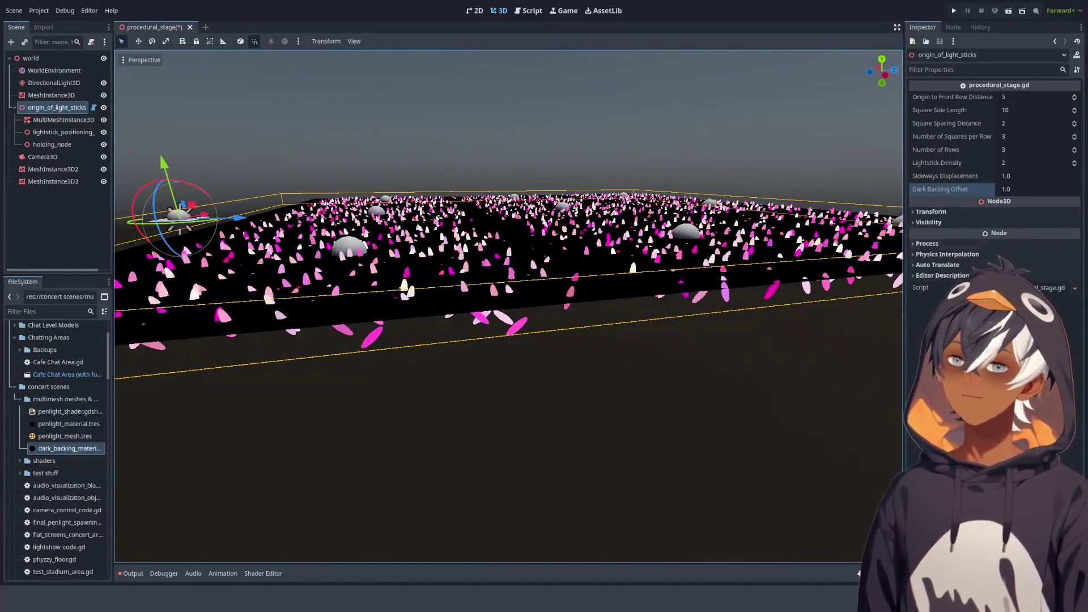
left_click(528, 10)
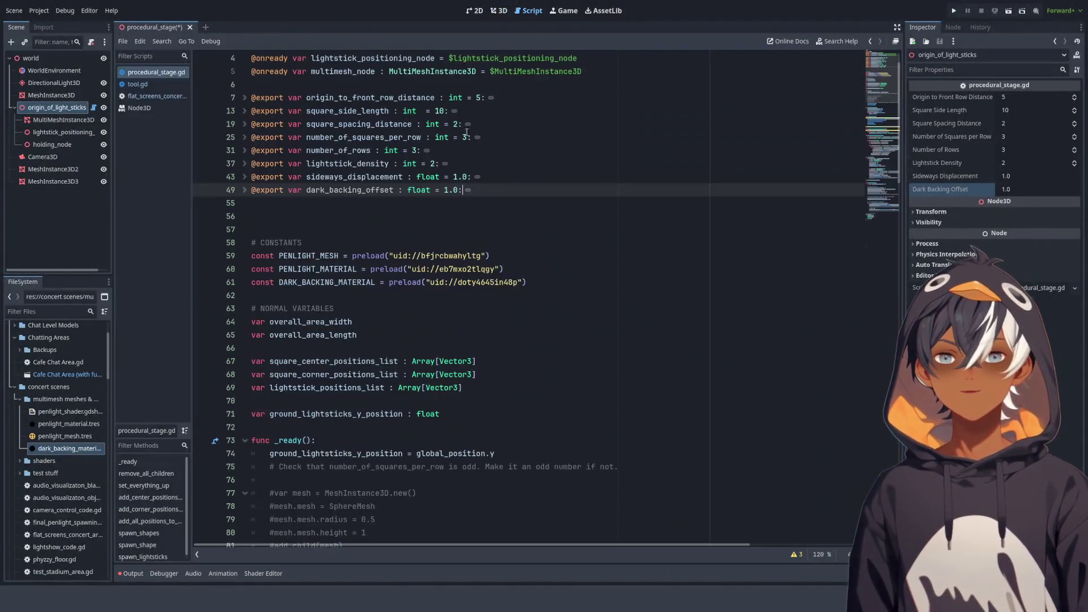
scroll(376, 274, "down", 20)
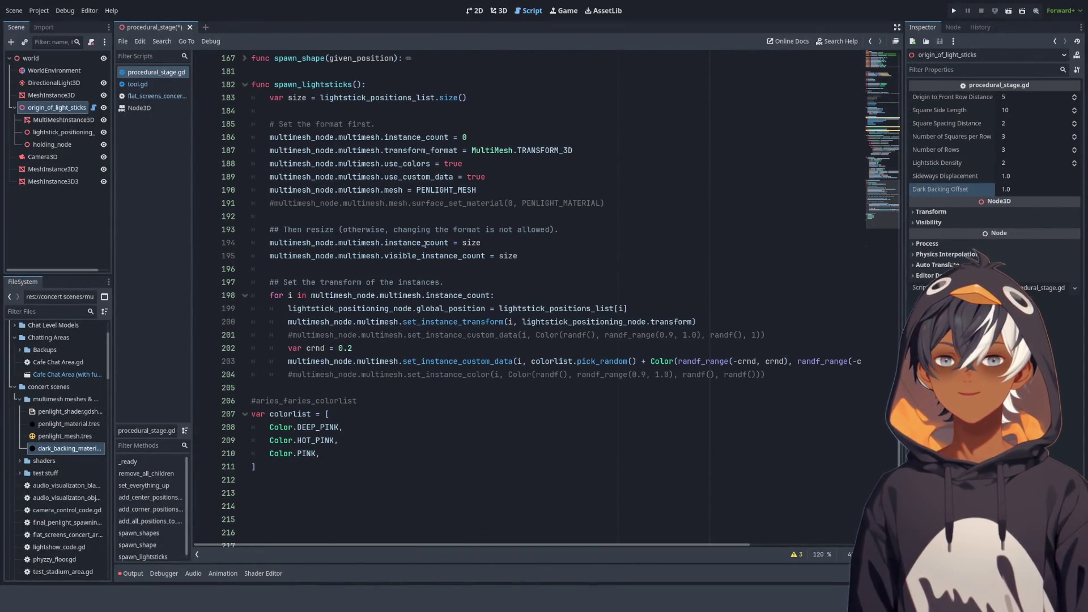
scroll(438, 250, "down", 3)
scroll(435, 248, "up", 5)
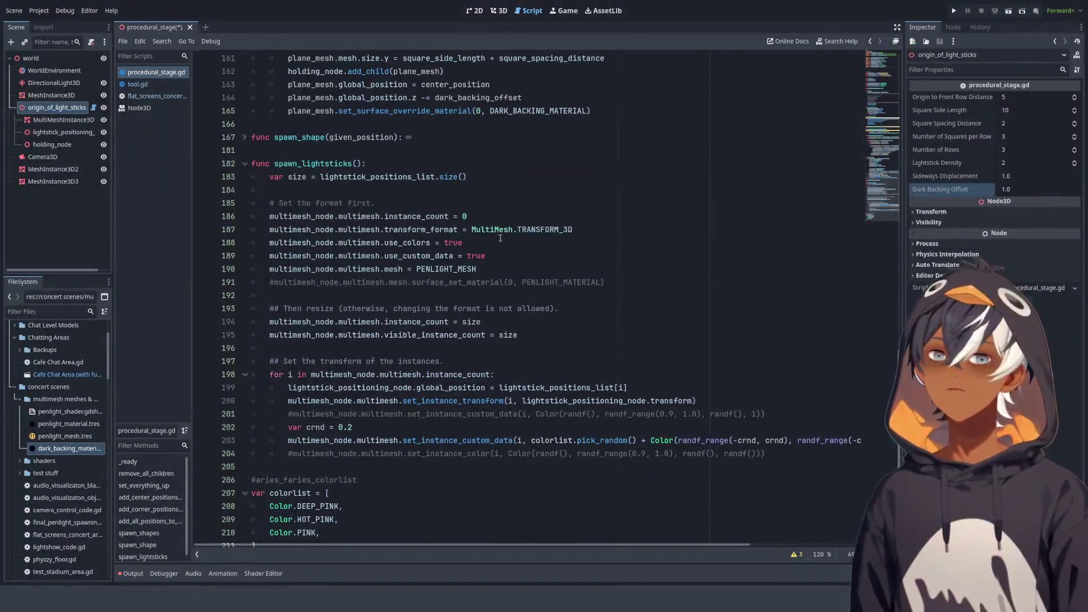
scroll(397, 182, "up", 10)
scroll(403, 200, "down", 4)
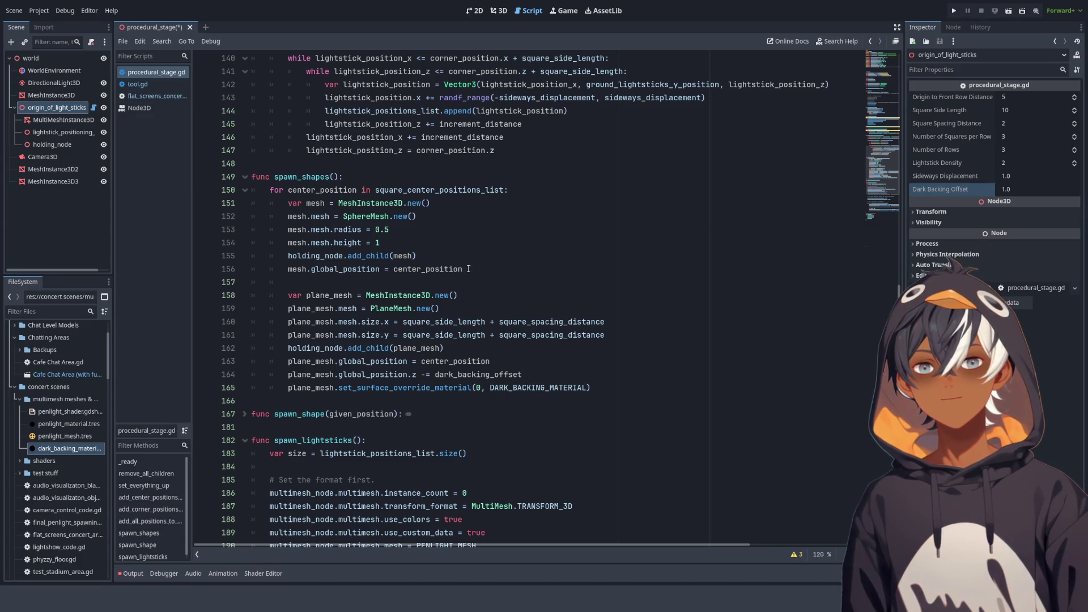
left_click(494, 267)
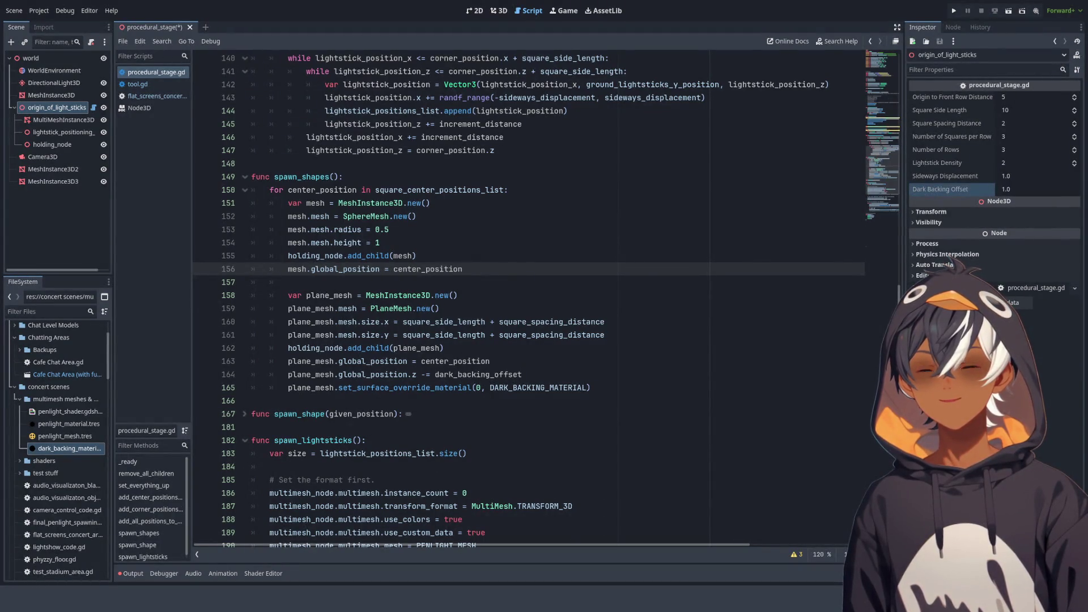
left_click(497, 11)
Orbit to view the lightstick field edge-on, then open test concert area.tscn
scroll(536, 241, "down", 5)
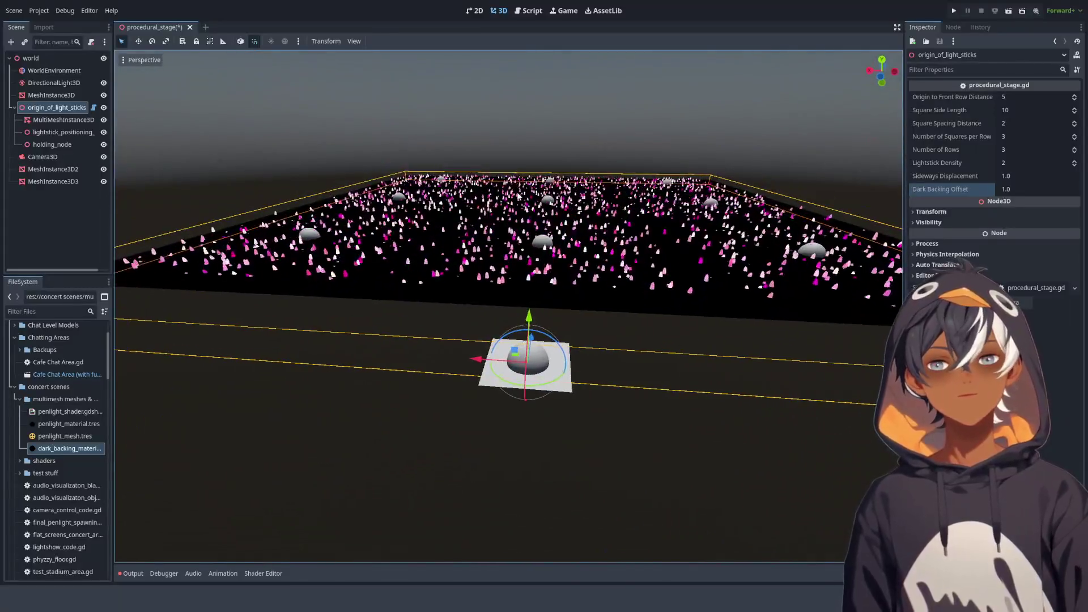
scroll(519, 196, "up", 5)
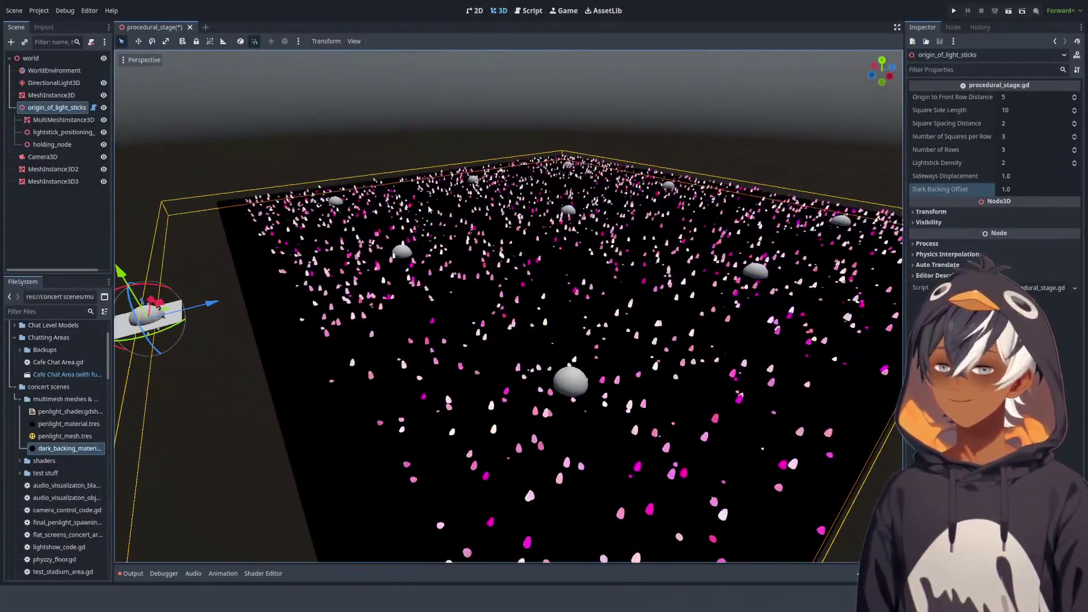
left_click_drag(511, 269, 476, 226)
scroll(63, 474, "down", 3)
scroll(63, 459, "down", 5)
double_click(62, 442)
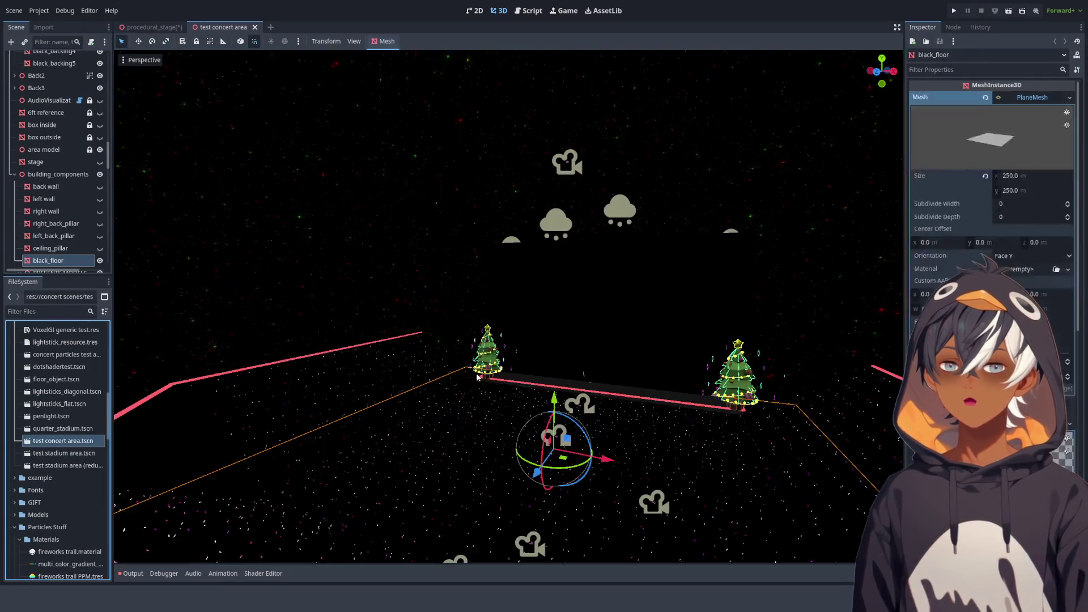
left_click_drag(478, 376, 527, 295)
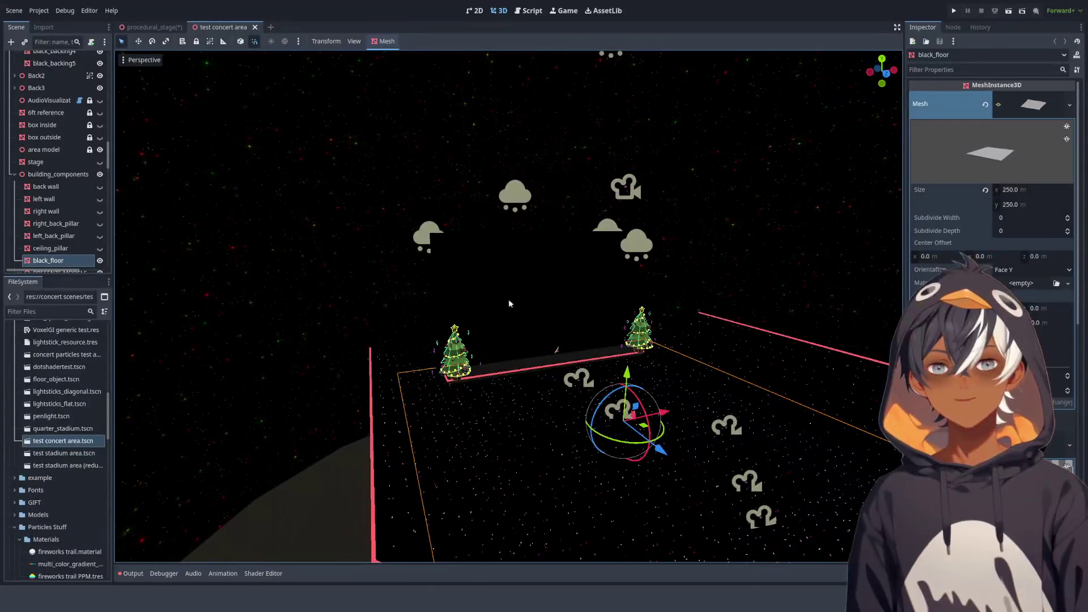
left_click_drag(439, 210, 551, 390)
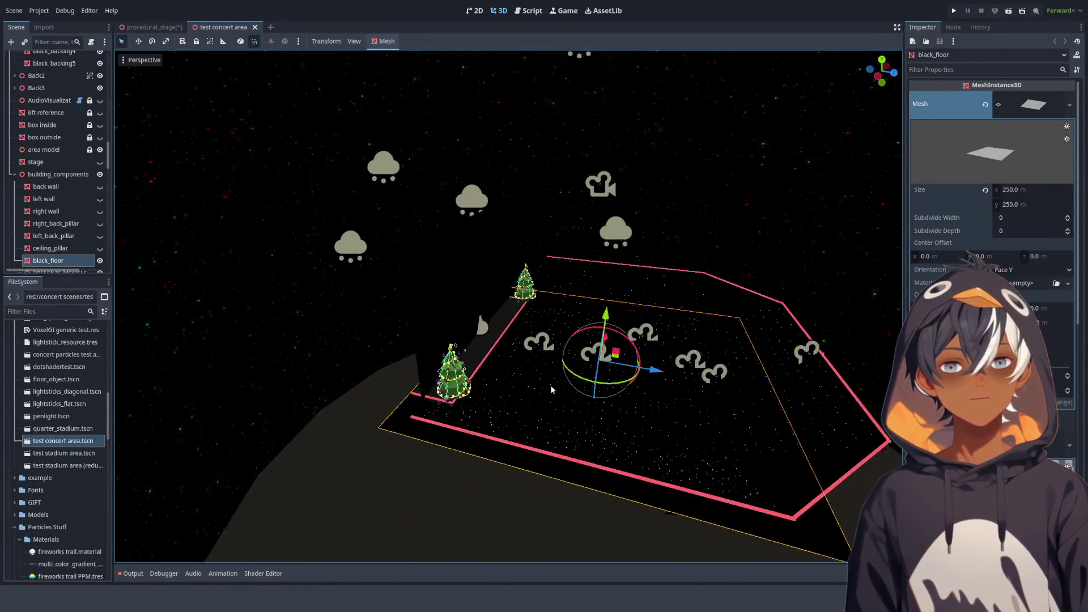
mouse_move(667, 335)
left_mouse_down()
mouse_move(591, 311)
mouse_move(268, 279)
mouse_move(338, 362)
mouse_move(359, 221)
mouse_move(336, 258)
mouse_move(386, 294)
mouse_move(416, 340)
mouse_move(479, 280)
mouse_move(505, 323)
mouse_move(490, 311)
left_mouse_up()
scroll(267, 279, "up", 5)
left_click(340, 352)
left_click(416, 340)
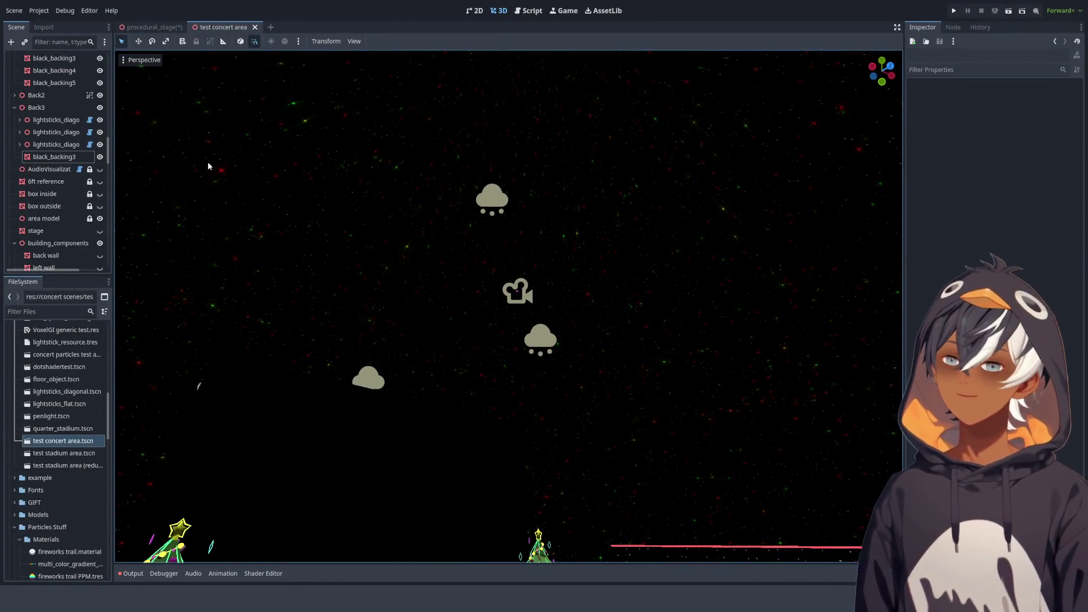
left_click(255, 27)
mouse_move(510, 170)
left_mouse_down()
mouse_move(539, 216)
mouse_move(595, 255)
left_mouse_up()
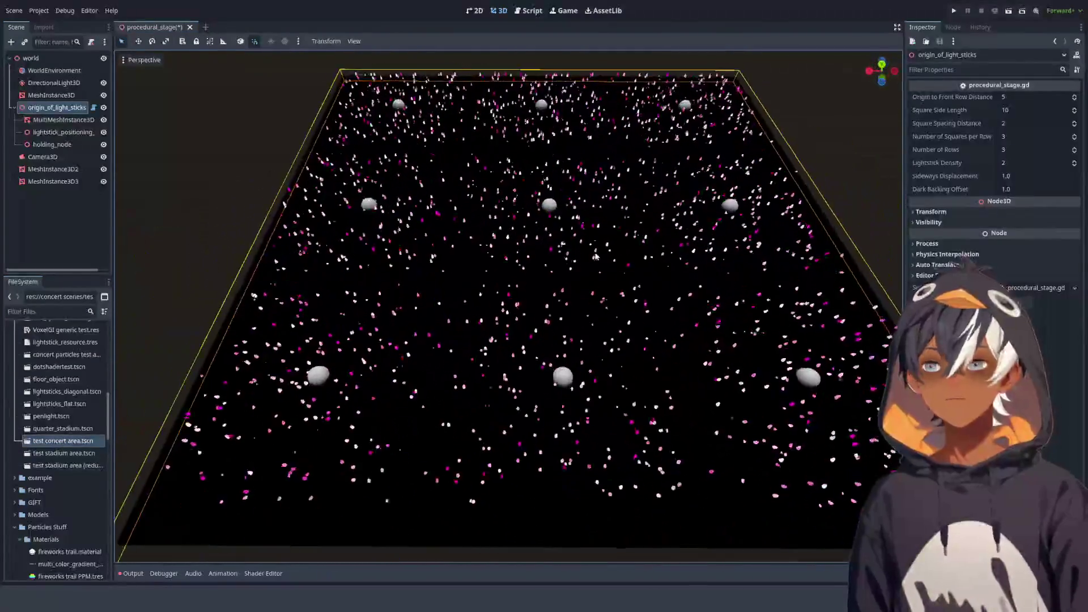
Try raising Square Side Length to 25, then reset it back to 10
scroll(595, 255, "down", 6)
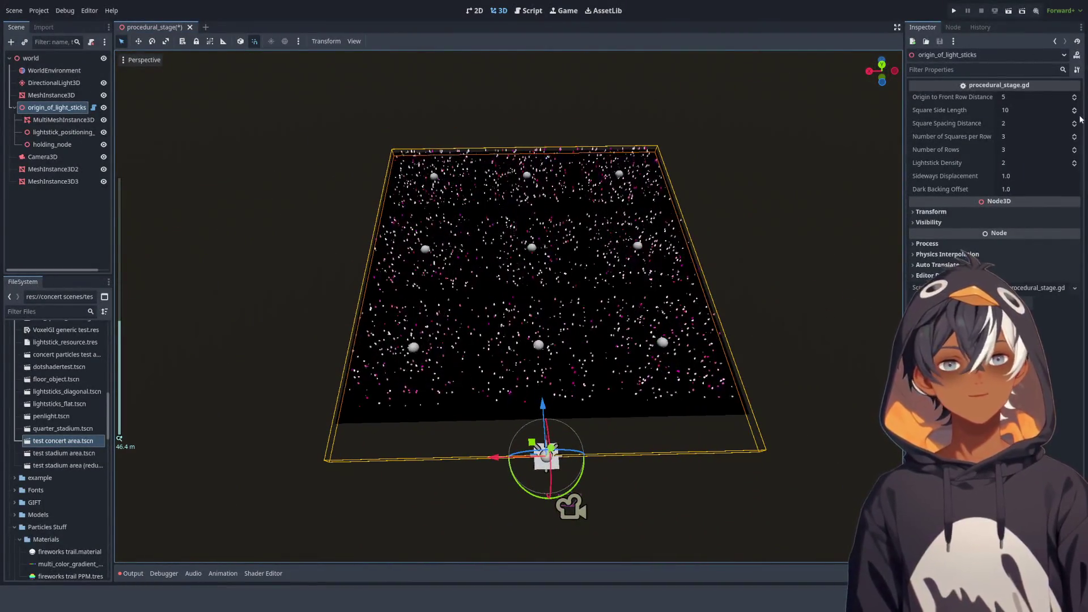
left_click(1076, 108)
left_click(1076, 108)
left_click(1076, 109)
left_click(1076, 108)
left_click(1076, 108)
left_click(1075, 108)
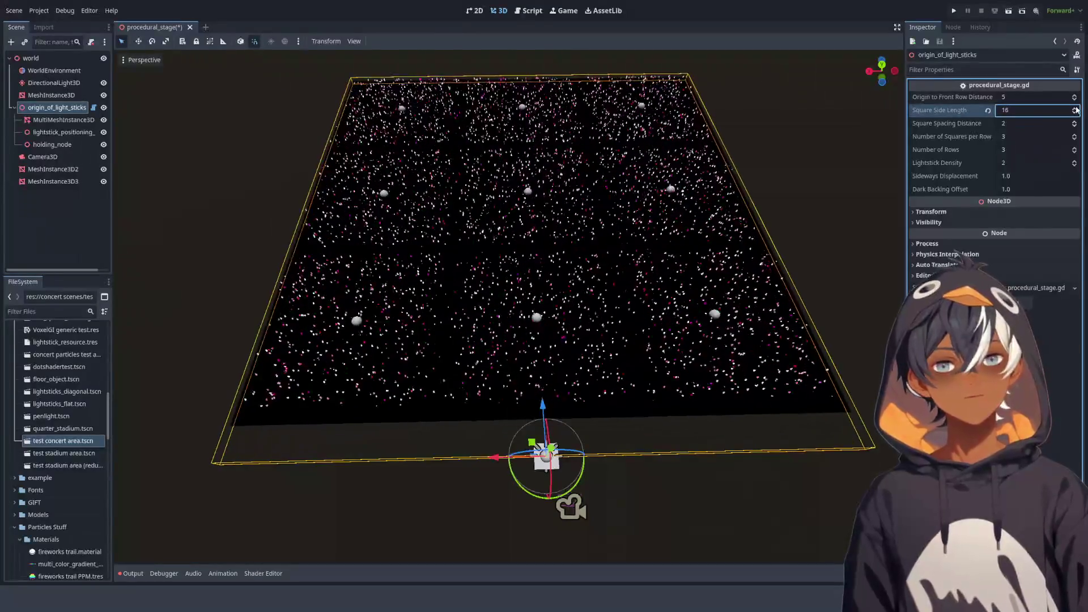
left_click(1075, 109)
left_click(1076, 109)
left_click(1076, 108)
left_click(1076, 109)
left_click(1076, 109)
left_click(1076, 109)
left_click(1076, 109)
left_click(1076, 109)
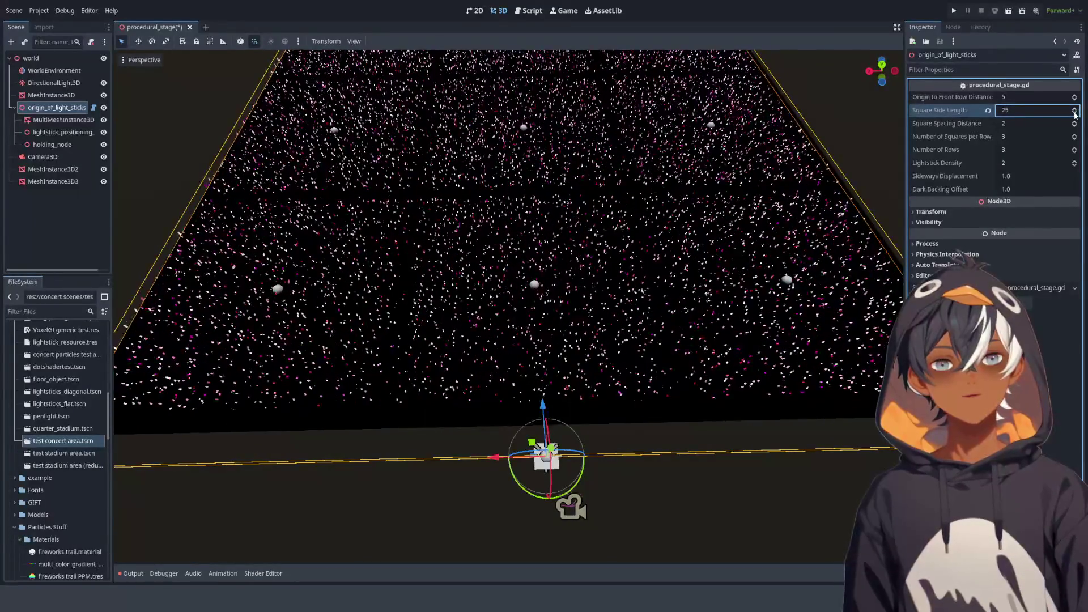
left_click(988, 110)
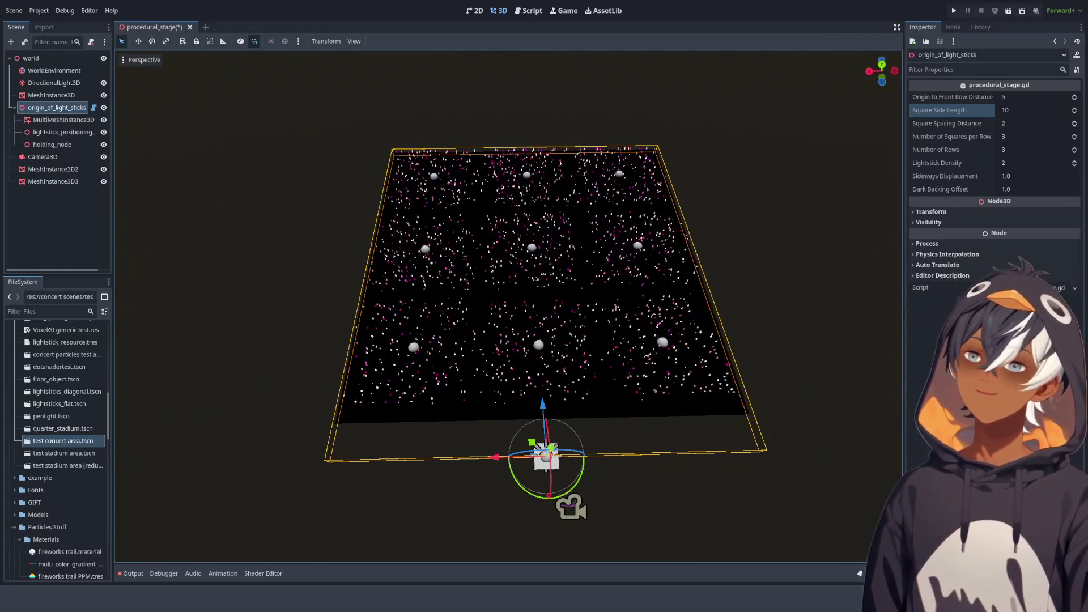
Orbit the stage view, then bring up procedural_stage.gd for editing
scroll(657, 272, "up", 10)
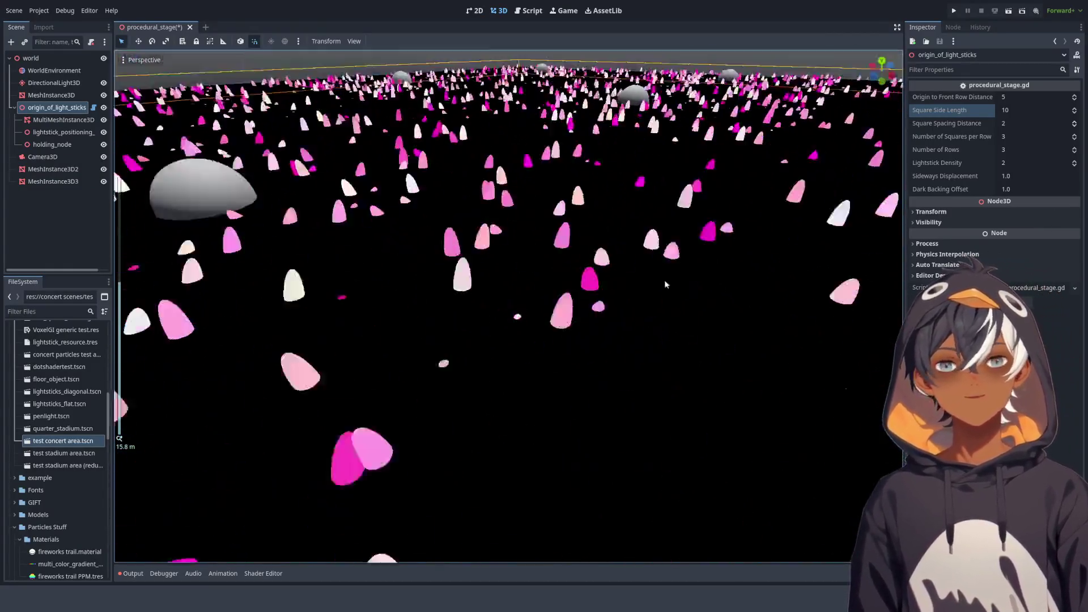
scroll(589, 203, "down", 8)
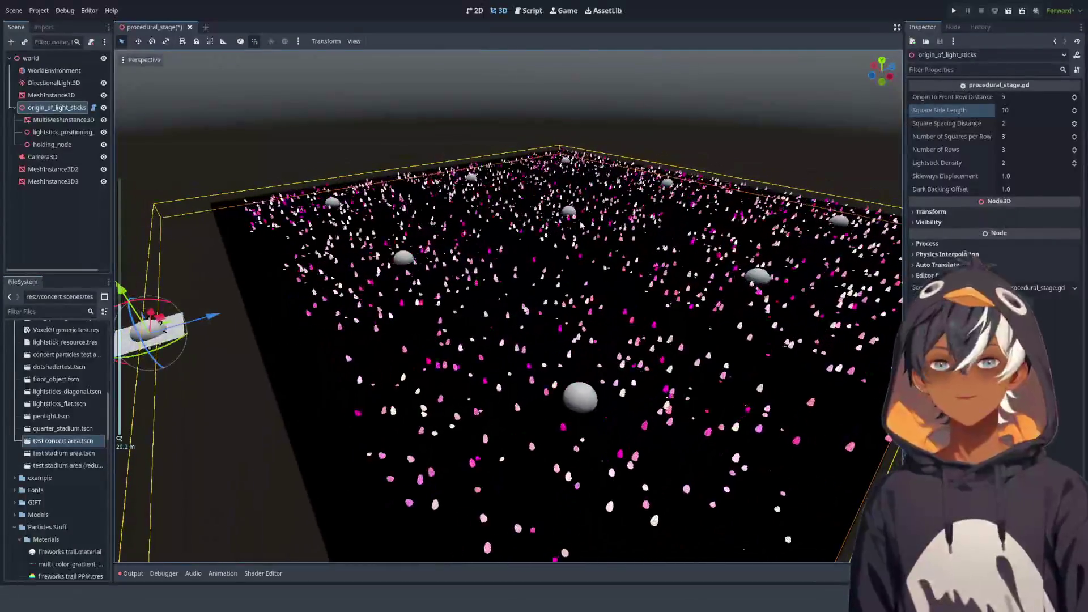
mouse_move(522, 215)
left_mouse_down()
mouse_move(525, 182)
mouse_move(527, 227)
left_mouse_up()
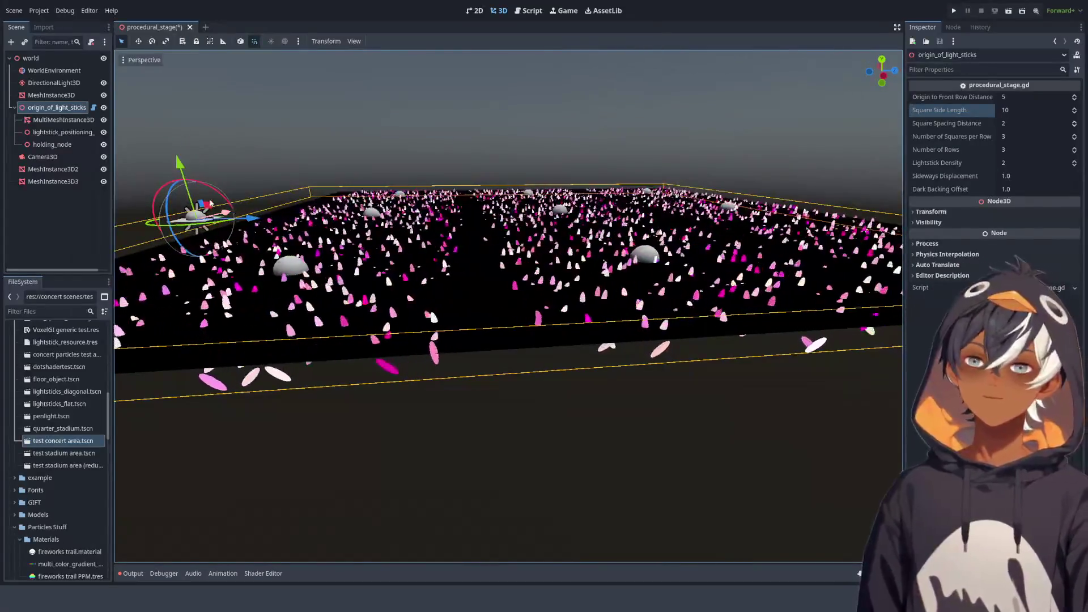
left_click(93, 107)
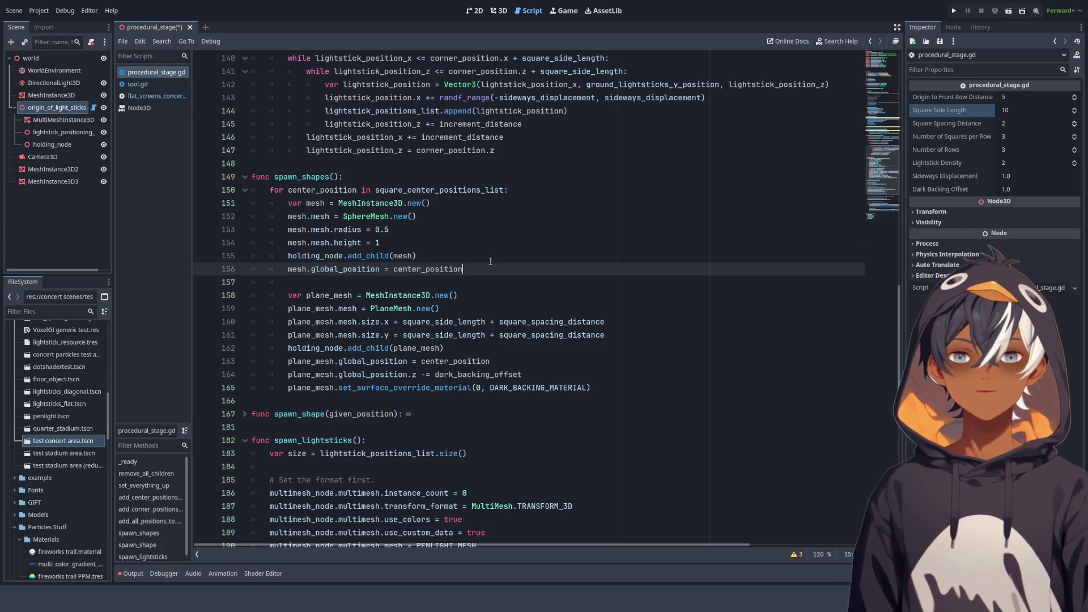
scroll(478, 309, "down", 3)
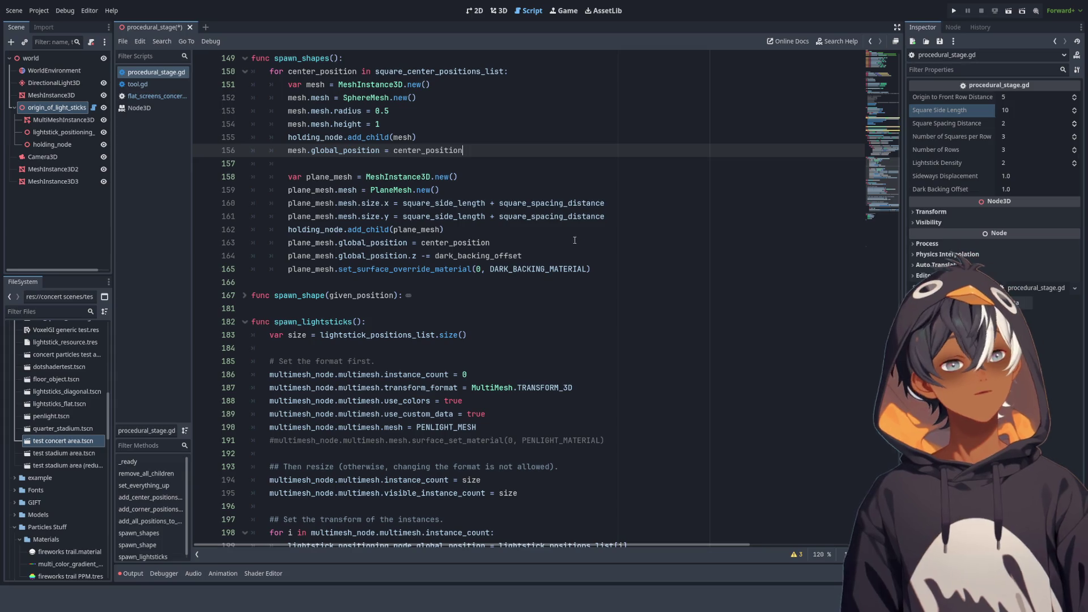
mouse_move(357, 98)
left_mouse_down()
mouse_move(459, 153)
mouse_move(363, 309)
mouse_move(437, 334)
mouse_move(436, 229)
mouse_move(482, 283)
mouse_move(487, 371)
mouse_move(419, 296)
mouse_move(495, 374)
mouse_move(487, 428)
mouse_move(480, 328)
left_mouse_up()
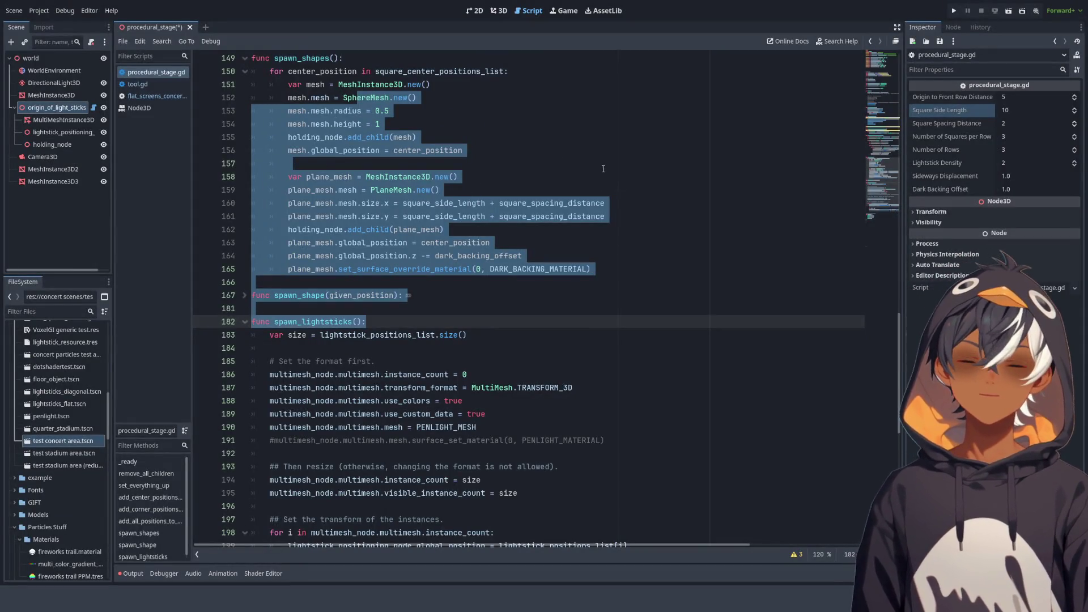
left_click(531, 203)
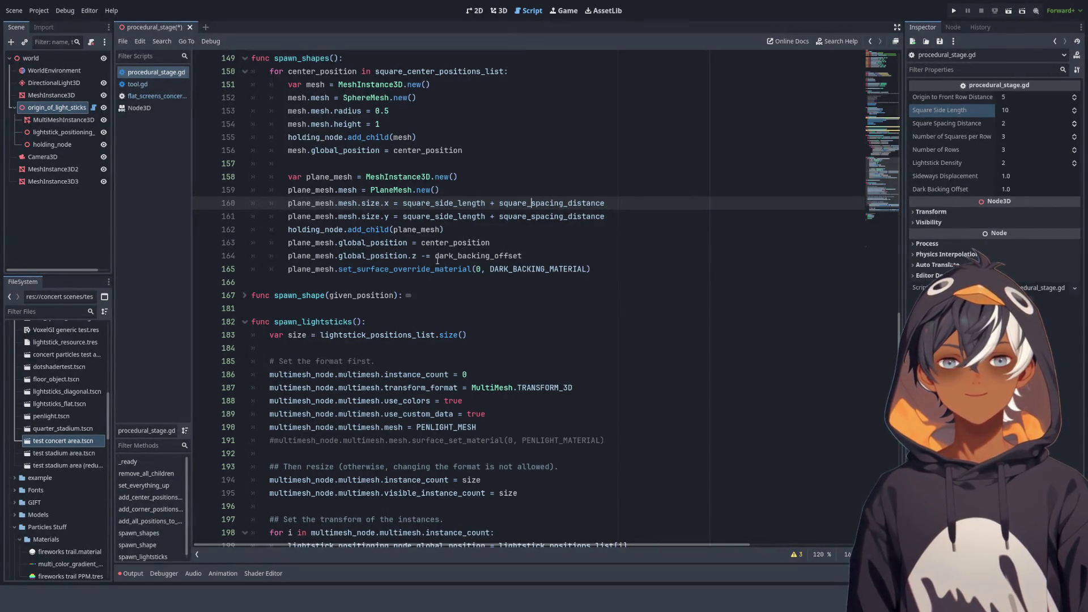
scroll(453, 252, "up", 20)
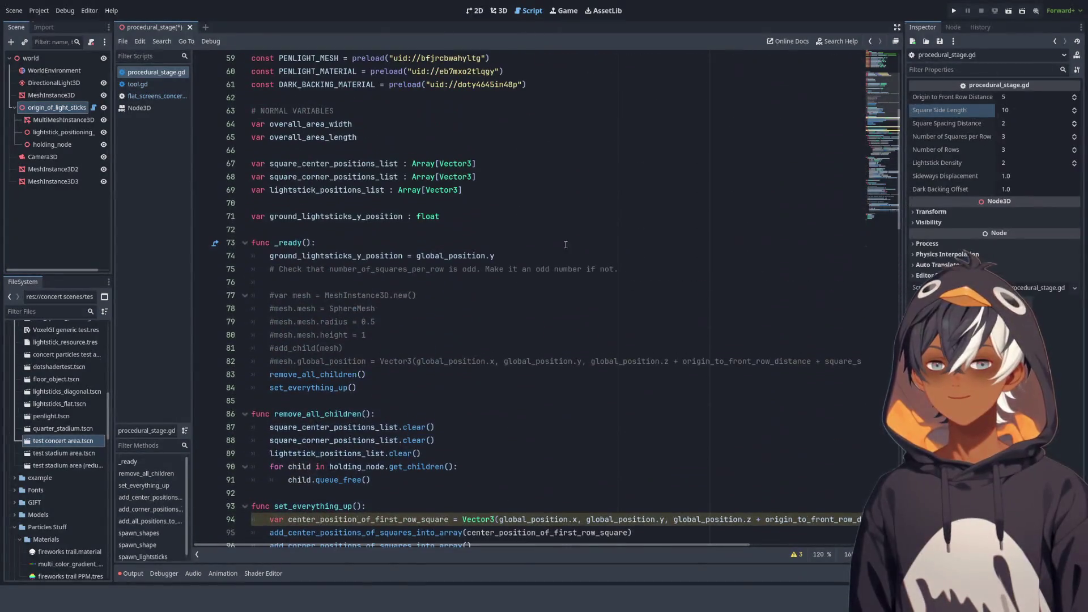
scroll(465, 216, "up", 6)
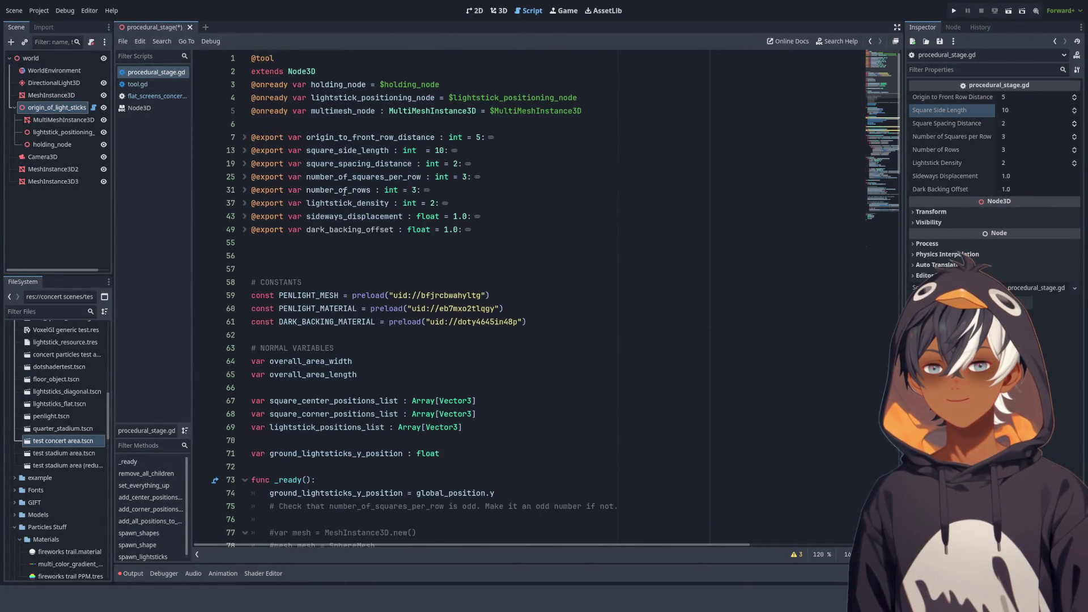
left_click(245, 230)
double_click(383, 229)
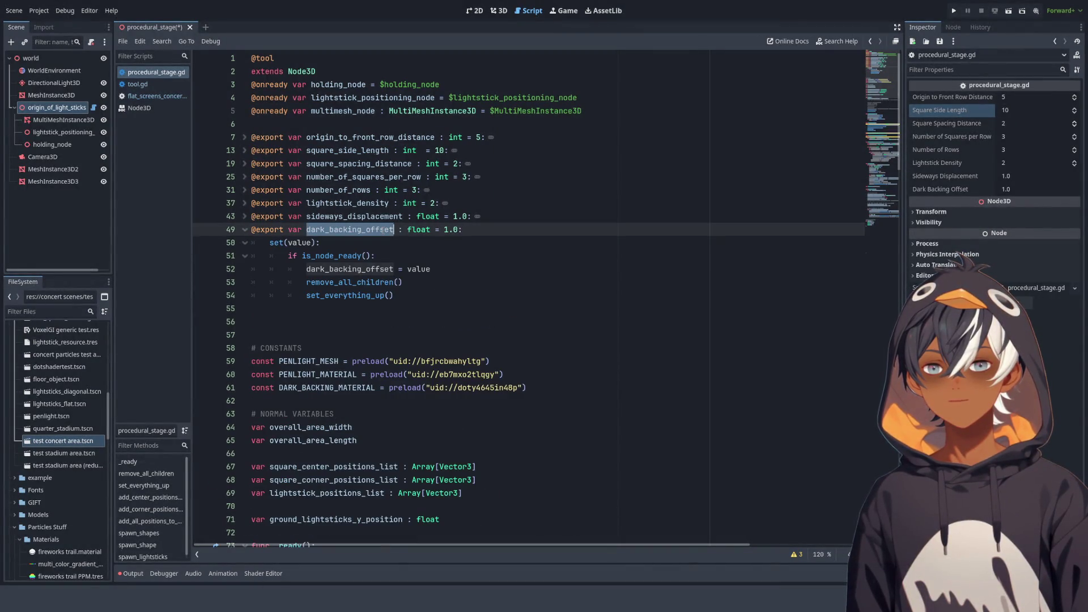
left_click(462, 230, "shift")
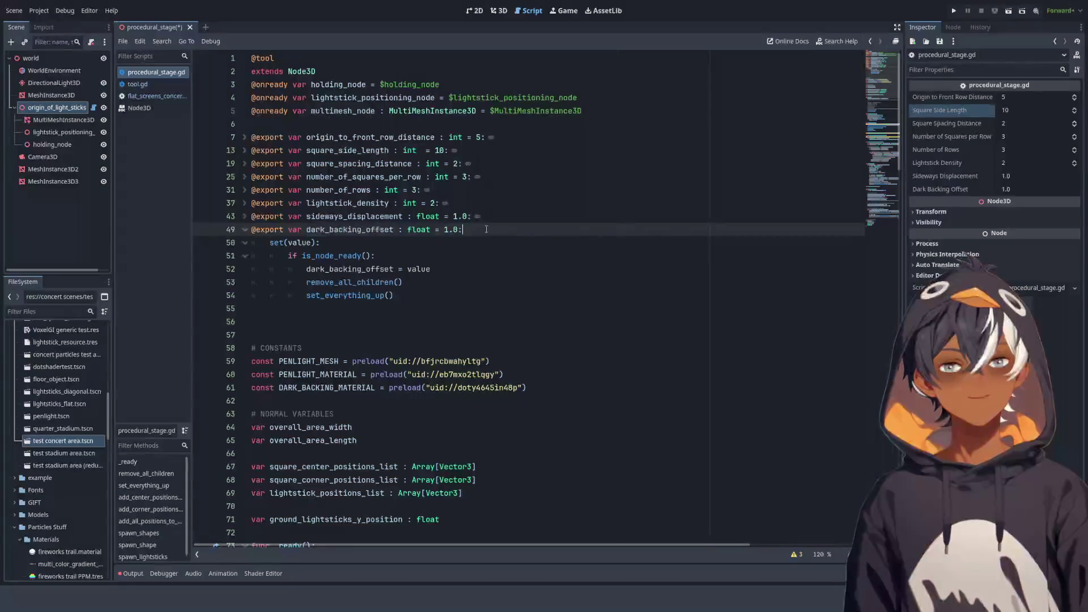
double_click(419, 230)
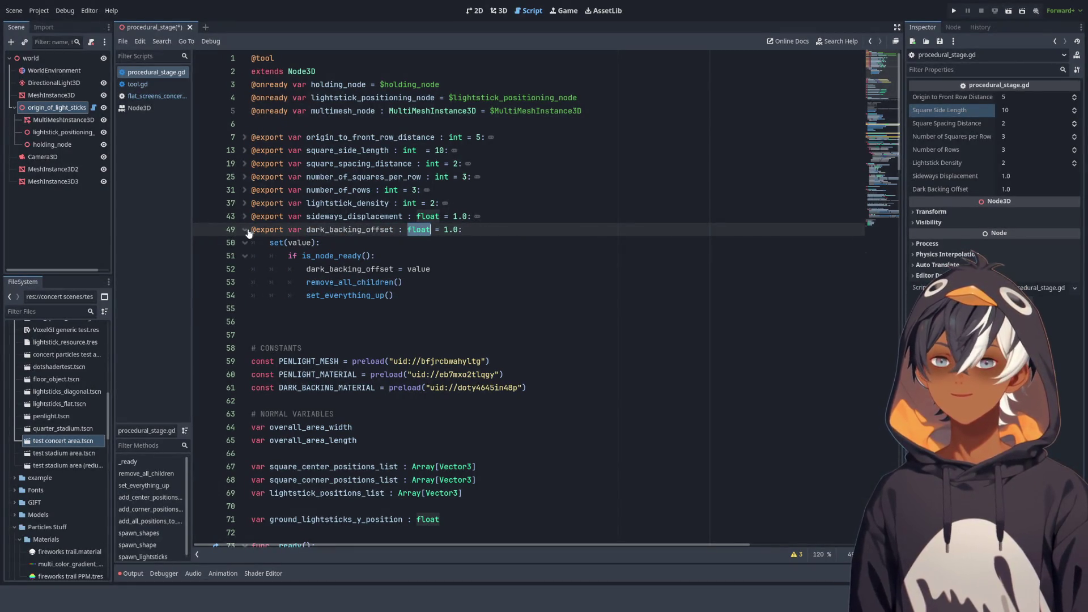
left_click(445, 230)
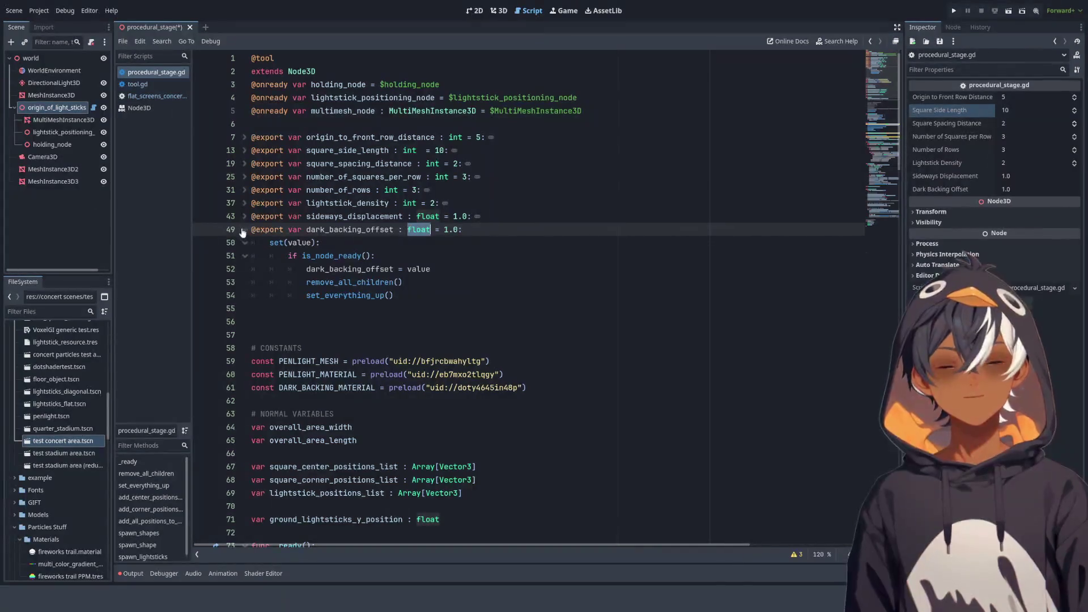
scroll(464, 200, "down", 15)
scroll(464, 199, "down", 12)
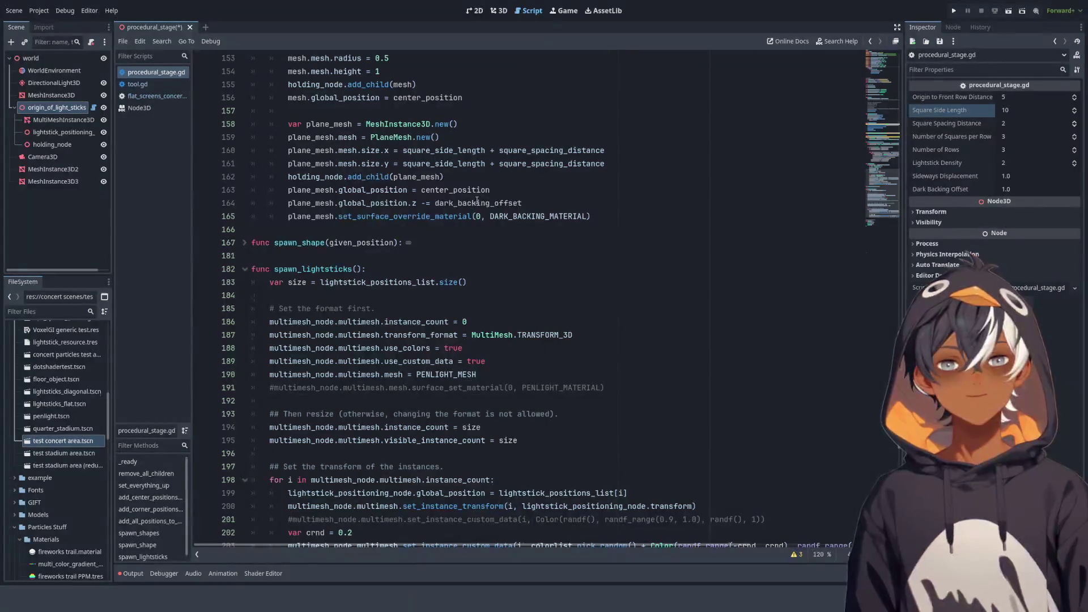
double_click(477, 202)
double_click(406, 203)
left_click_drag(409, 202, 418, 203)
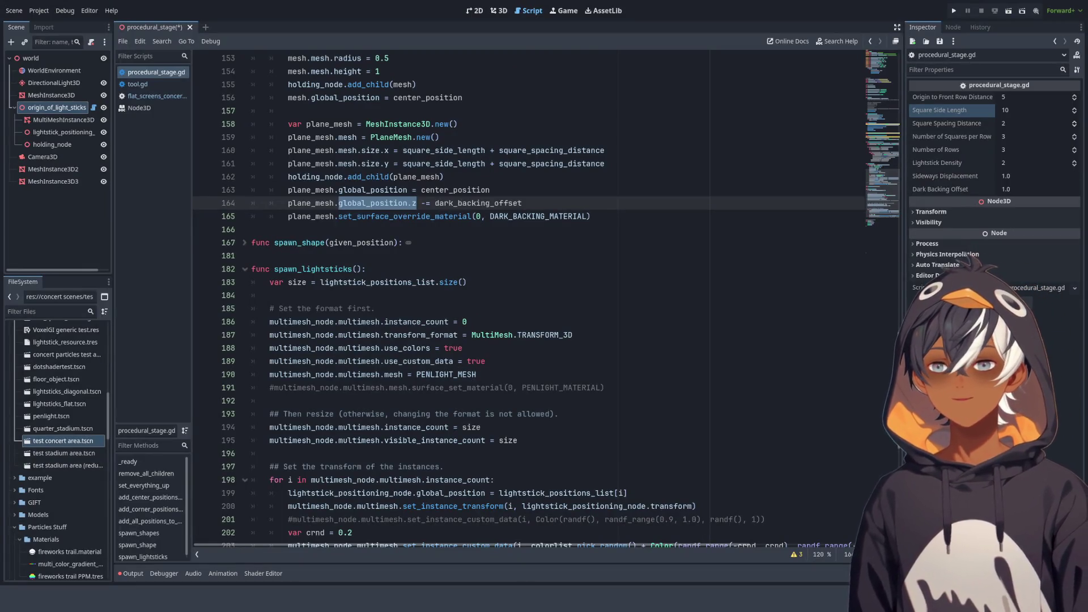
left_click(480, 232)
left_click(591, 186)
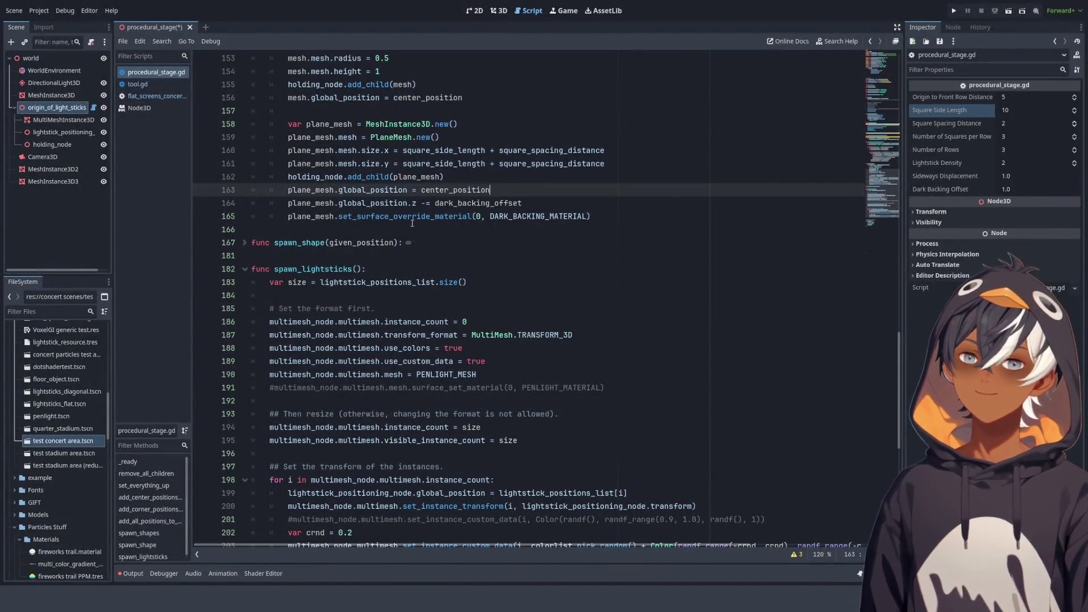
scroll(412, 223, "up", 2)
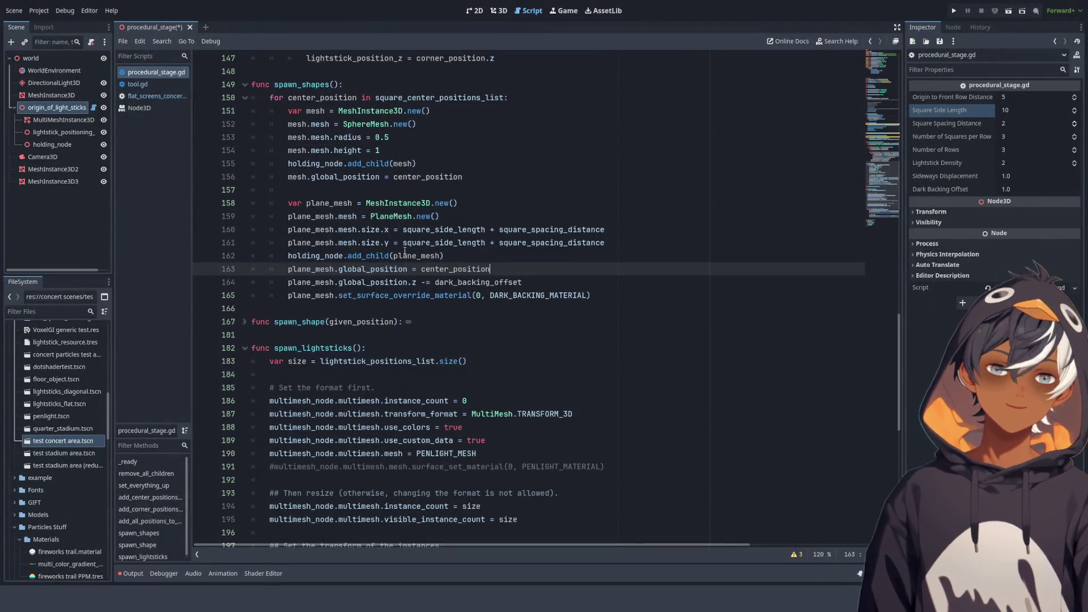
left_click(421, 282)
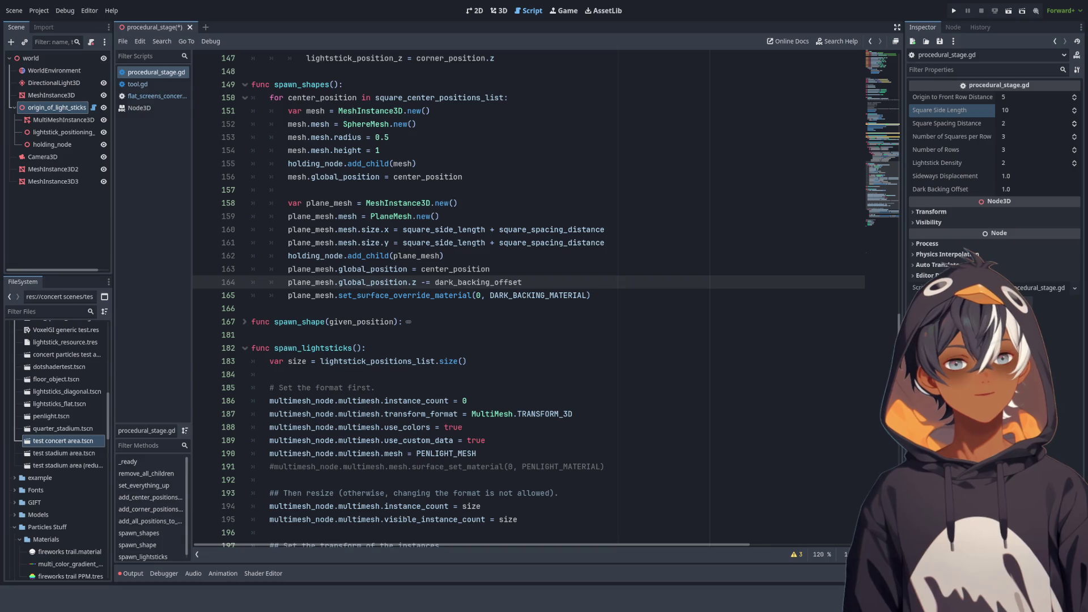
mouse_move(366, 203)
left_mouse_down()
mouse_move(461, 203)
mouse_move(578, 295)
left_mouse_up()
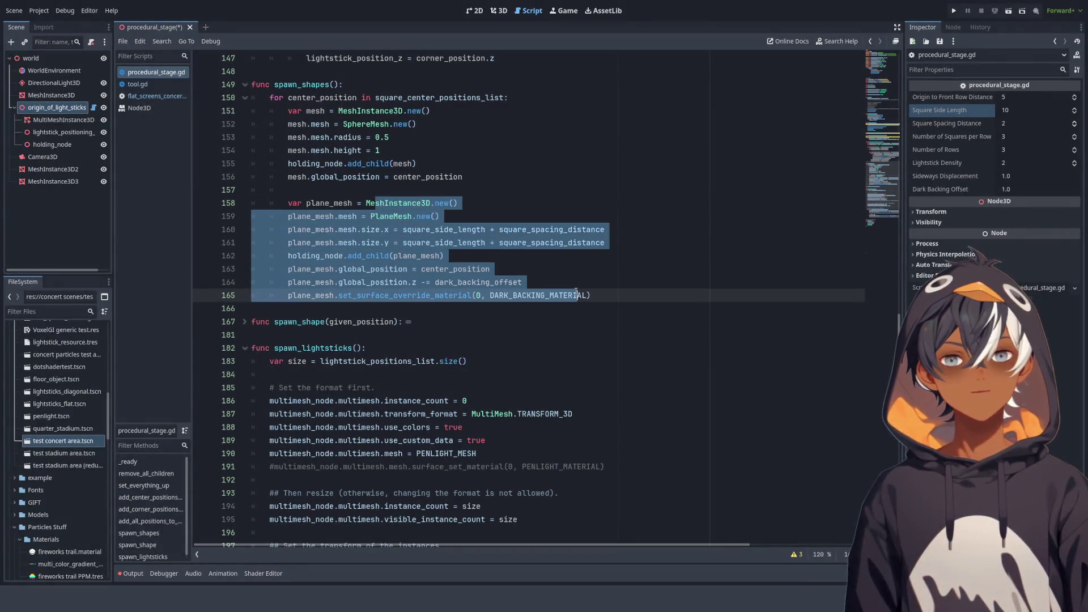
left_click(545, 243)
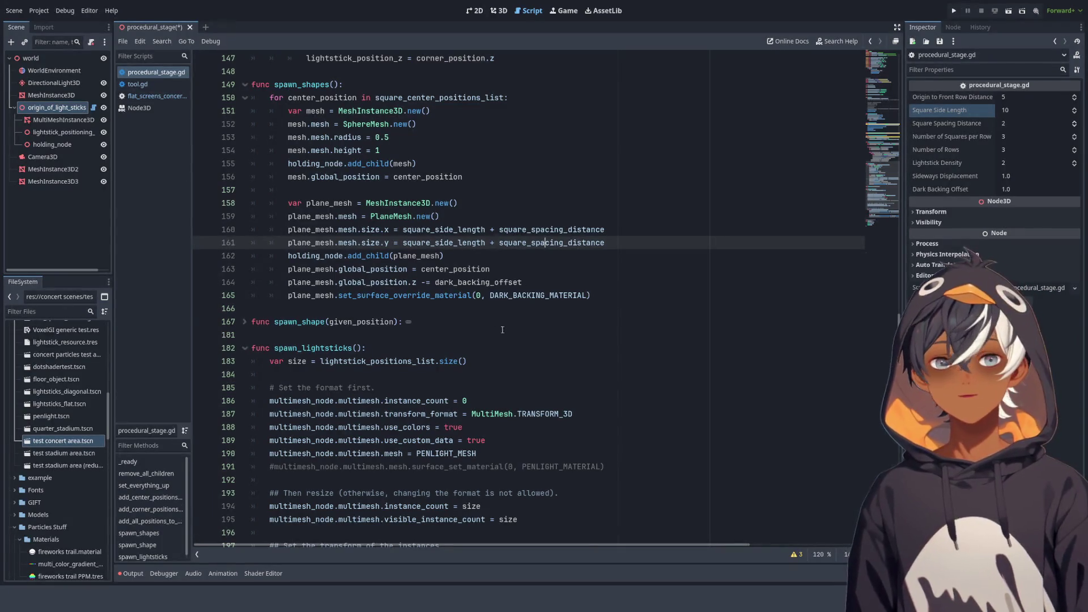
left_click_drag(497, 322, 307, 163)
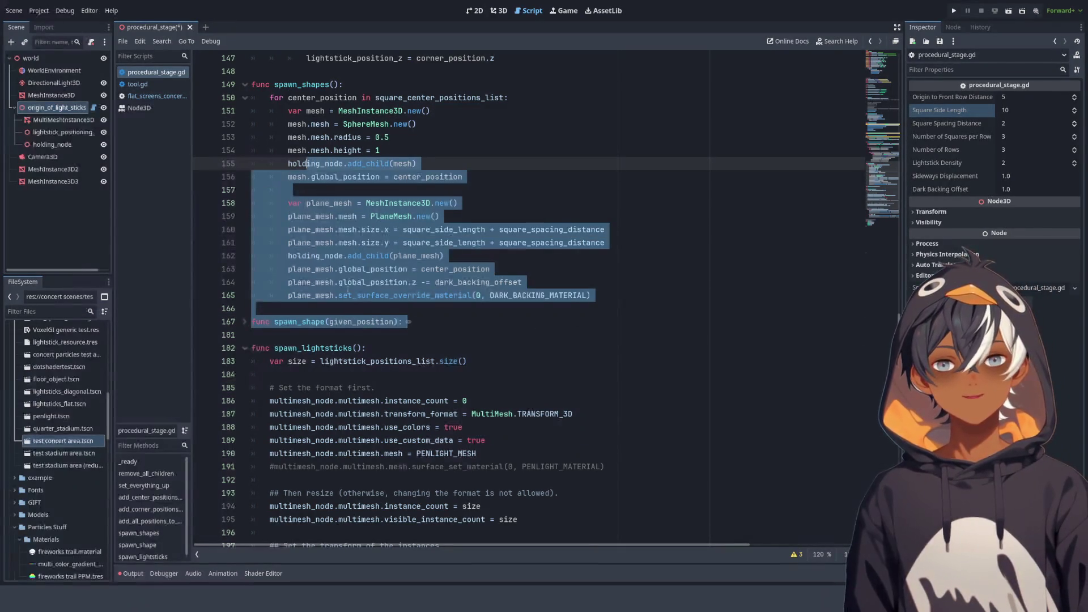
mouse_move(600, 296)
left_mouse_down()
mouse_move(567, 271)
mouse_move(627, 216)
left_mouse_up()
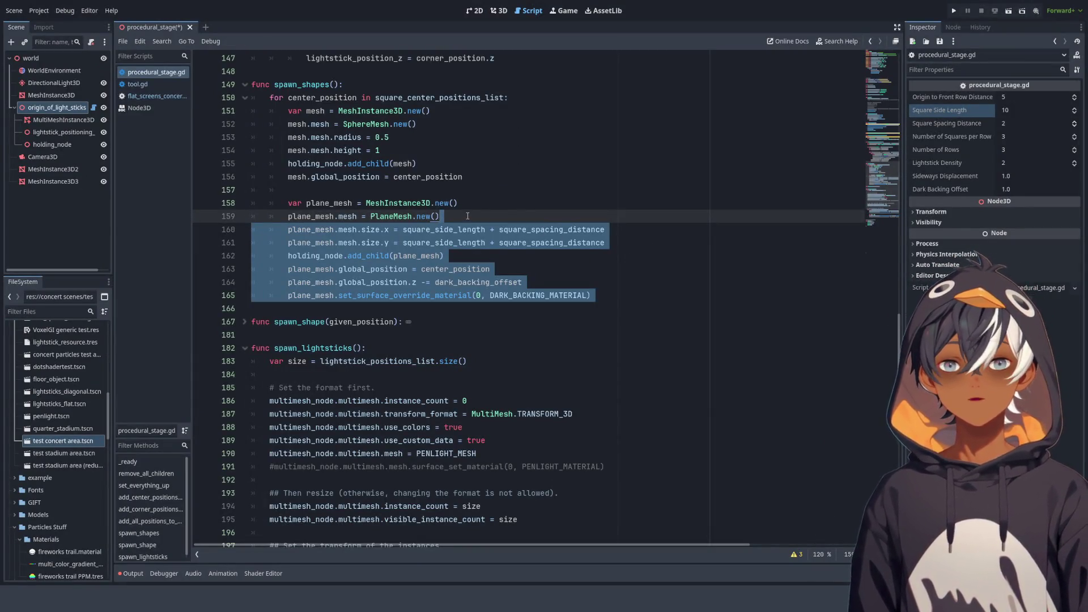
left_click(467, 217)
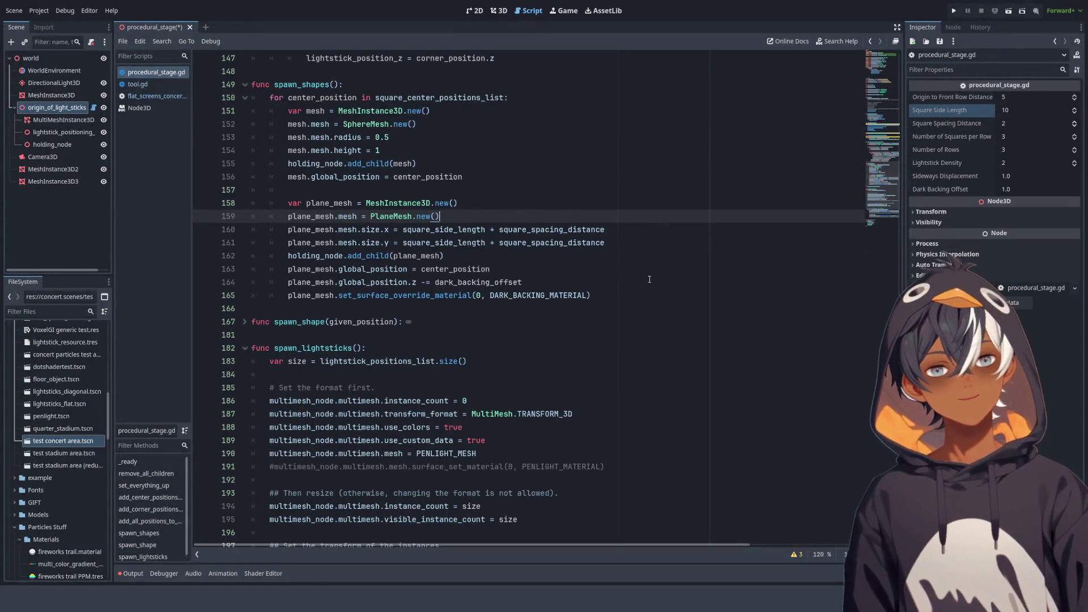
left_click(459, 281)
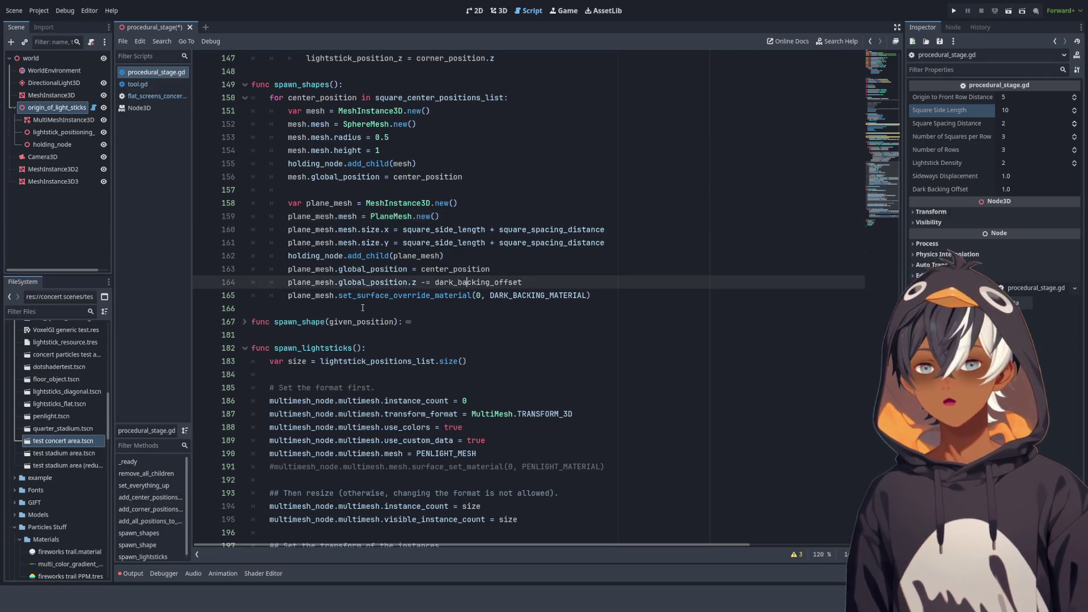
Locate the spawn_shapes loop over square_center_positions_list
double_click(459, 281)
scroll(460, 282, "up", 2)
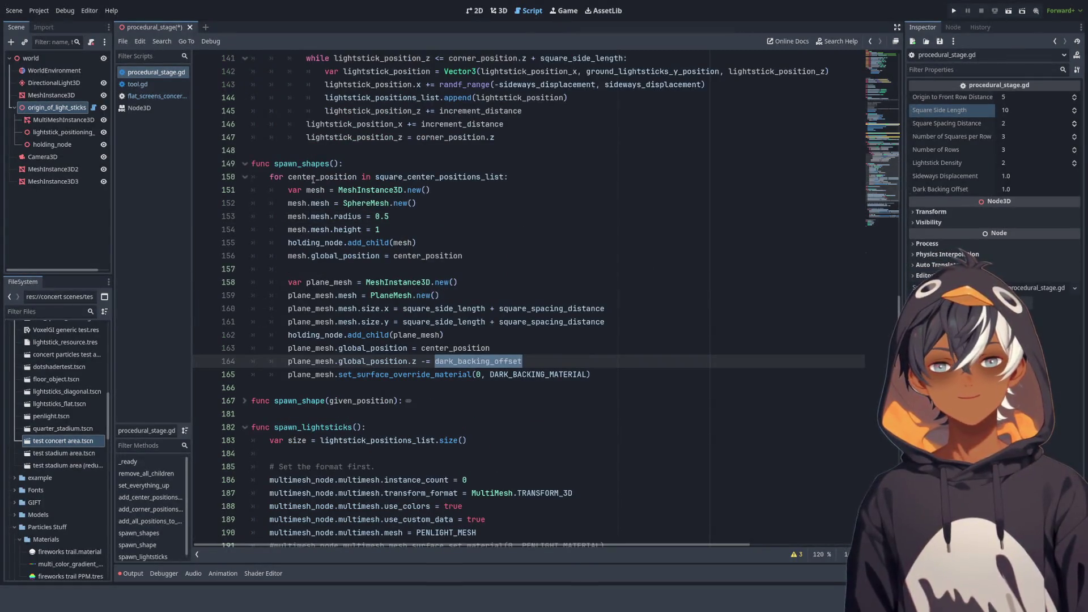
double_click(304, 164)
left_click_drag(288, 176, 537, 178)
double_click(439, 177)
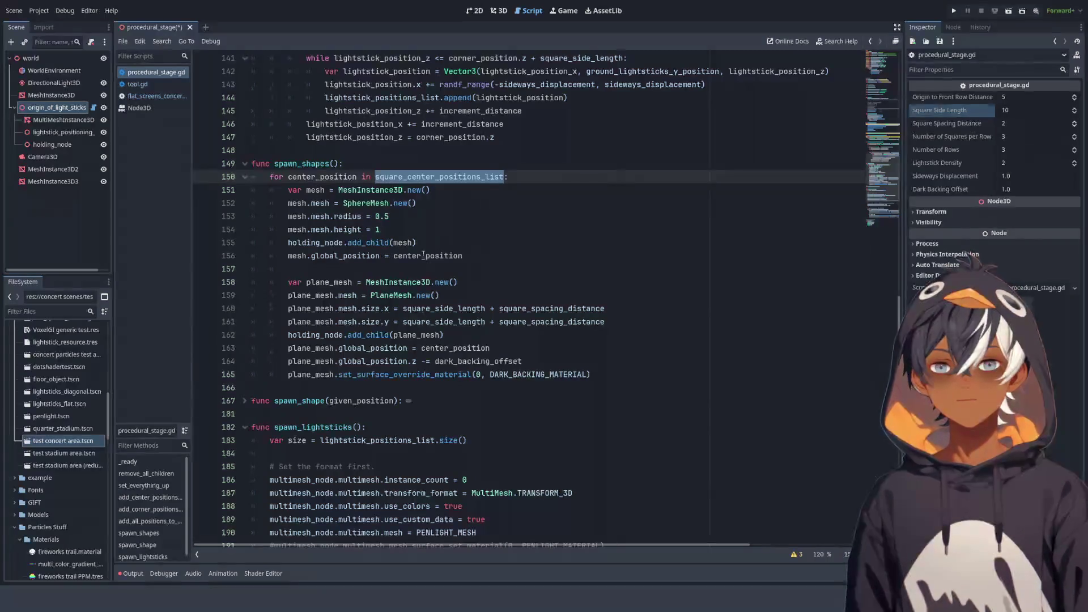
Add 'mesh.global_position.z += 10' after the sphere position line and save the script
mouse_move(297, 255)
left_mouse_down()
mouse_move(380, 256)
mouse_move(288, 255)
left_mouse_up()
key("ctrl+c")
left_click(521, 256)
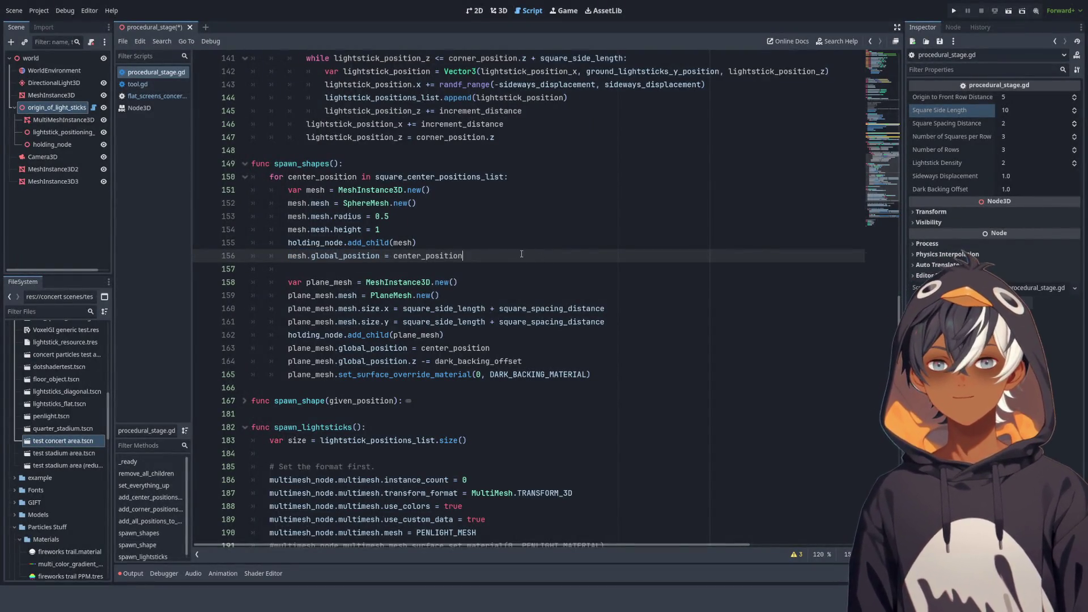
key("Return")
key("ctrl+v")
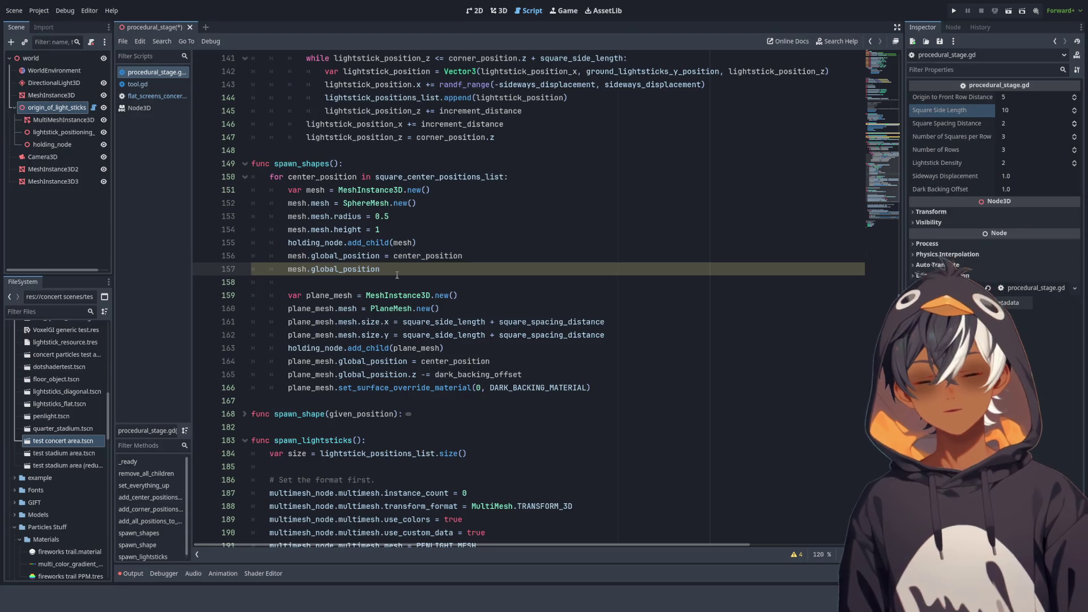
type(".z")
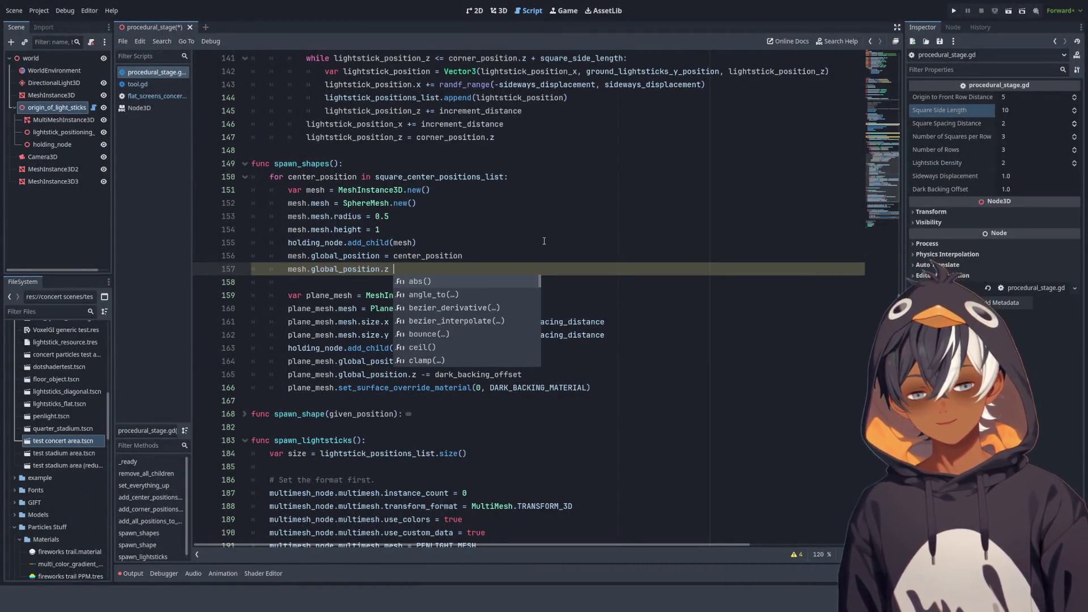
type(" +=")
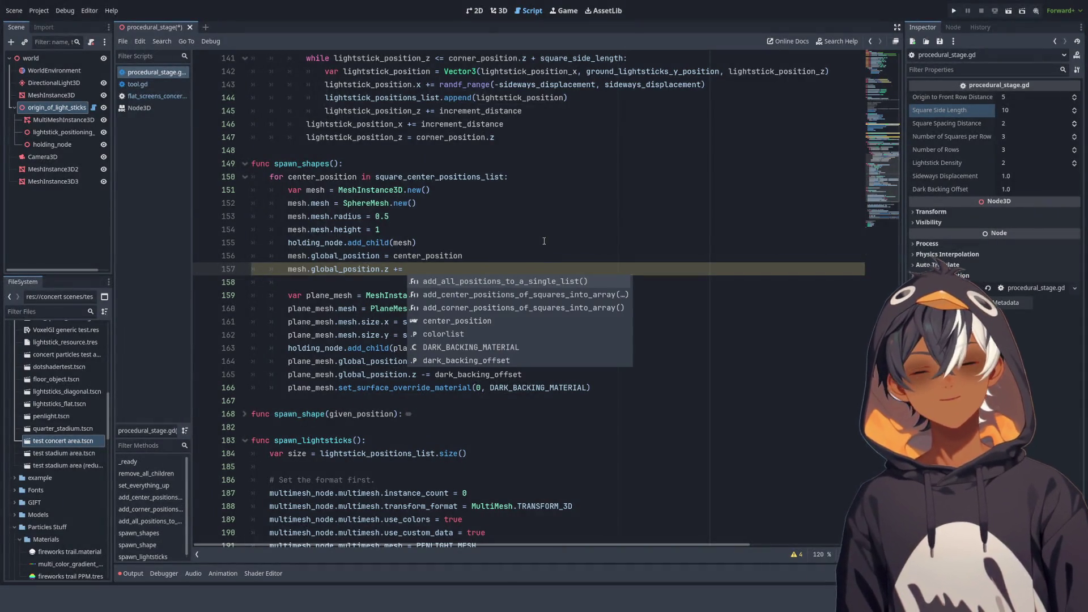
type(" 10")
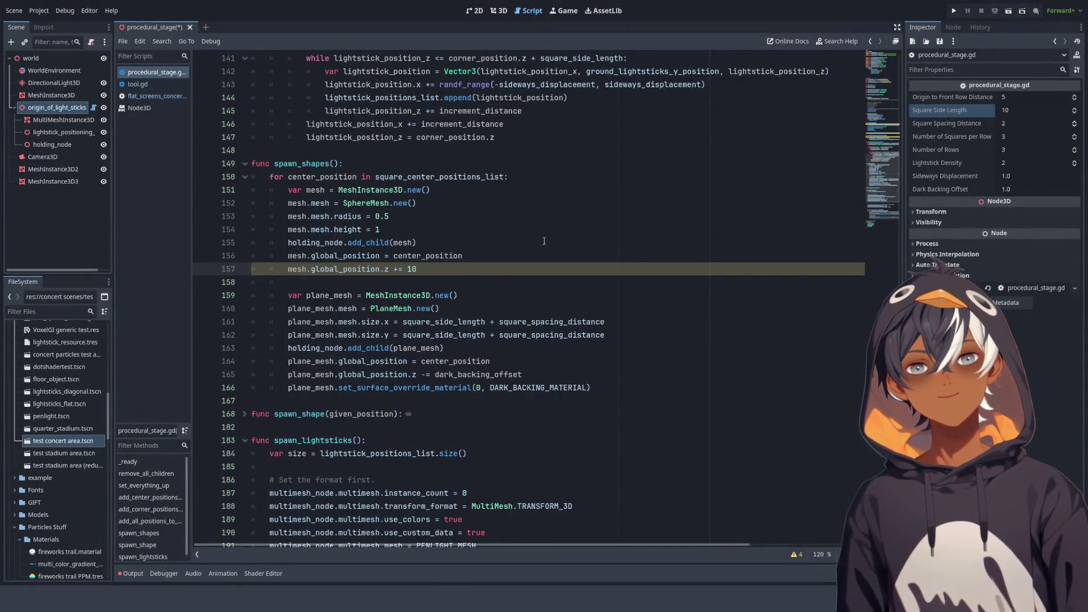
key("ctrl+s")
left_click(499, 10)
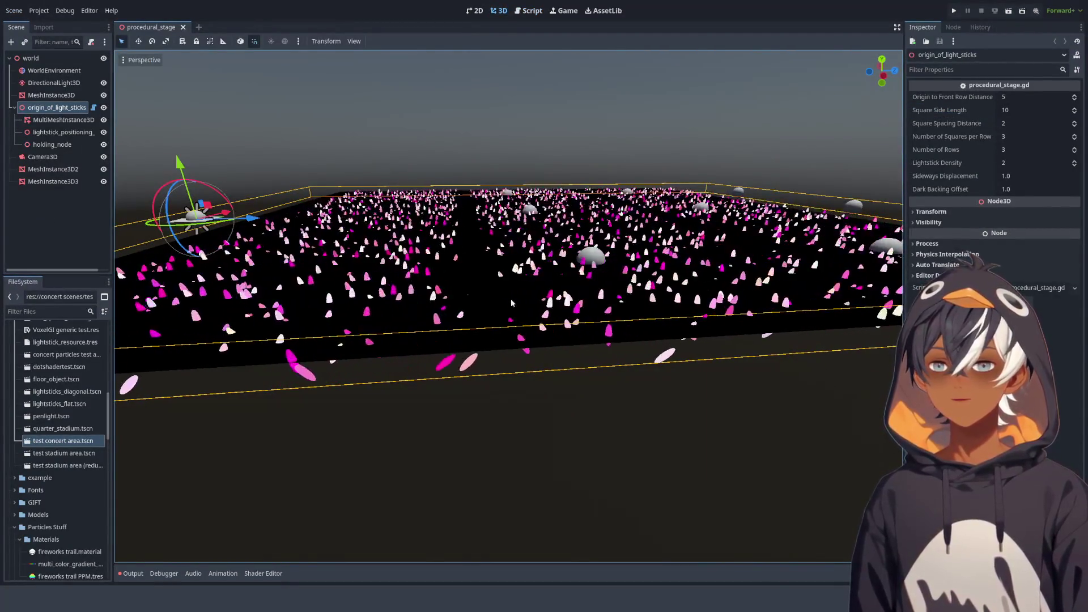
Orbit lower toward the stage, then return to the procedural_stage.gd code
mouse_move(789, 166)
left_mouse_down()
mouse_move(708, 210)
mouse_move(407, 218)
mouse_move(531, 240)
mouse_move(733, 248)
mouse_move(850, 238)
mouse_move(712, 215)
mouse_move(746, 231)
mouse_move(718, 240)
mouse_move(805, 227)
mouse_move(754, 229)
mouse_move(633, 181)
mouse_move(642, 195)
left_mouse_up()
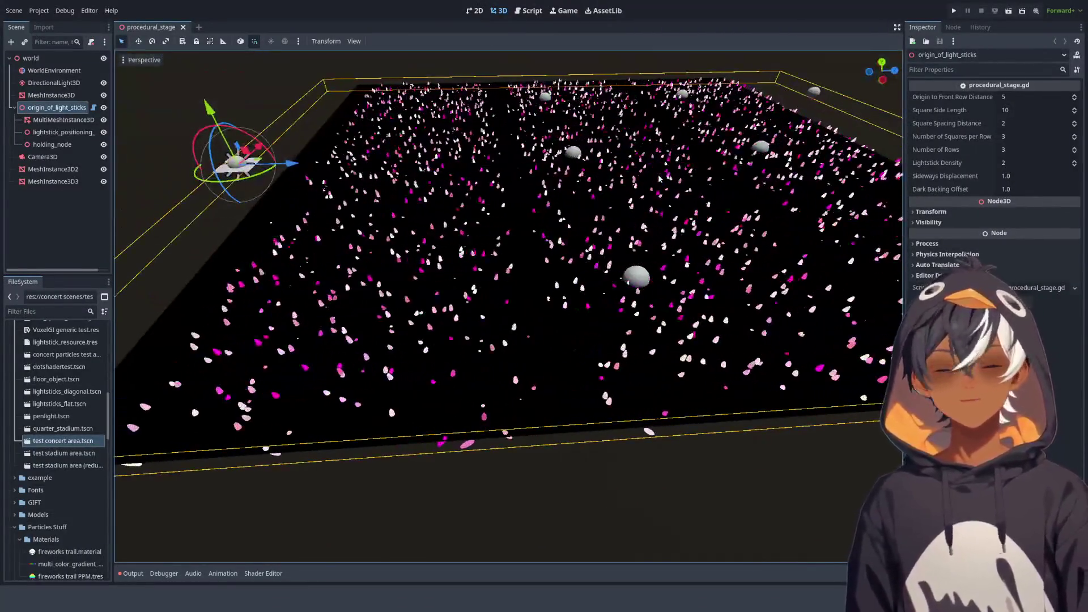
left_click(527, 11)
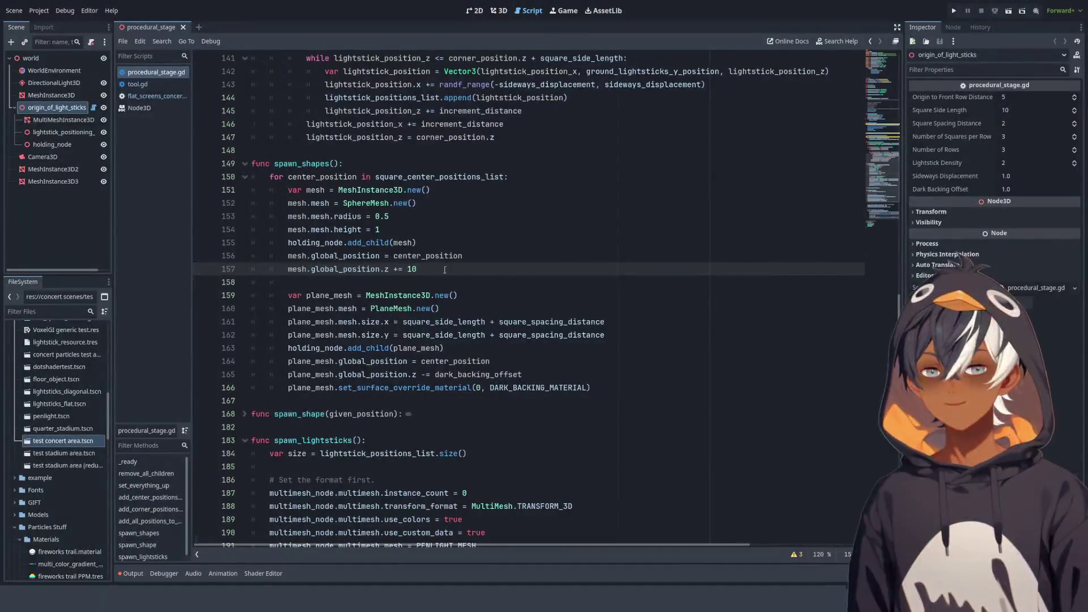
Delete the line adding 10 to each sphere's z position and return to the 3D view
left_click_drag(439, 272, 511, 256)
key("BackSpace")
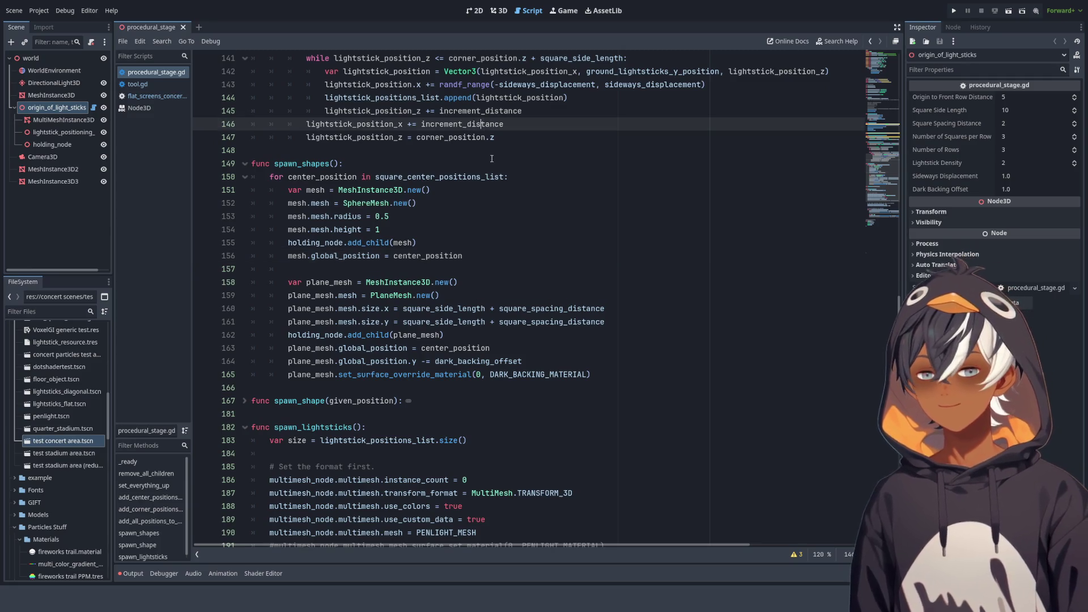
left_click(501, 11)
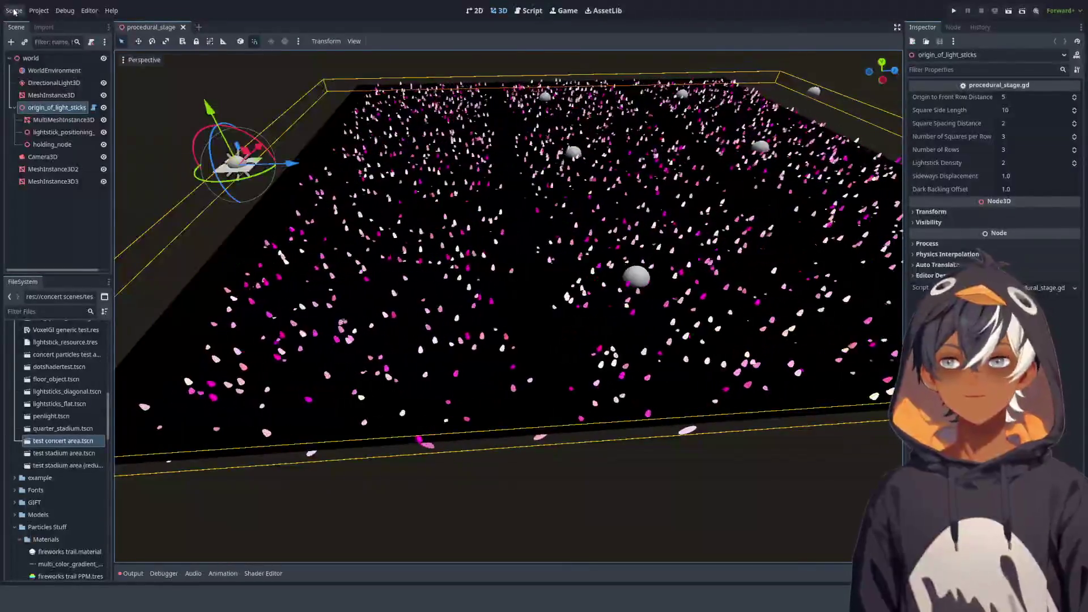
Lower Dark Backing Offset in the Inspector toward 0.695 while watching the lightstick field
left_click_drag(396, 255, 486, 281)
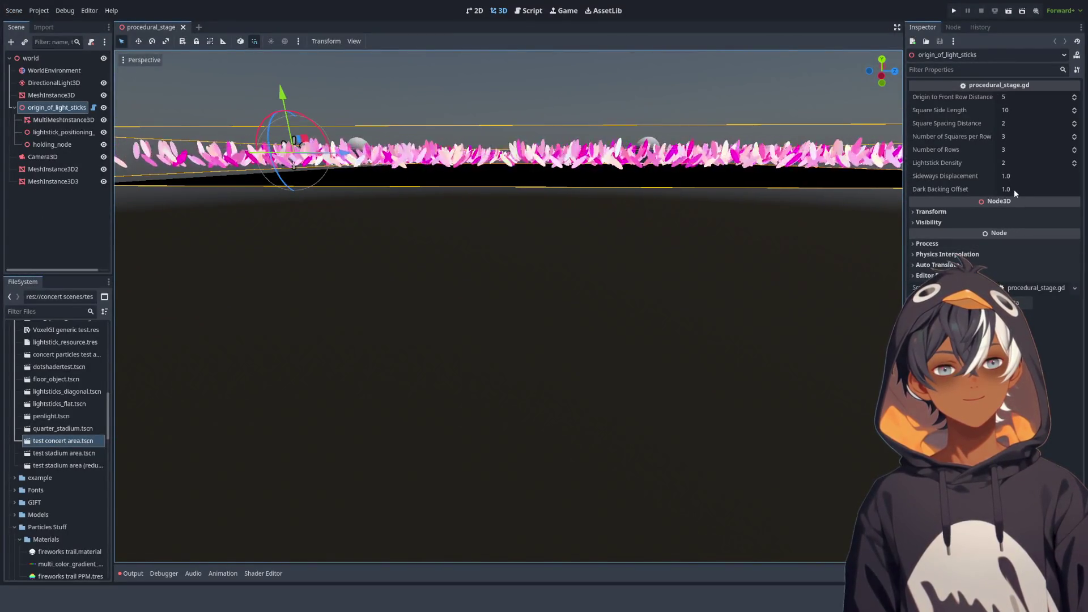
mouse_move(1018, 189)
left_mouse_down()
mouse_move(1009, 190)
mouse_move(1049, 189)
mouse_move(1026, 189)
left_mouse_up()
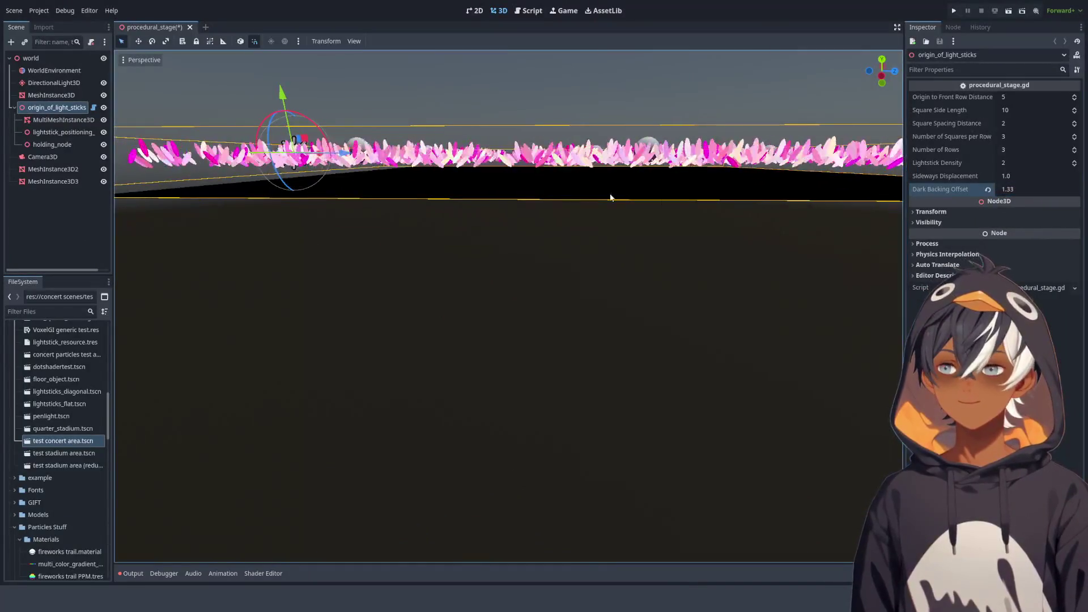
scroll(617, 195, "down", 3)
scroll(535, 222, "down", 3)
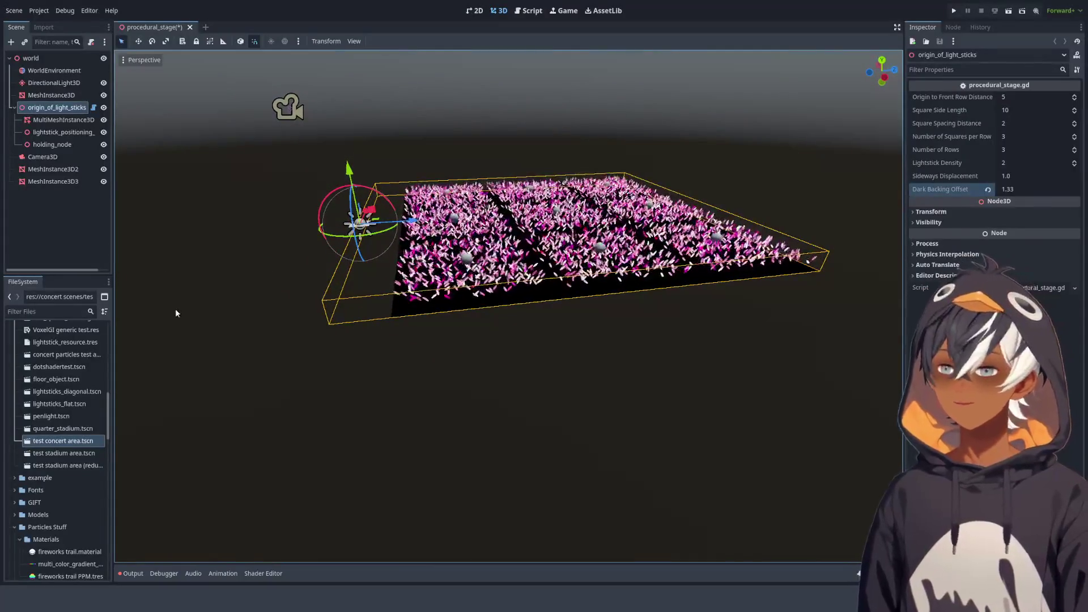
scroll(723, 265, "up", 5)
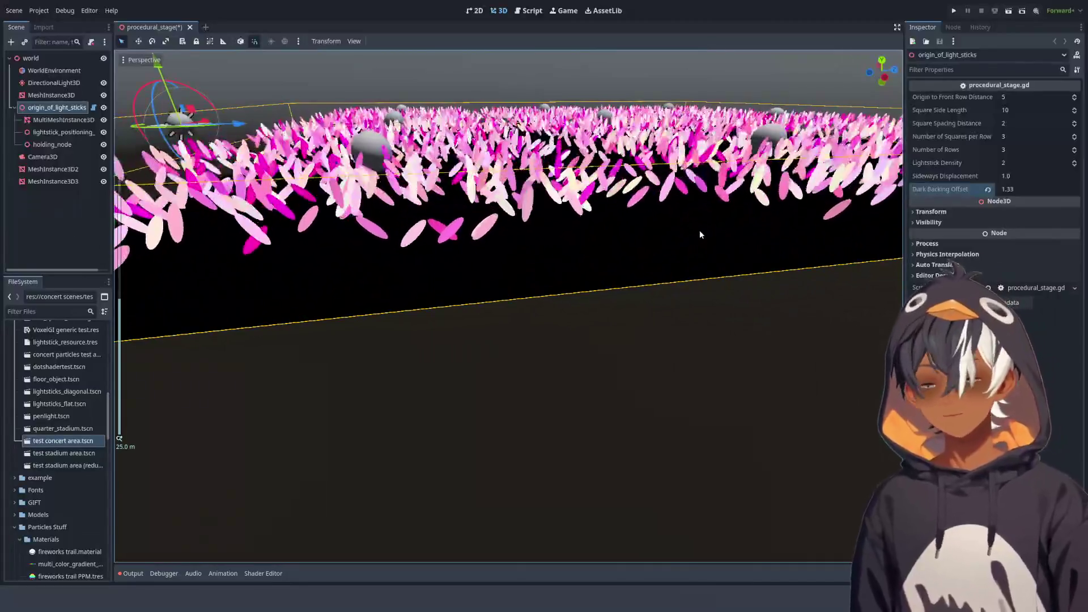
mouse_move(699, 232)
left_mouse_down()
mouse_move(678, 203)
mouse_move(636, 187)
left_mouse_up()
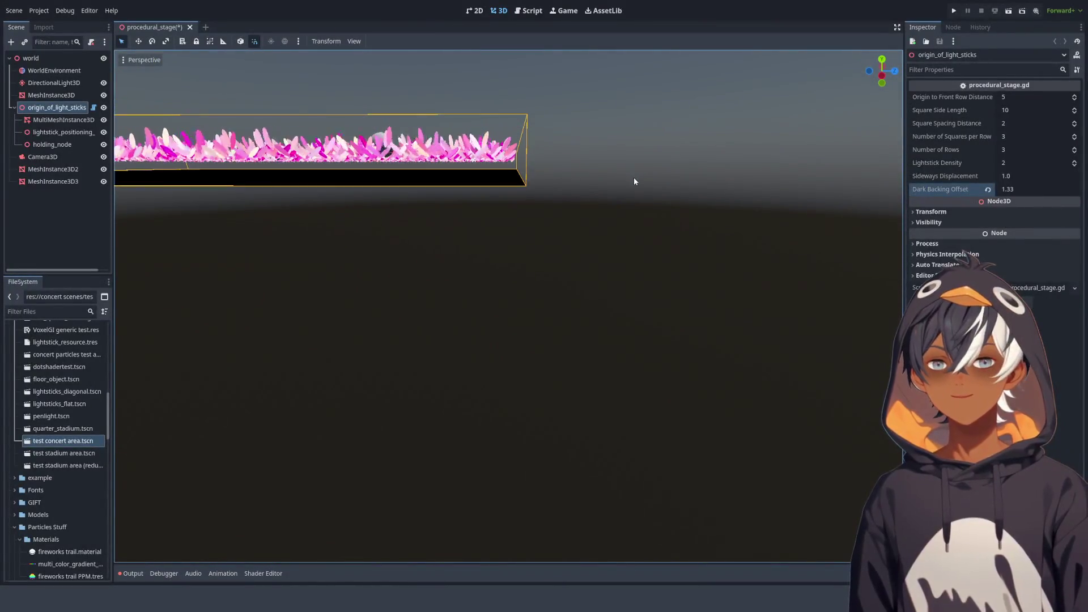
left_click_drag(1037, 189, 1015, 189)
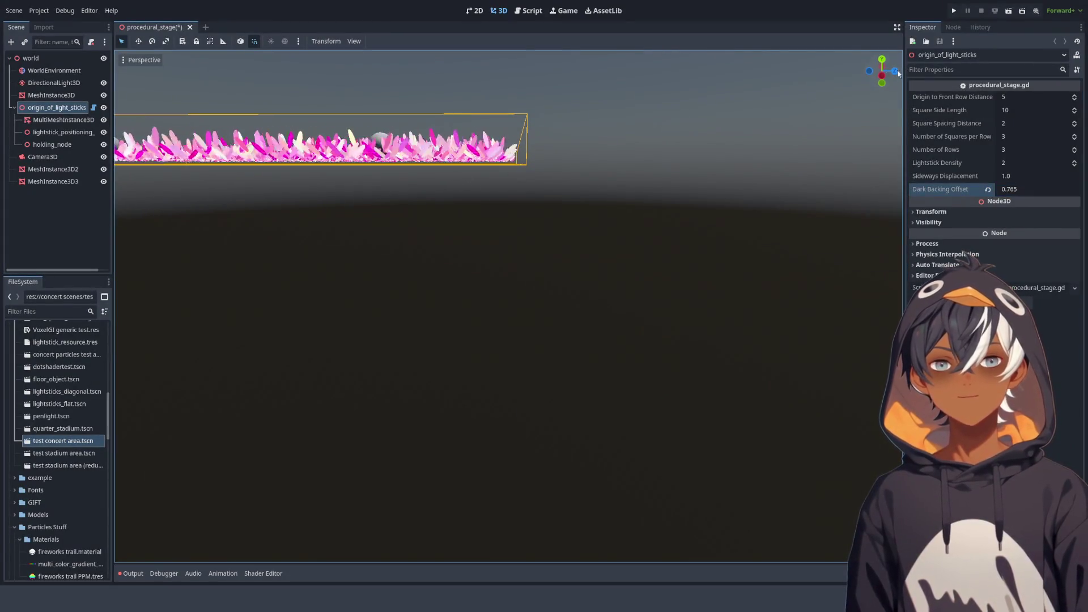
Check the backing placement from an orthographic Left side view
mouse_move(882, 79)
left_mouse_down()
mouse_move(879, 147)
mouse_move(873, 96)
mouse_move(460, 194)
left_mouse_up()
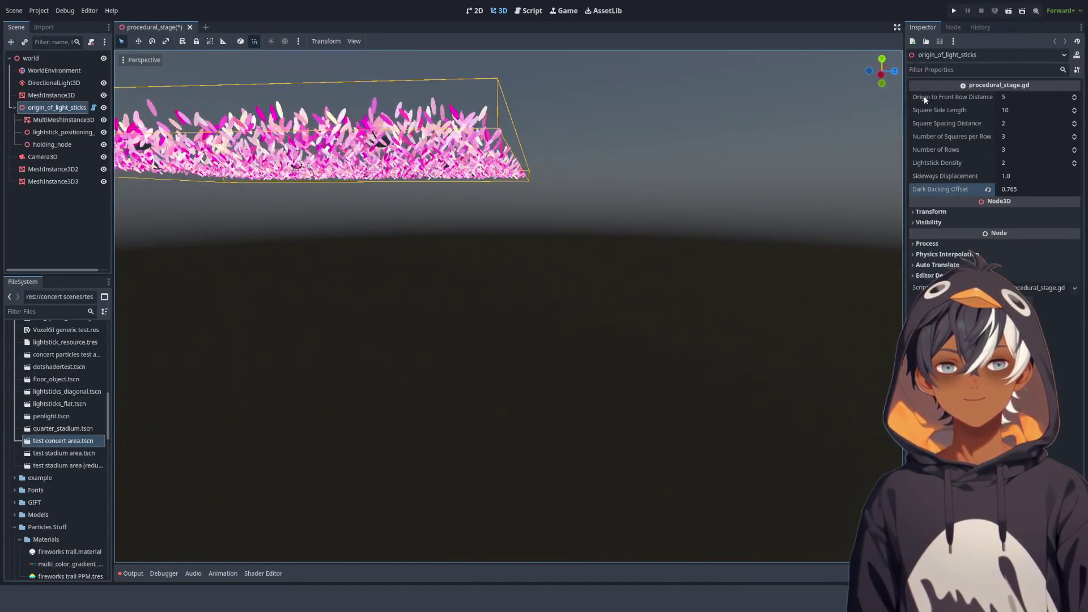
scroll(521, 140, "up", 5)
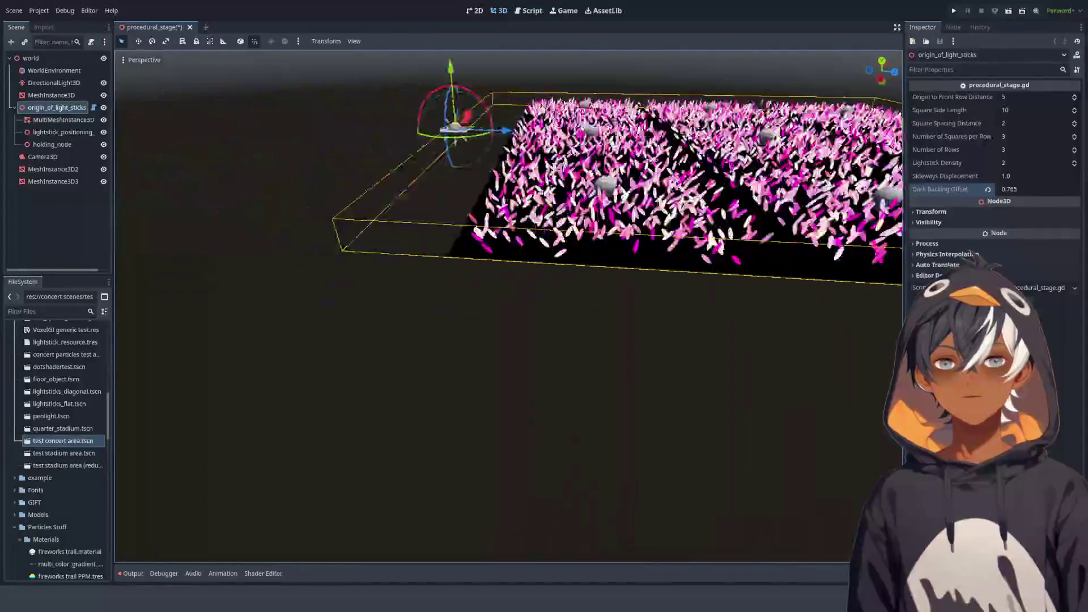
left_click_drag(480, 143, 539, 102)
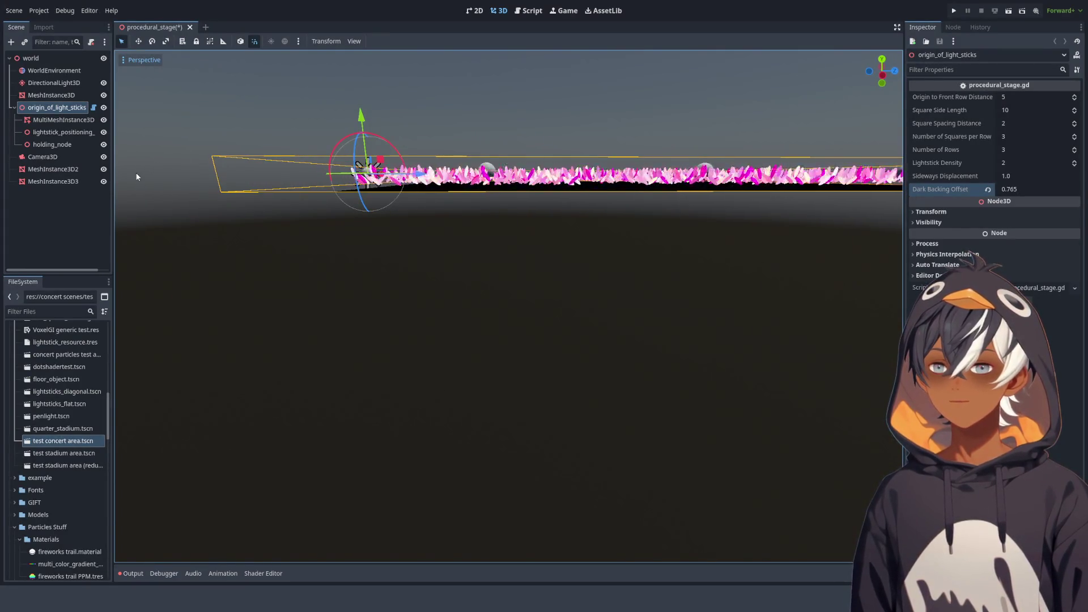
key("KP_5")
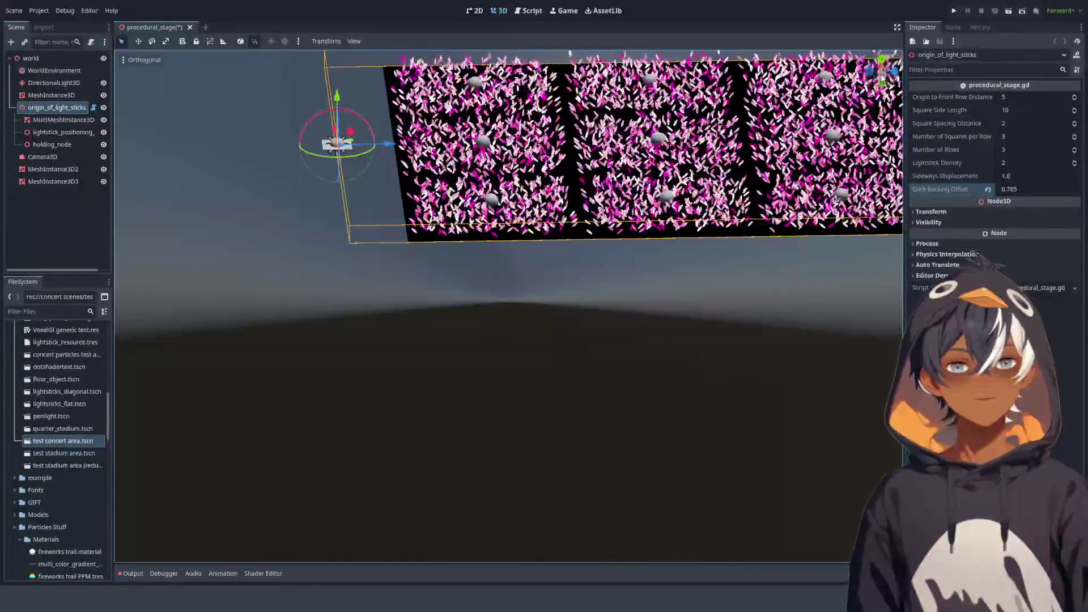
left_click(882, 73)
scroll(514, 190, "up", 5)
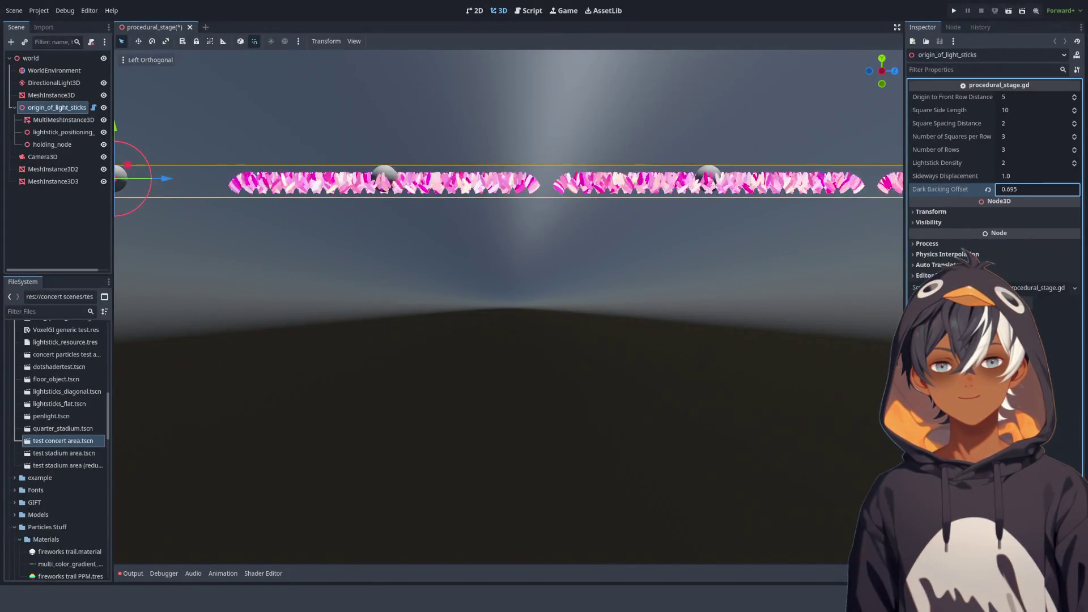
mouse_move(435, 177)
left_mouse_down()
mouse_move(329, 125)
mouse_move(239, 108)
mouse_move(586, 234)
mouse_move(418, 243)
mouse_move(452, 206)
mouse_move(475, 240)
mouse_move(538, 187)
mouse_move(612, 170)
mouse_move(694, 239)
left_mouse_up()
mouse_move(587, 233)
left_mouse_down()
mouse_move(623, 187)
mouse_move(741, 224)
mouse_move(584, 238)
mouse_move(634, 204)
mouse_move(656, 214)
mouse_move(623, 193)
mouse_move(481, 201)
left_mouse_up()
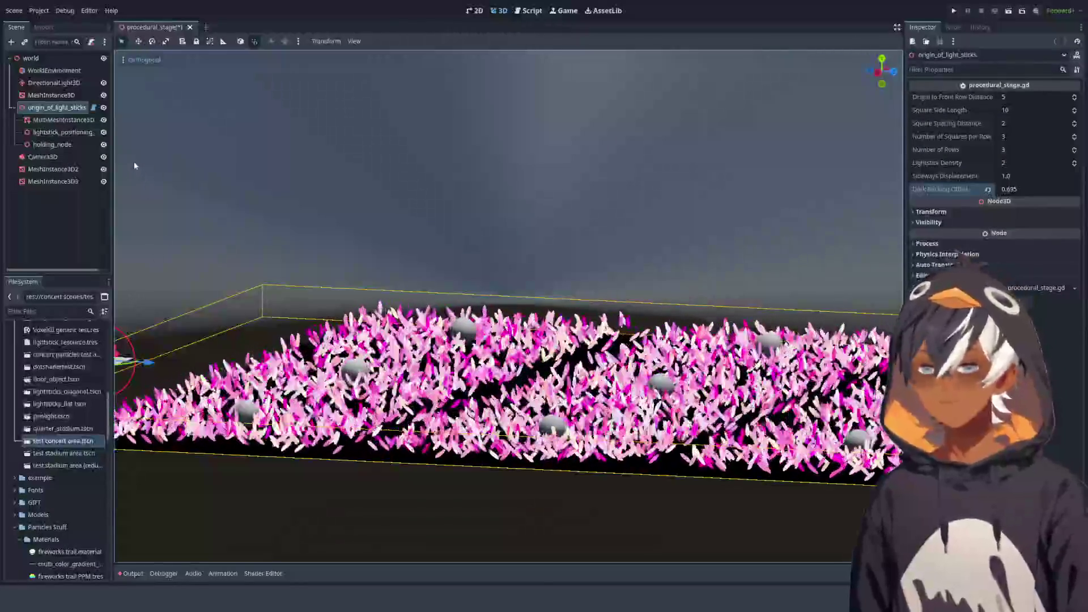
left_click_drag(135, 166, 310, 220)
mouse_move(388, 310)
left_mouse_down()
mouse_move(391, 397)
mouse_move(397, 357)
left_mouse_up()
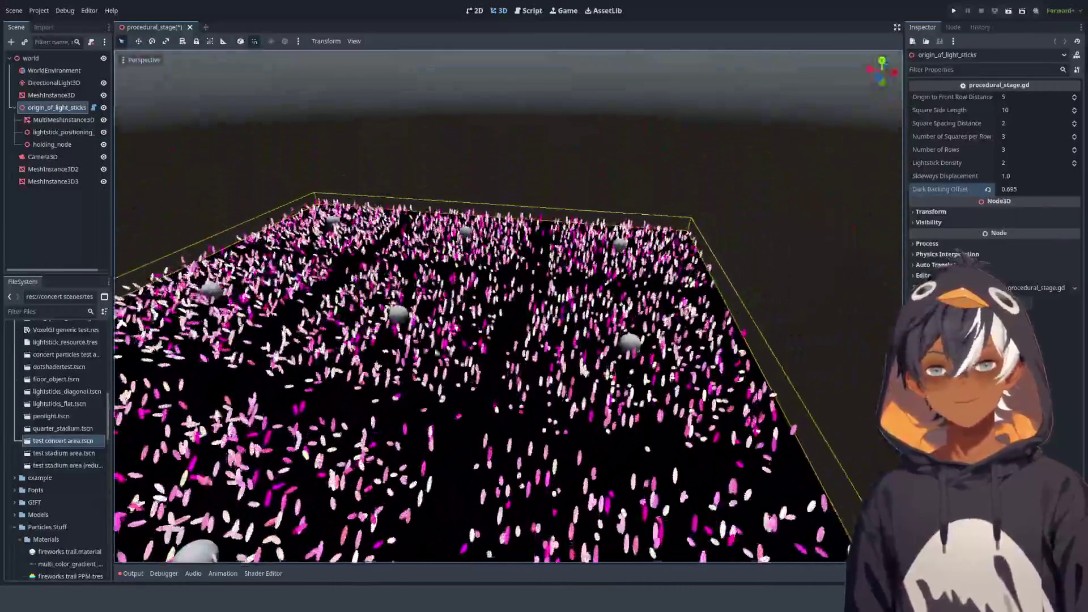
left_click_drag(437, 295, 454, 329)
scroll(458, 334, "down", 5)
scroll(458, 333, "up", 5)
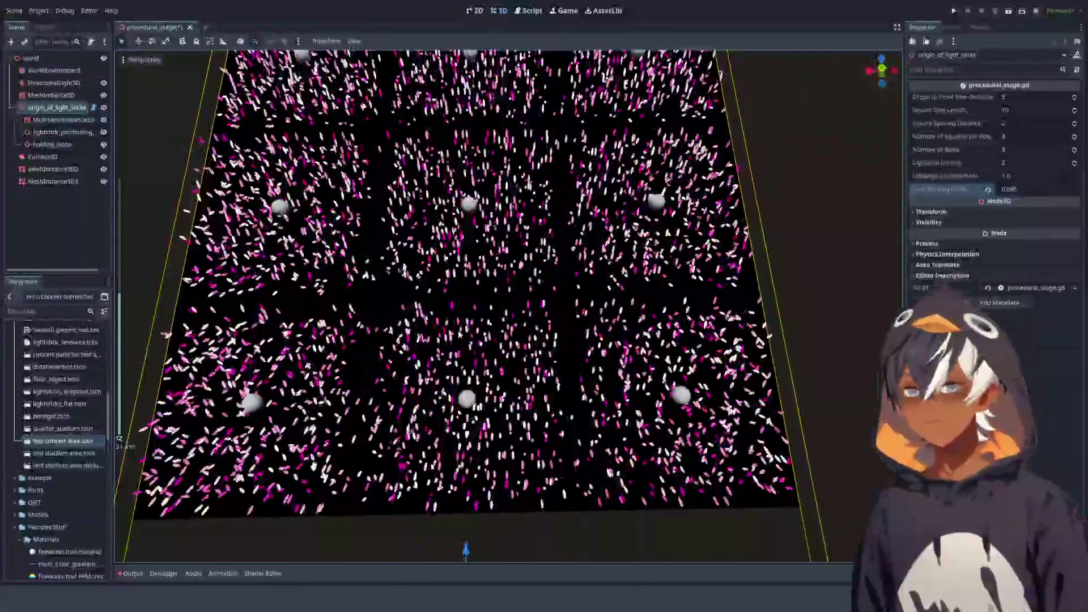
mouse_move(459, 333)
left_mouse_down()
mouse_move(493, 157)
mouse_move(437, 170)
mouse_move(442, 241)
left_mouse_up()
scroll(437, 170, "up", 2)
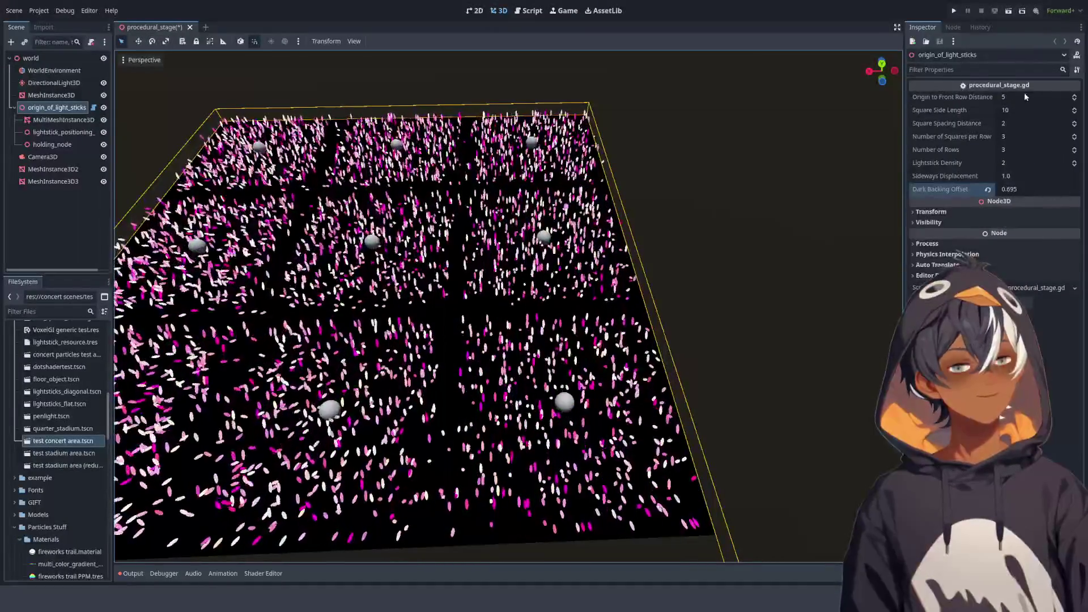
Lower Lightstick Density from 2 to 1 and orbit low across the field to check it
left_click(1074, 166)
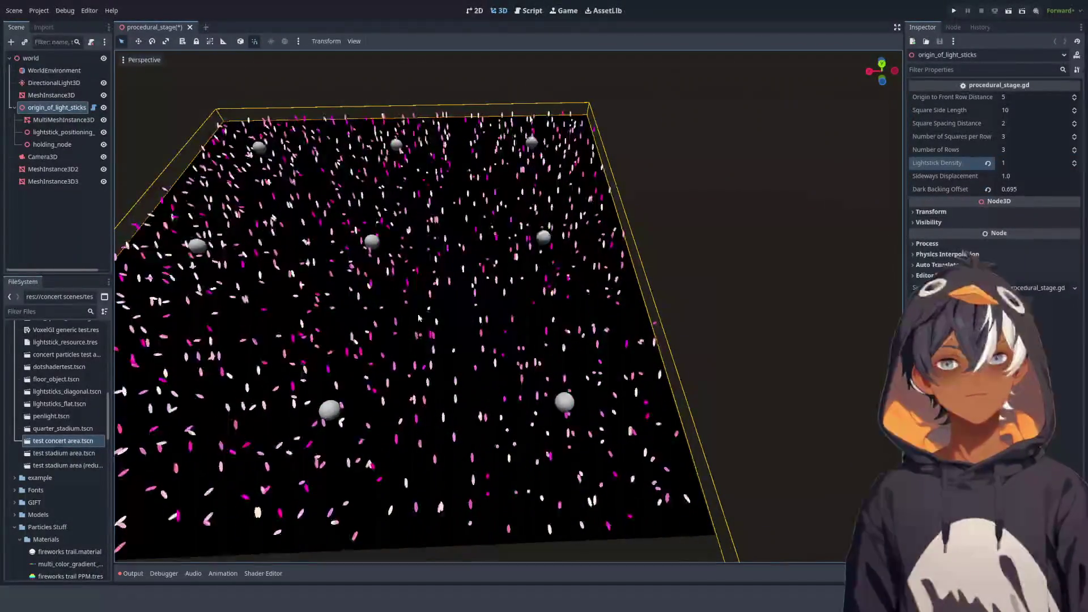
scroll(422, 319, "down", 3)
scroll(486, 249, "up", 6)
scroll(486, 248, "up", 1)
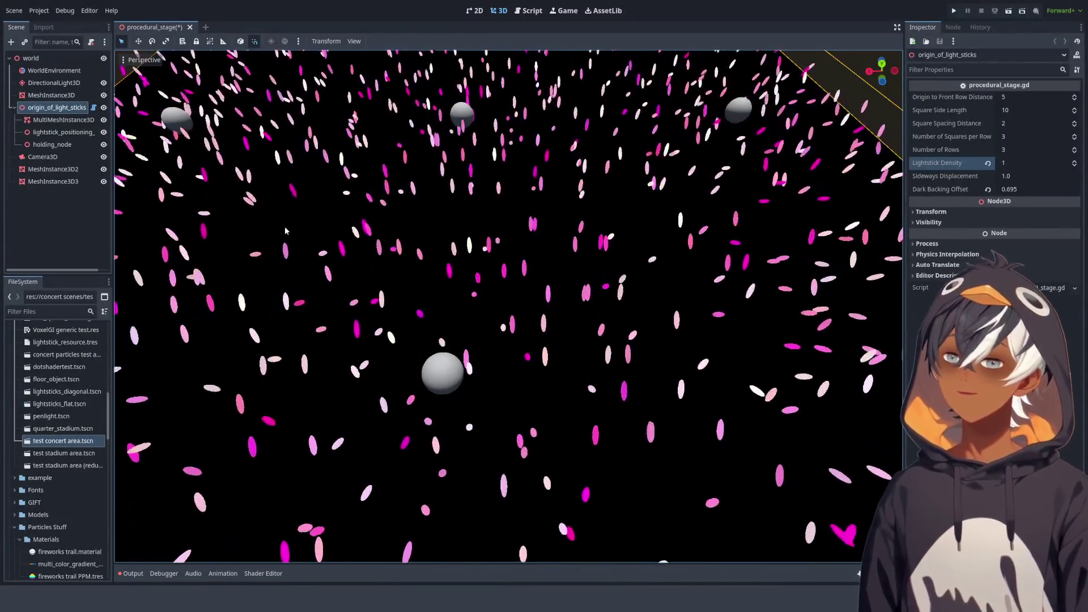
mouse_move(637, 262)
left_mouse_down()
mouse_move(606, 200)
mouse_move(644, 232)
mouse_move(642, 262)
mouse_move(531, 263)
left_mouse_up()
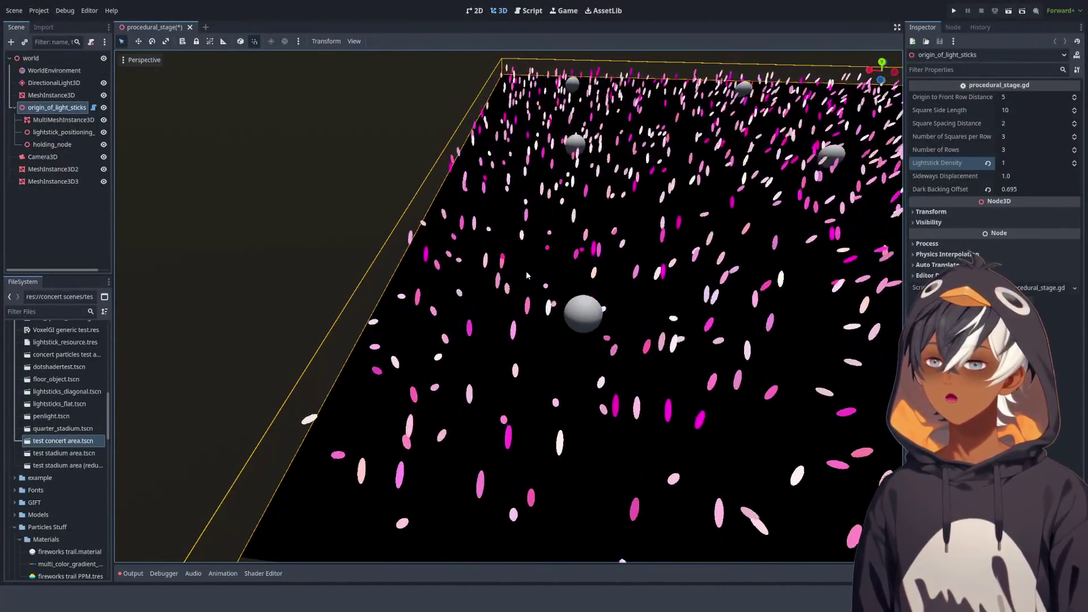
mouse_move(525, 271)
left_mouse_down()
mouse_move(474, 270)
mouse_move(481, 216)
mouse_move(484, 295)
left_mouse_up()
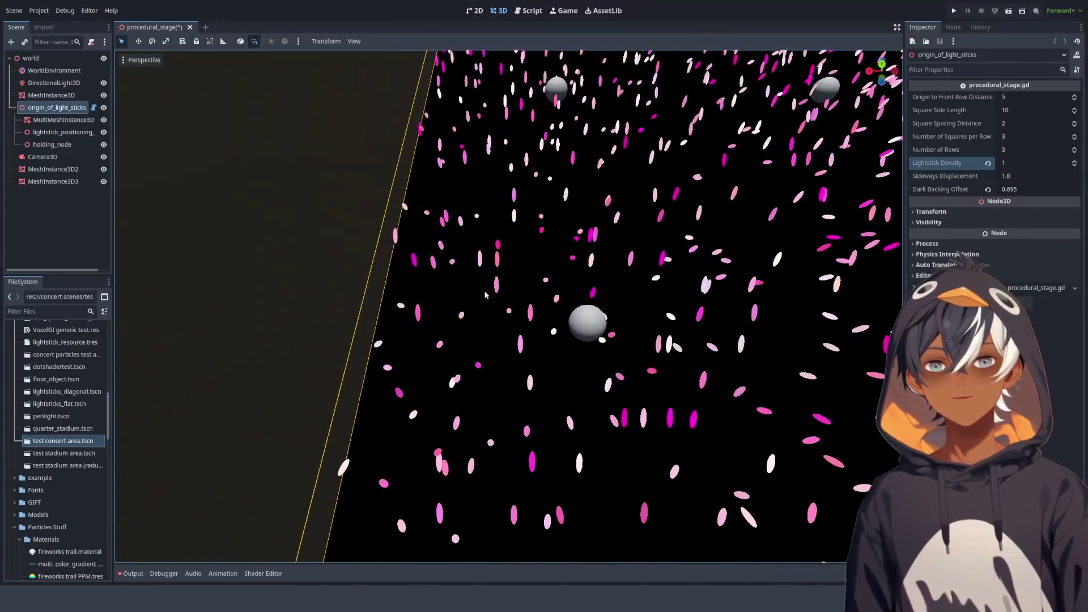
scroll(485, 296, "down", 10)
scroll(578, 220, "up", 2)
mouse_move(578, 220)
left_mouse_down()
mouse_move(529, 170)
mouse_move(495, 243)
mouse_move(604, 200)
mouse_move(517, 193)
mouse_move(604, 220)
left_mouse_up()
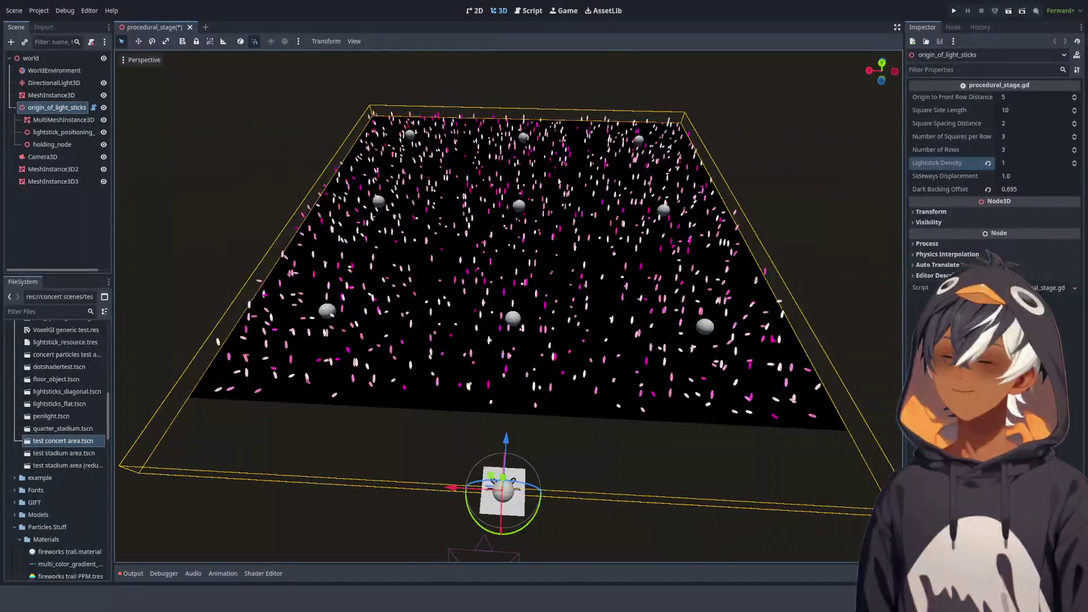
scroll(604, 220, "down", 5)
left_click_drag(604, 220, 601, 187)
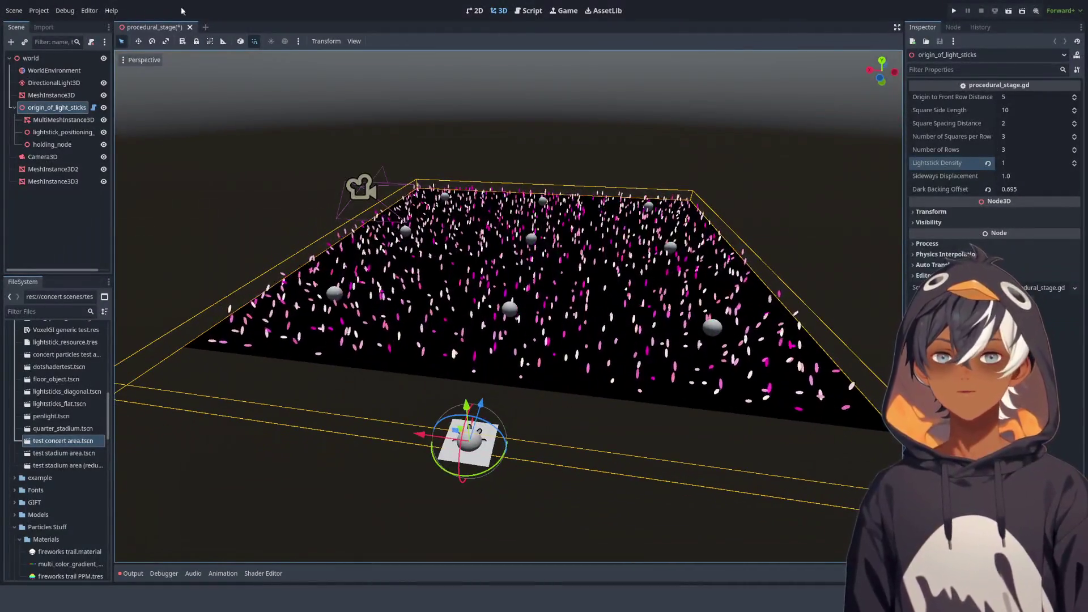
left_click(60, 444)
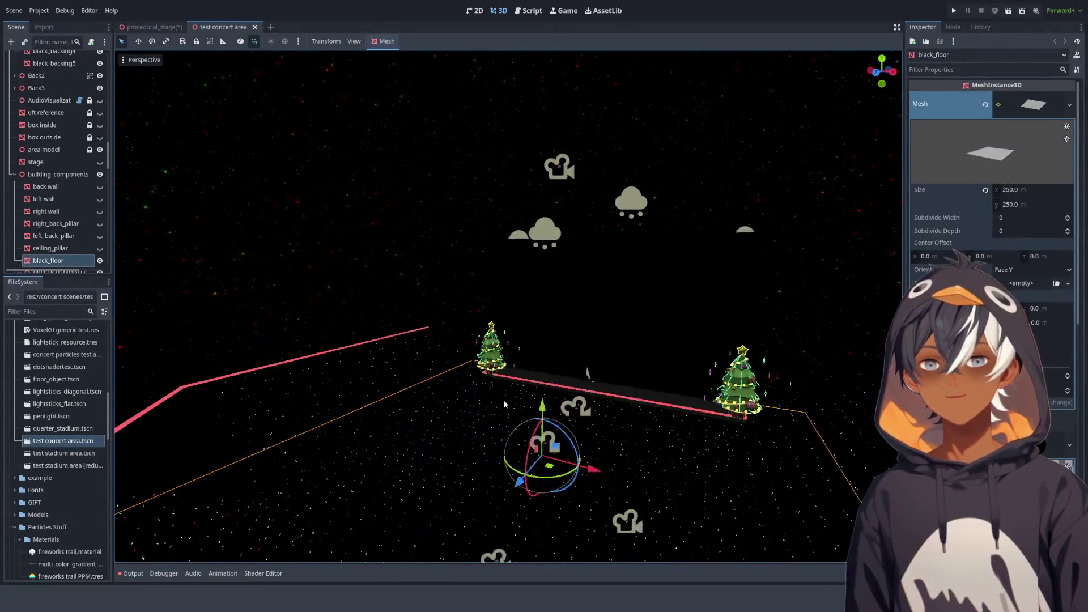
Select the Back2 seating node in the test concert area and orbit around the stage box
left_click_drag(504, 399, 523, 326)
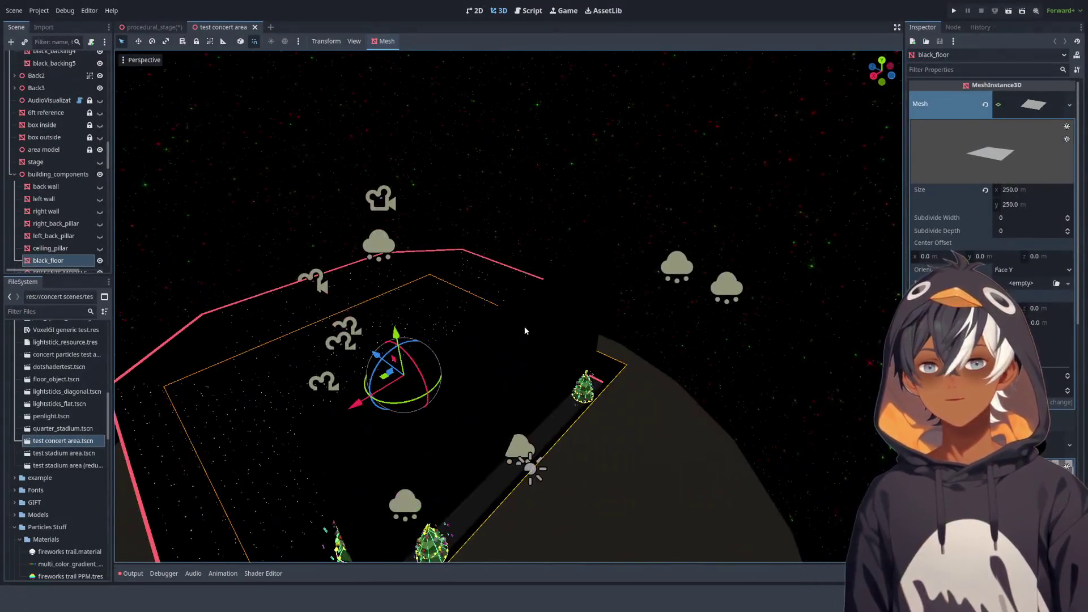
left_click(470, 297)
scroll(540, 257, "up", 6)
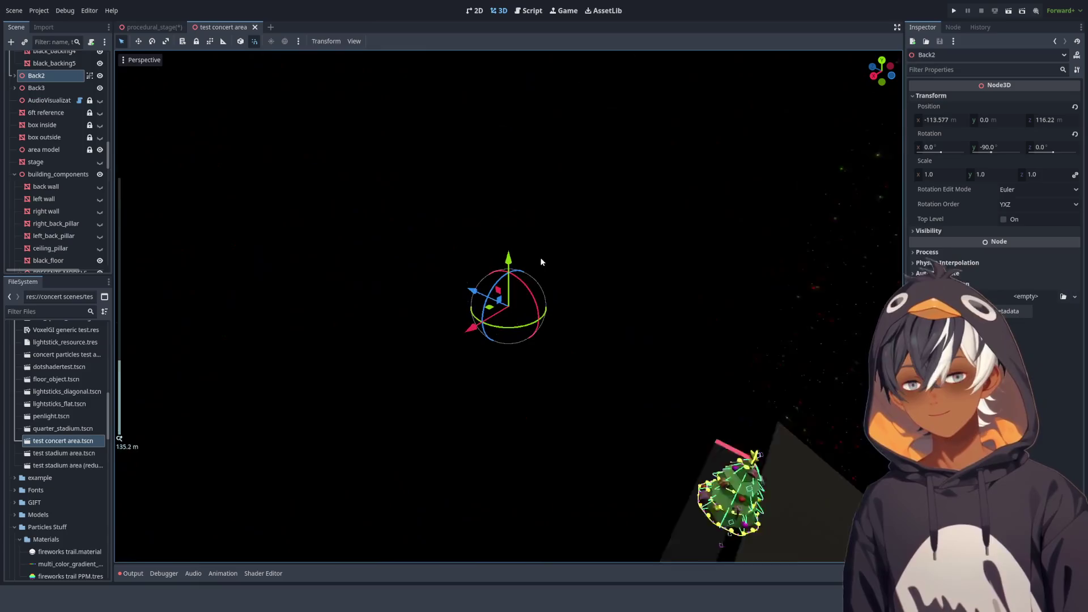
mouse_move(566, 257)
left_mouse_down()
mouse_move(504, 217)
mouse_move(453, 261)
left_mouse_up()
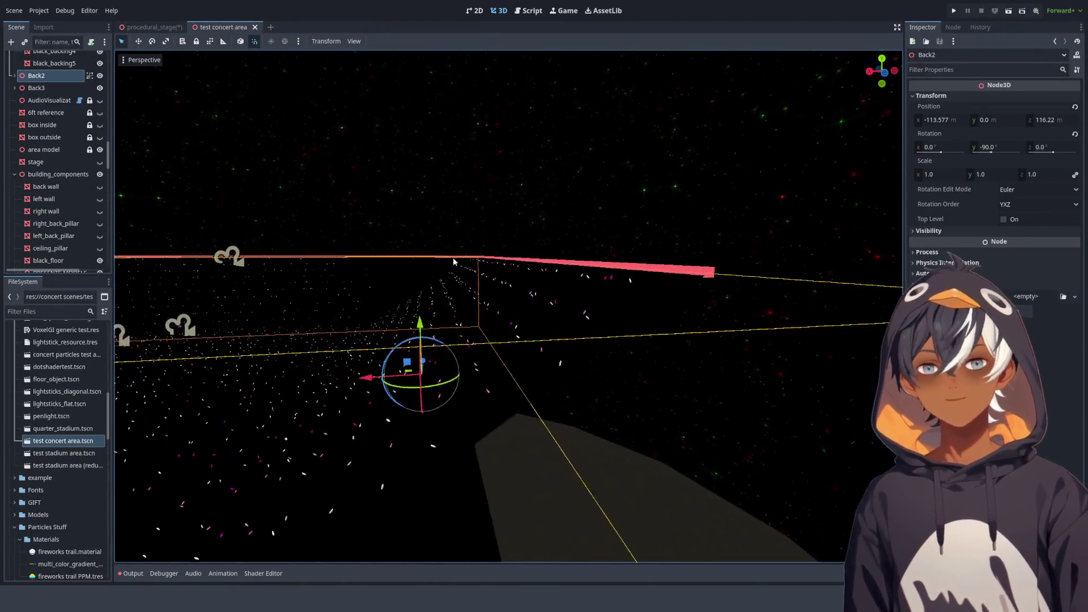
mouse_move(277, 316)
left_mouse_down()
mouse_move(262, 365)
mouse_move(432, 297)
mouse_move(464, 260)
left_mouse_up()
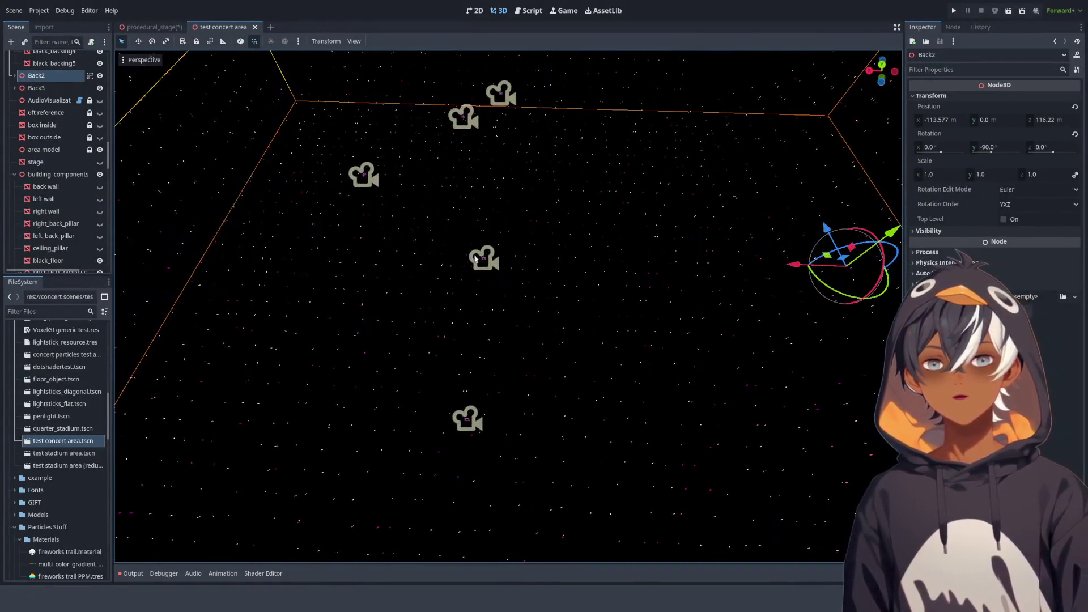
left_click(529, 13)
left_click(503, 11)
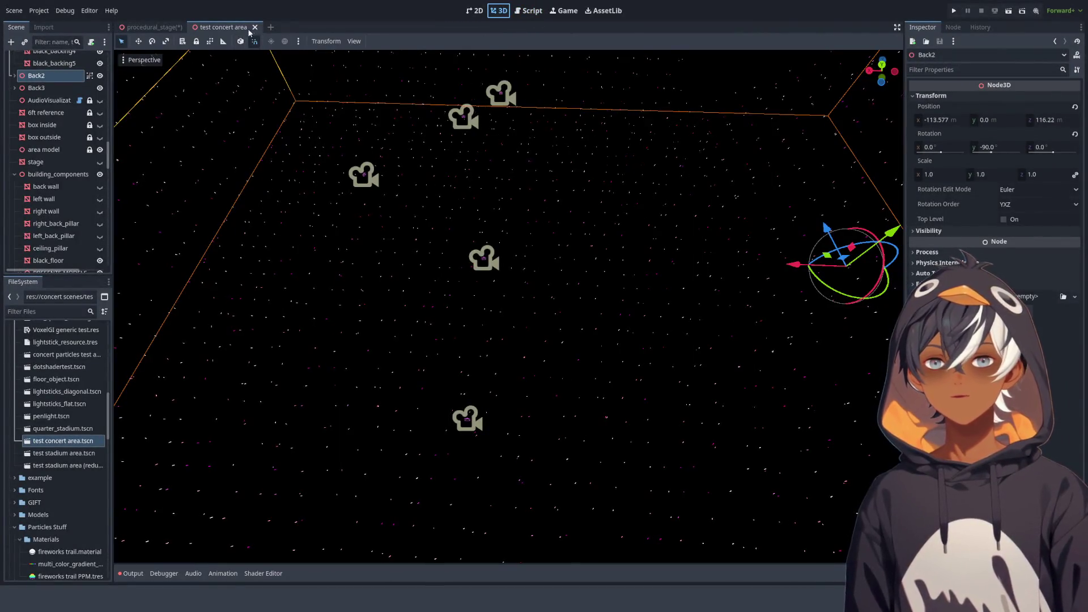
Close the concert area, save the stage scene, and try wider Square Spacing before resetting it to 2
left_click(255, 27)
key("ctrl+s")
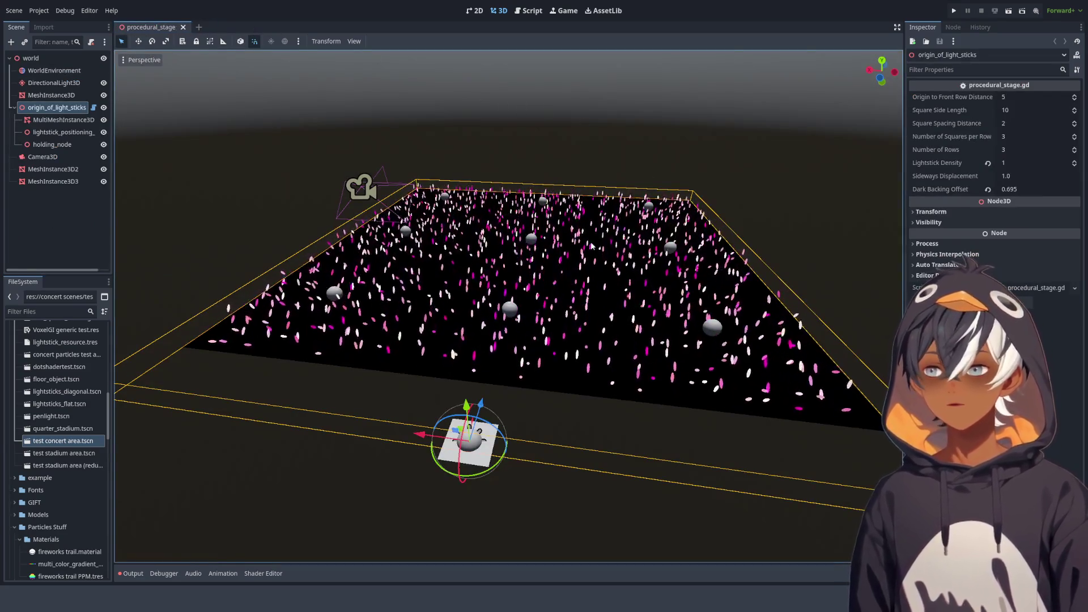
mouse_move(510, 107)
left_mouse_down()
mouse_move(498, 273)
mouse_move(482, 259)
mouse_move(527, 243)
left_mouse_up()
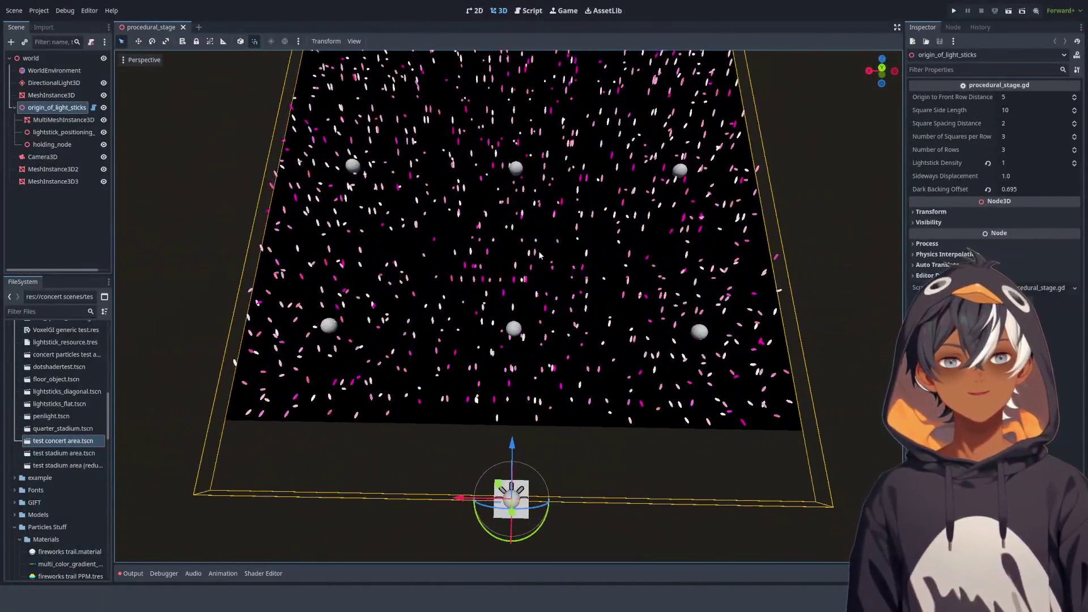
scroll(572, 233, "down", 5)
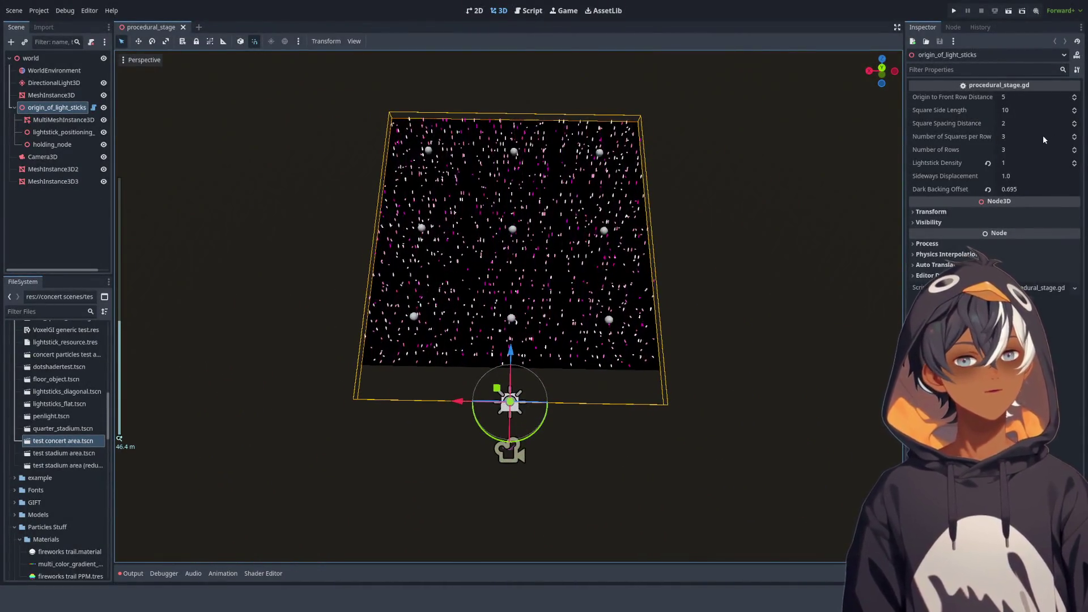
left_click(1075, 122)
left_click(1075, 122)
left_click(1075, 123)
left_click(1075, 123)
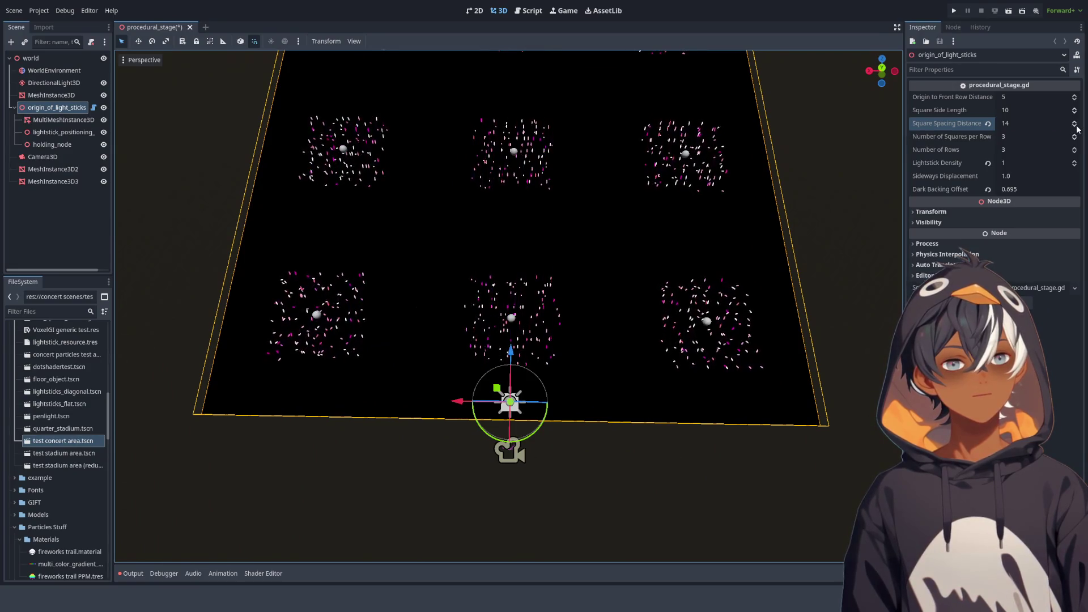
left_click(988, 124)
Raise Square Side Length to 22 and check the larger field before returning to the script
left_click(1075, 110)
left_click(1075, 110)
left_click(1075, 110)
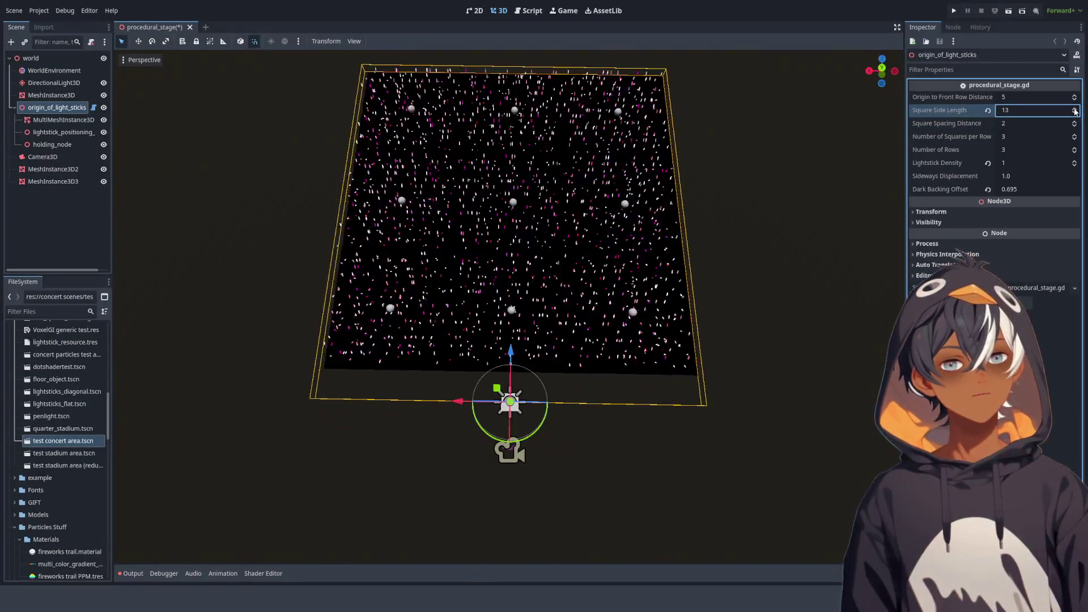
left_click(1076, 110)
left_click(1075, 110)
left_click(1075, 110)
left_click(1076, 110)
left_click(1075, 110)
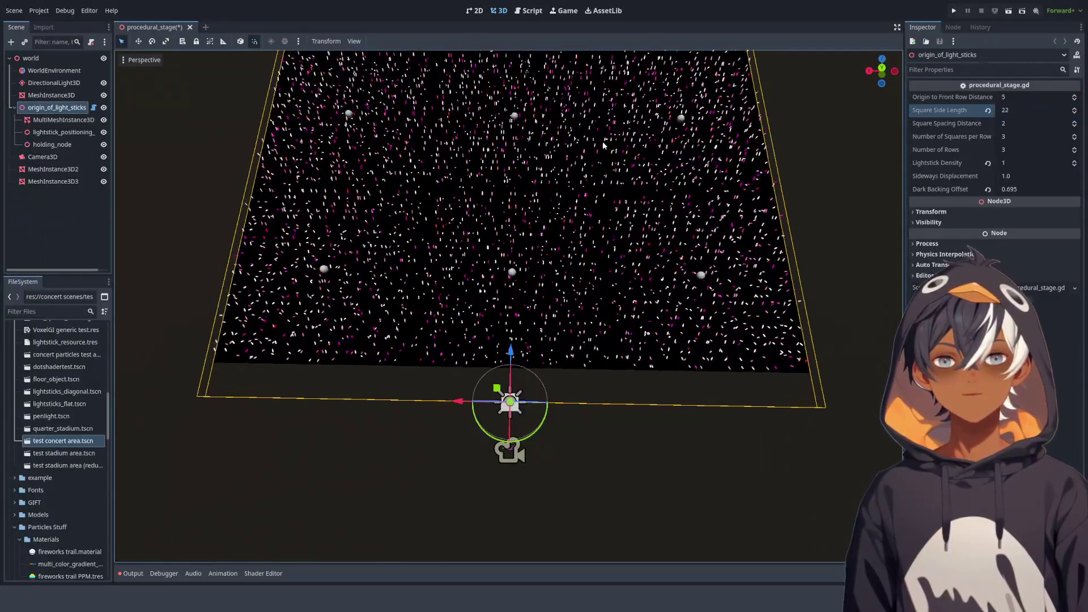
left_click_drag(603, 142, 604, 202)
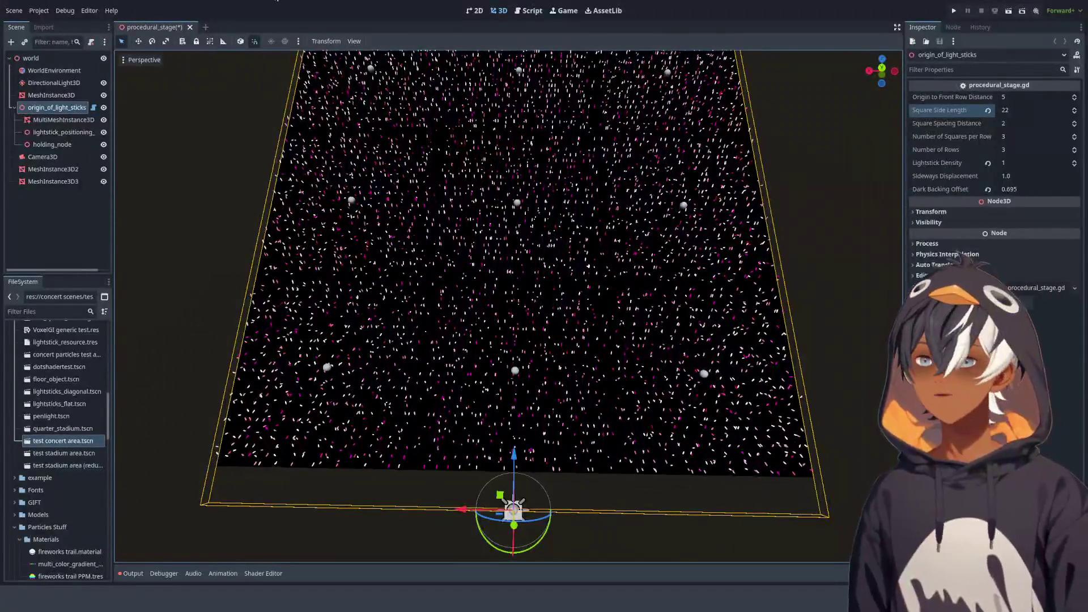
left_click(543, 13)
scroll(491, 163, "down", 10)
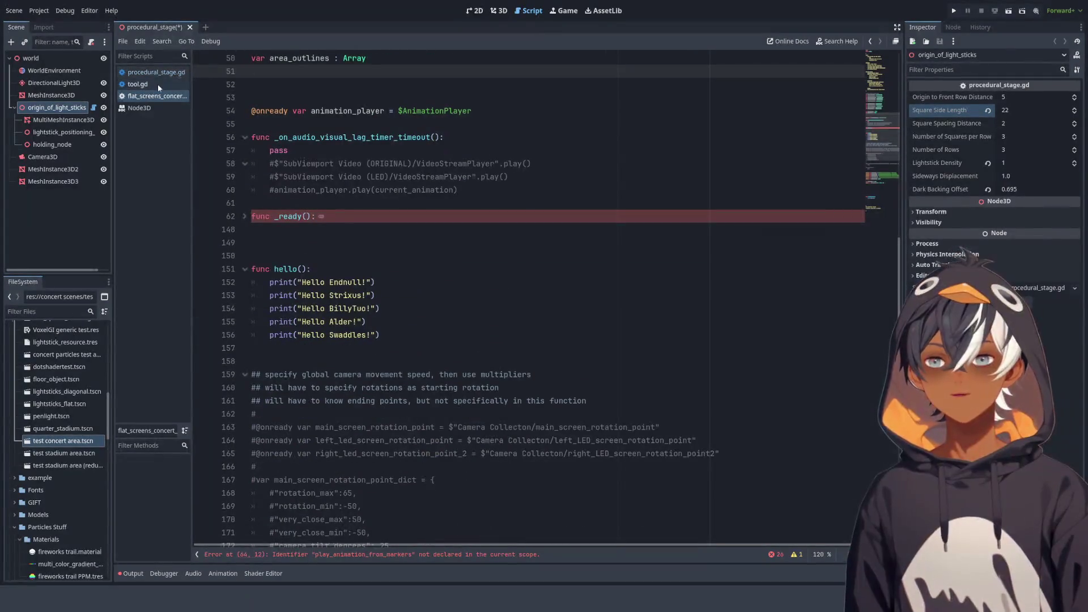
Review procedural_stage.gd's exported defaults, then frame origin_of_light_sticks in the 3D view
left_click(156, 73)
scroll(887, 63, "up", 15)
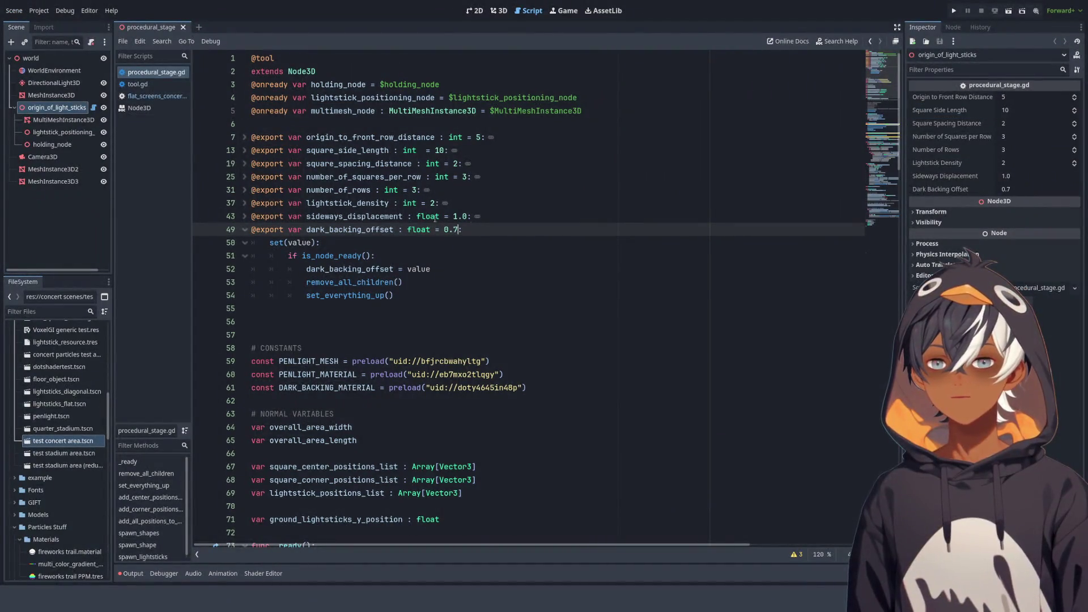
left_click(501, 11)
double_click(62, 108)
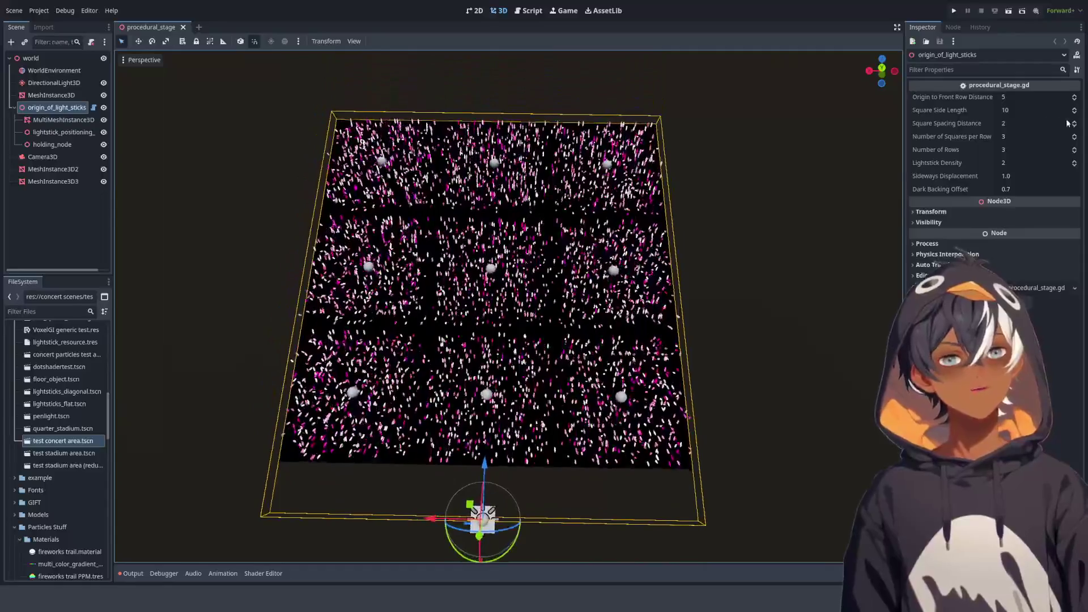
Spread the squares apart with a larger Square Spacing Distance and view the grid from the top
left_click_drag(1075, 123, 1073, 90)
scroll(620, 216, "down", 10)
scroll(580, 239, "up", 5)
scroll(589, 235, "down", 5)
scroll(597, 232, "up", 5)
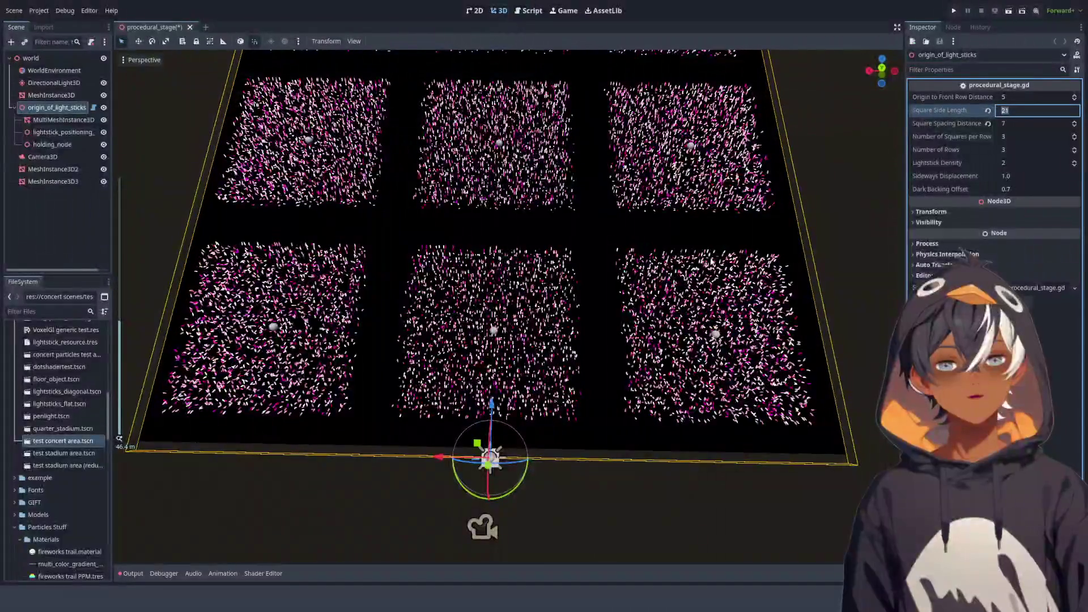
left_click_drag(878, 69, 887, 71)
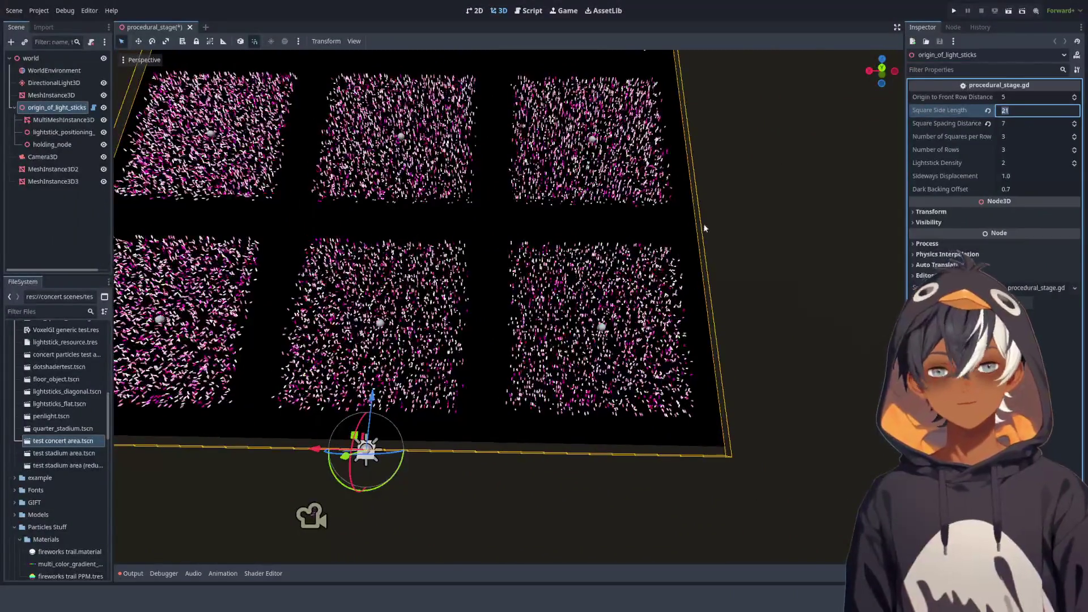
left_click(882, 68)
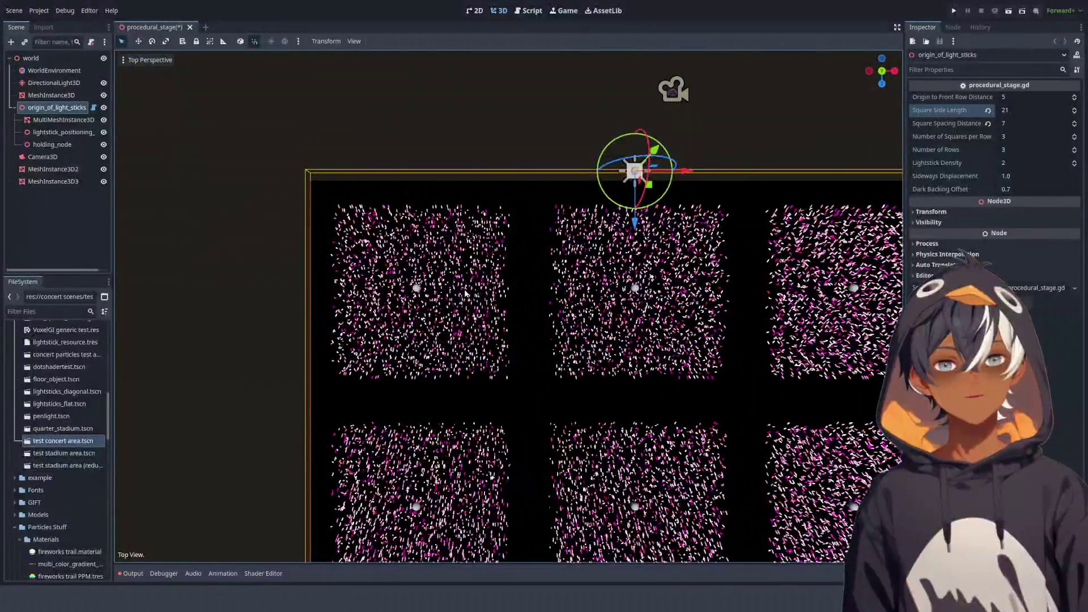
scroll(588, 238, "left", 5)
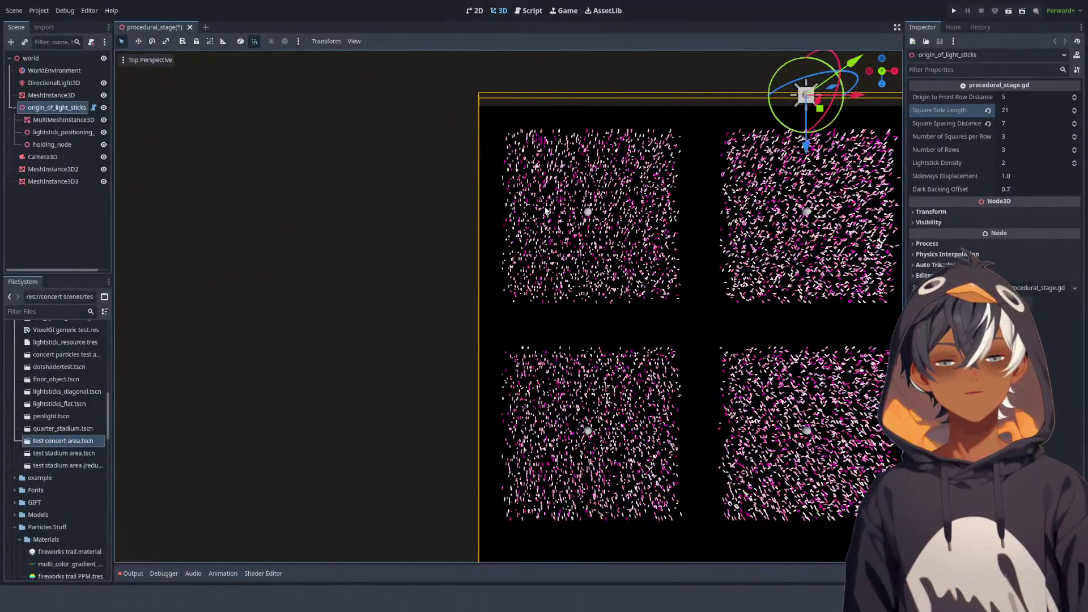
scroll(500, 213, "up", 5)
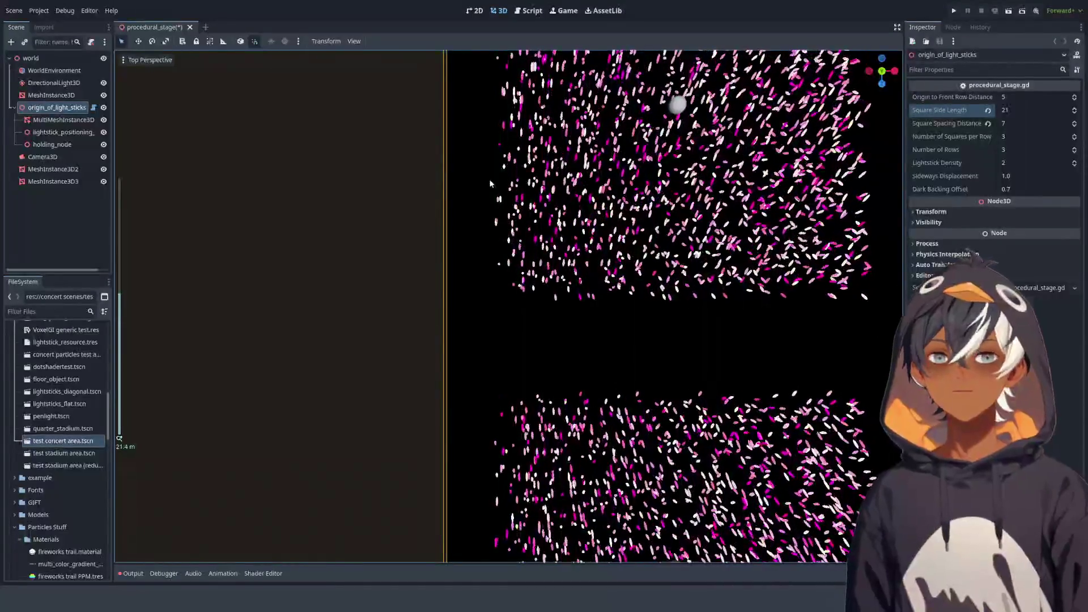
scroll(510, 306, "down", 5)
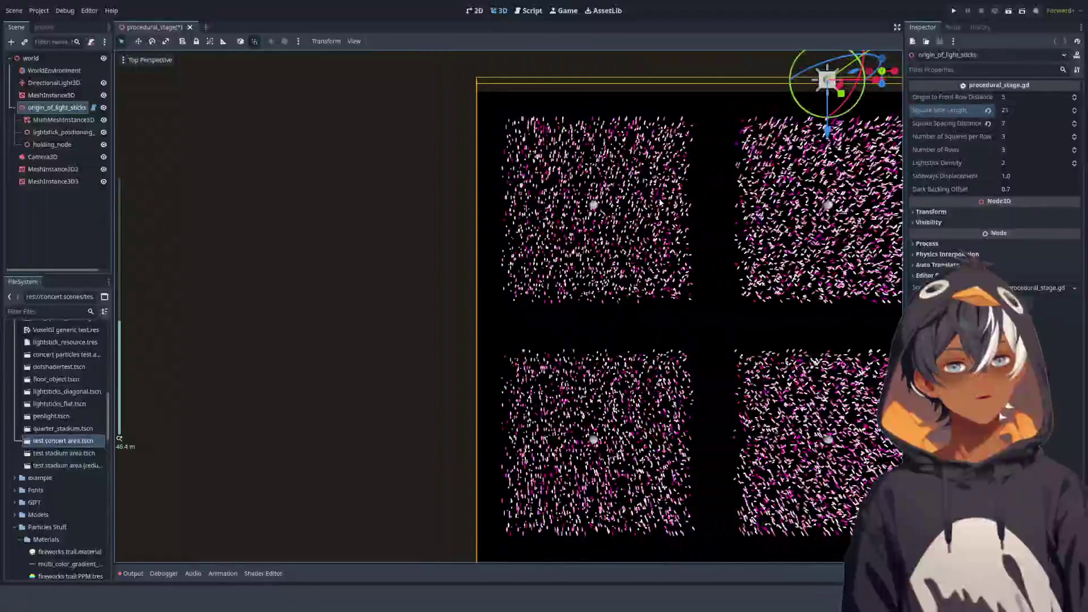
Bring Square Spacing Distance back down to 2 and view the grid at an oblique angle
left_click(1075, 126)
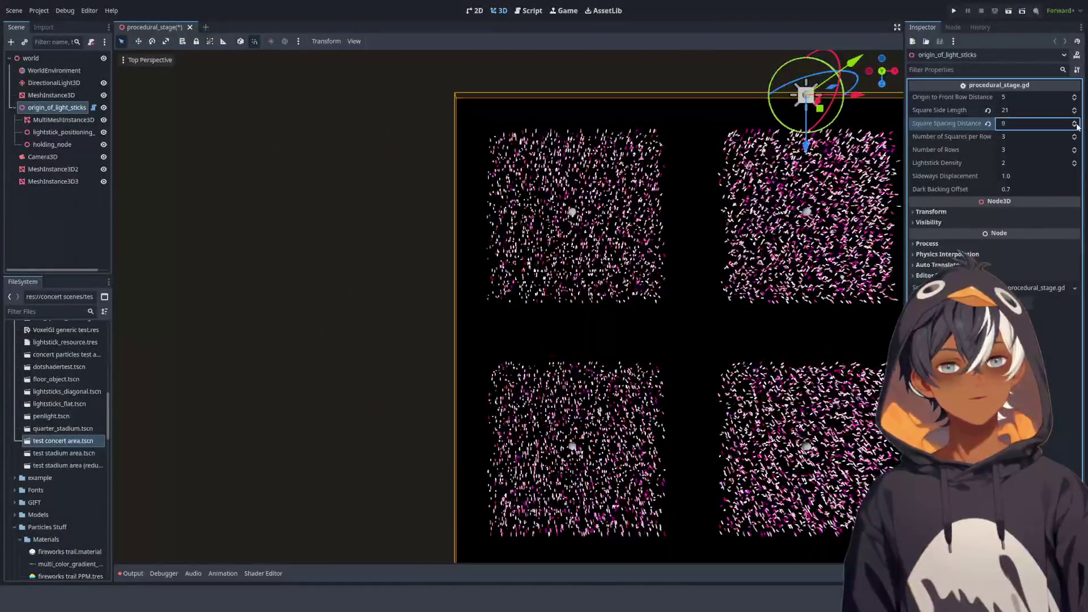
left_click(1075, 125)
left_click(1075, 126)
left_click(1075, 125)
left_click(1075, 126)
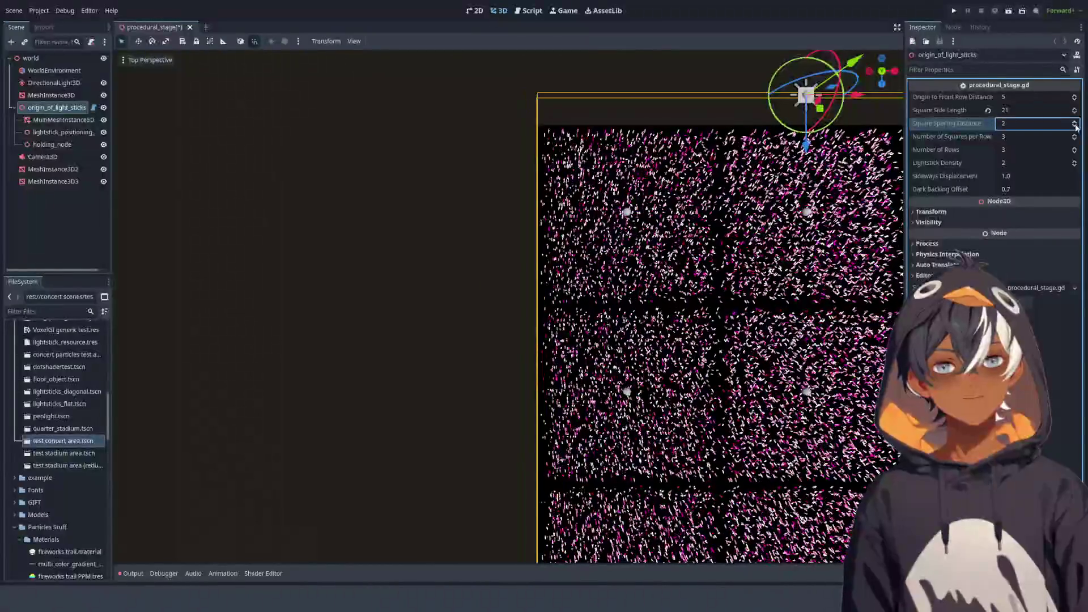
scroll(784, 172, "down", 5)
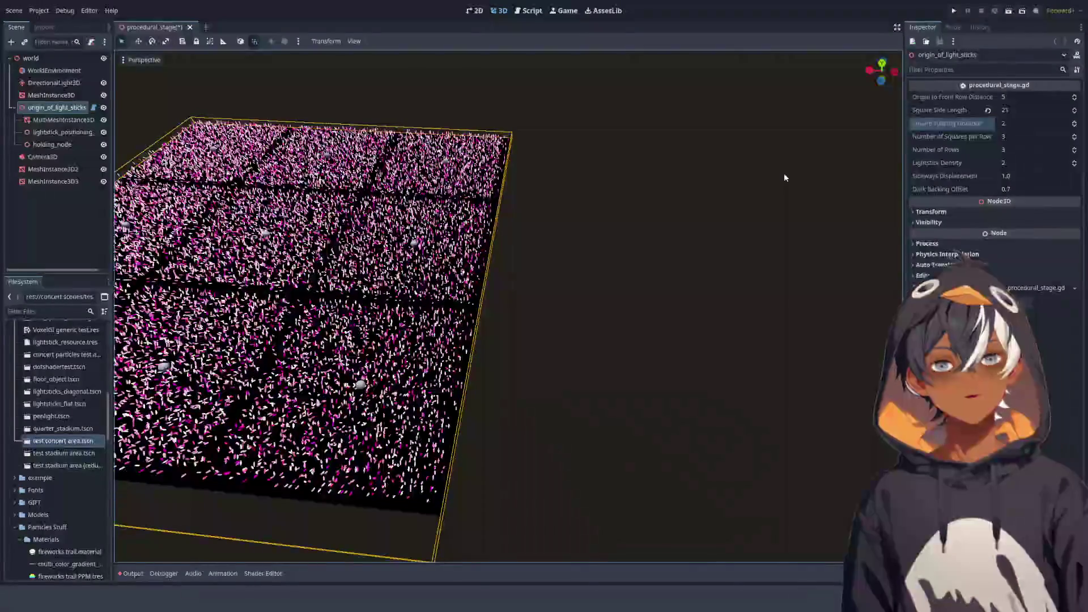
left_click_drag(784, 172, 725, 238)
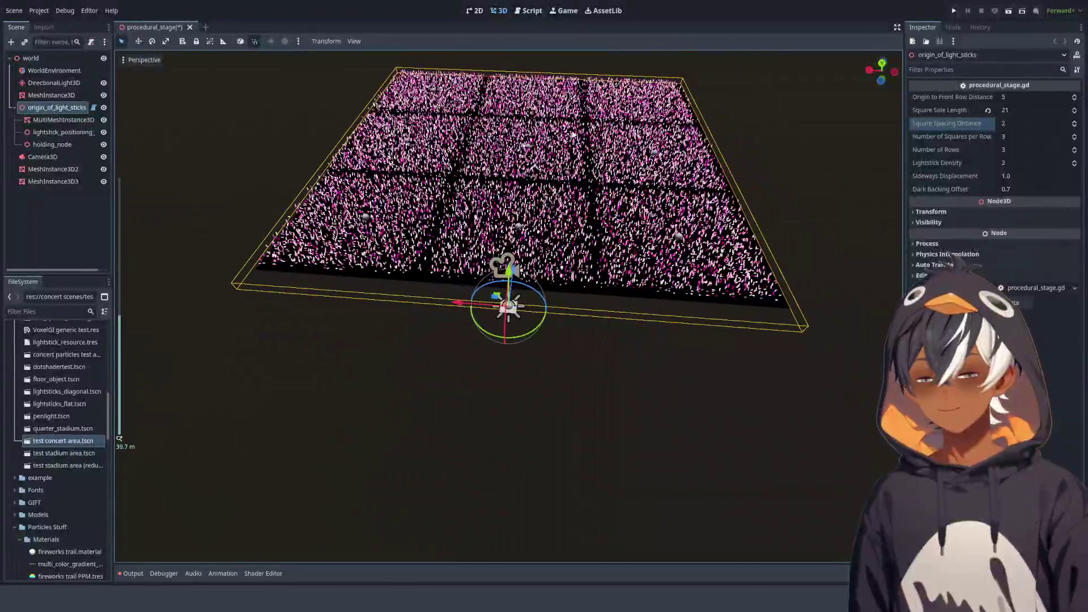
scroll(584, 179, "up", 4)
left_click_drag(584, 180, 527, 182)
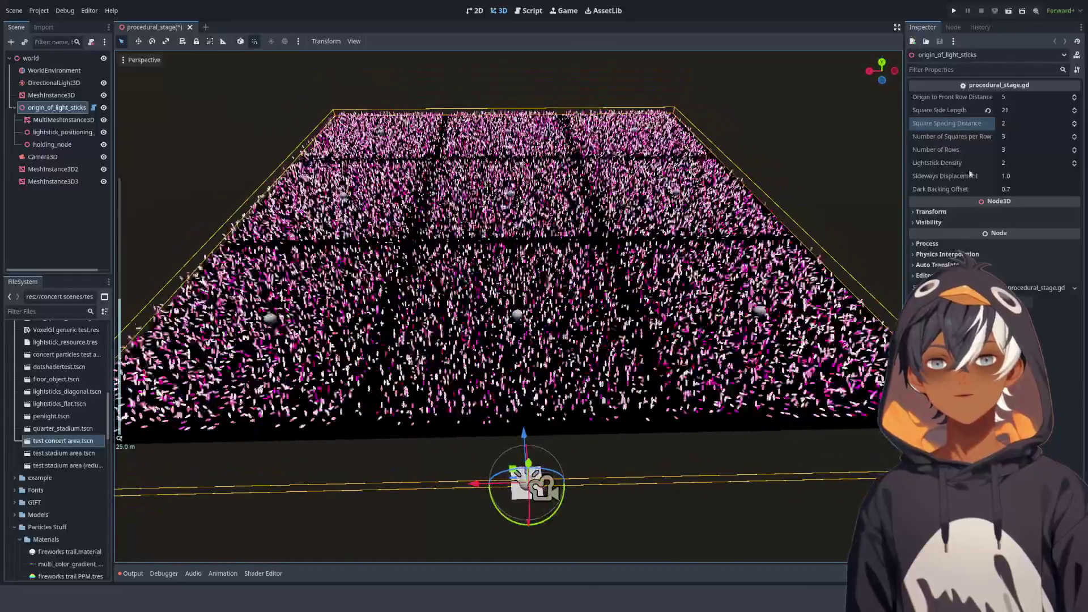
Lower Sideways Displacement to 0.595 and revert Square Side Length to 10
left_click_drag(1011, 176, 963, 176)
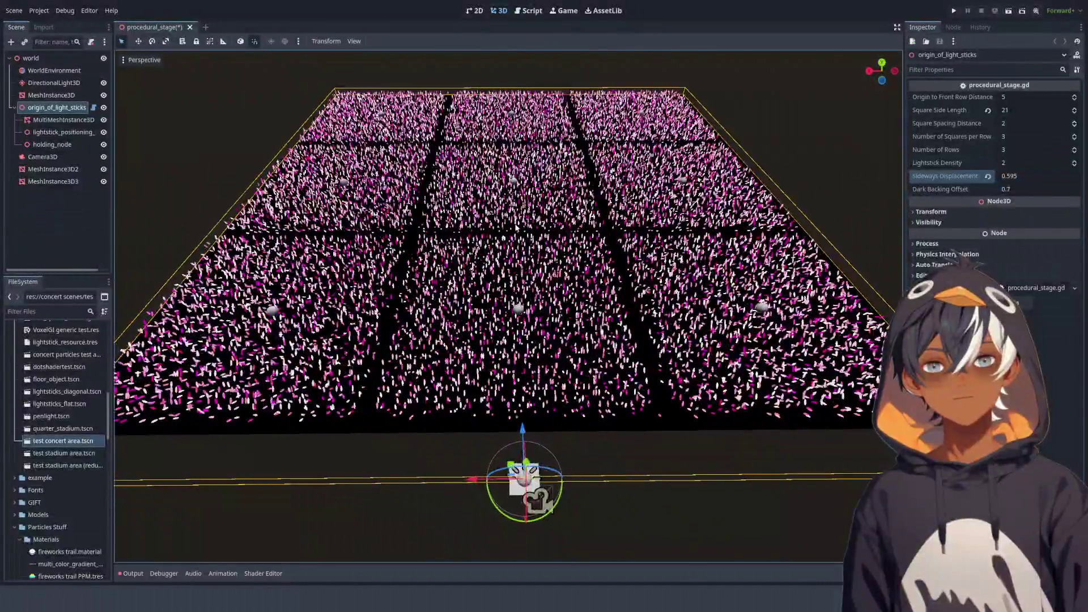
scroll(582, 161, "up", 3)
scroll(582, 161, "down", 5)
left_click_drag(582, 160, 620, 195)
scroll(613, 189, "up", 3)
scroll(620, 196, "up", 3)
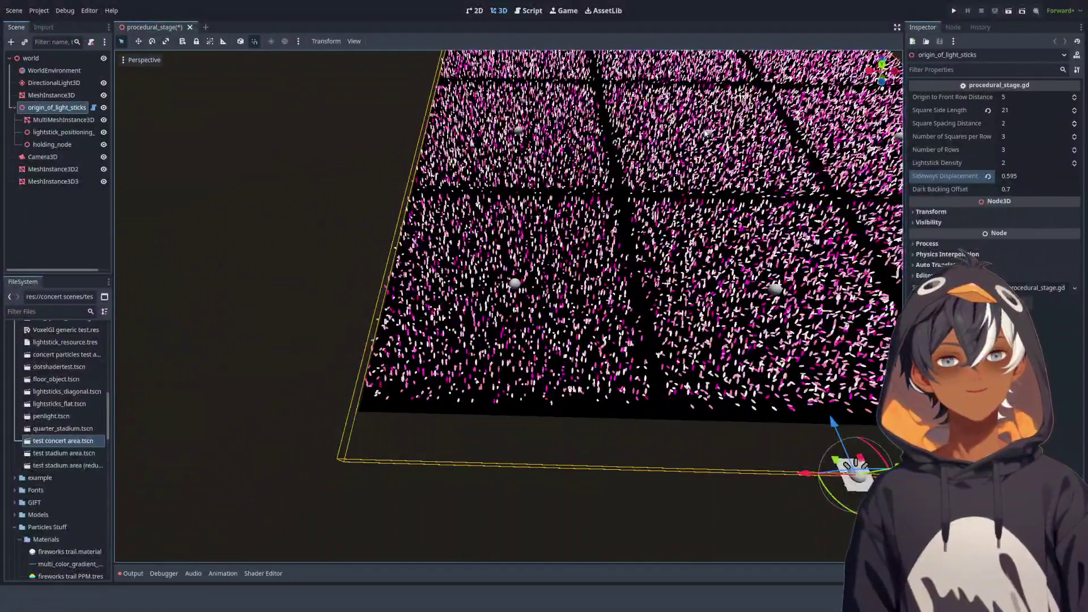
left_click_drag(621, 195, 552, 196)
scroll(553, 196, "down", 3)
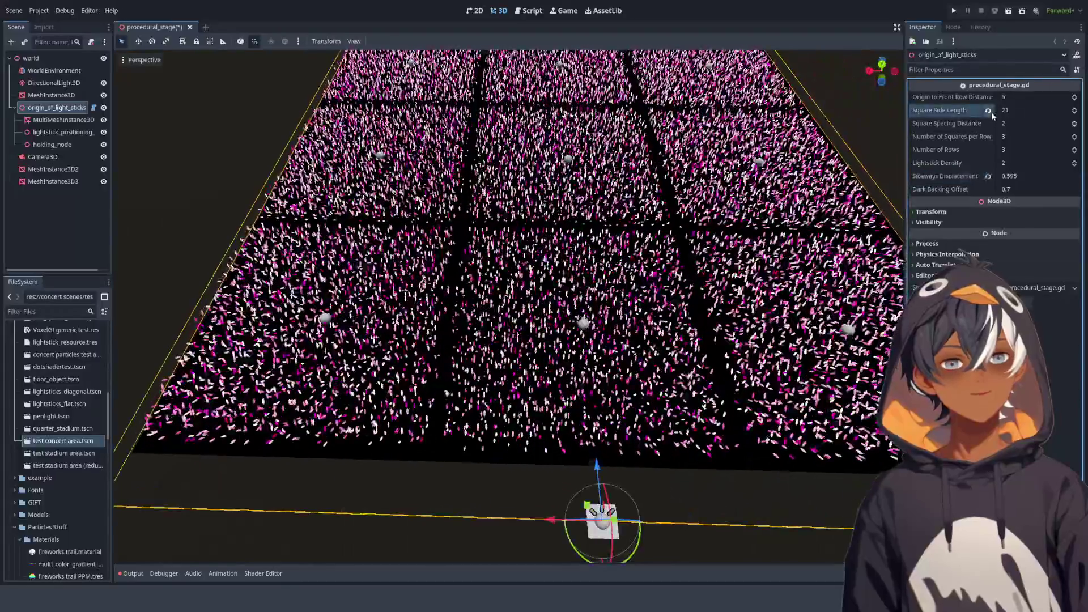
left_click(988, 110)
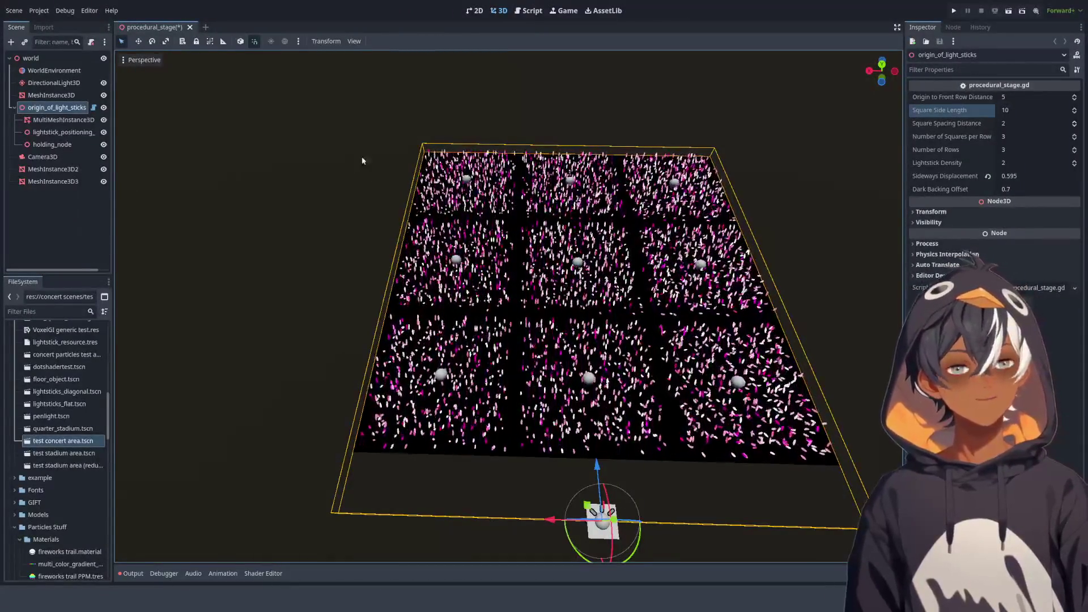
Revert Sideways Displacement to 1.0 and raise Lightstick Density to 3
left_click(987, 176)
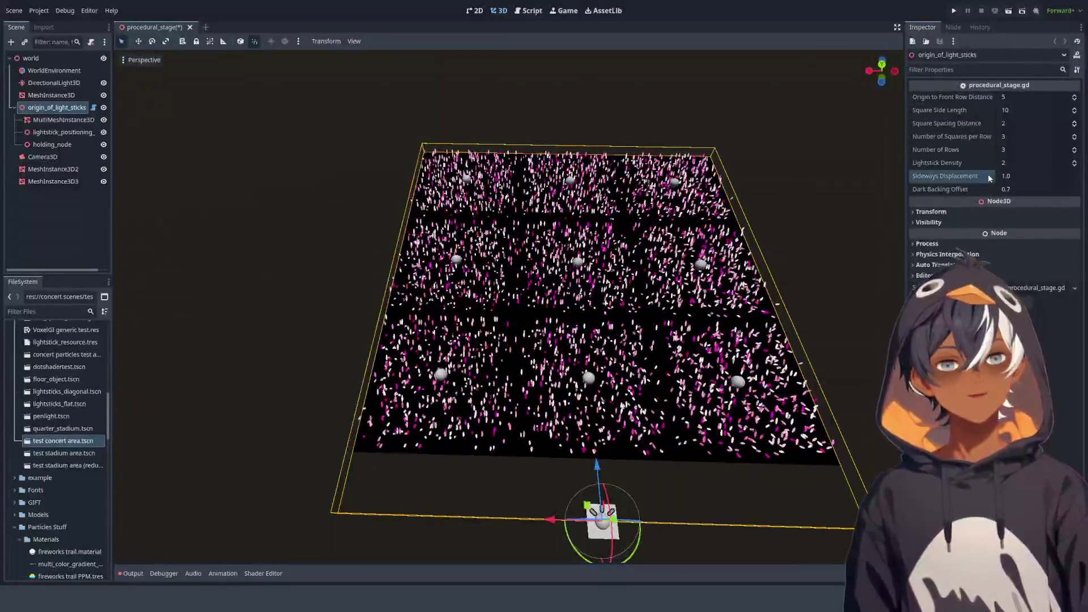
mouse_move(600, 329)
left_mouse_down()
mouse_move(568, 287)
mouse_move(468, 318)
mouse_move(383, 409)
left_mouse_up()
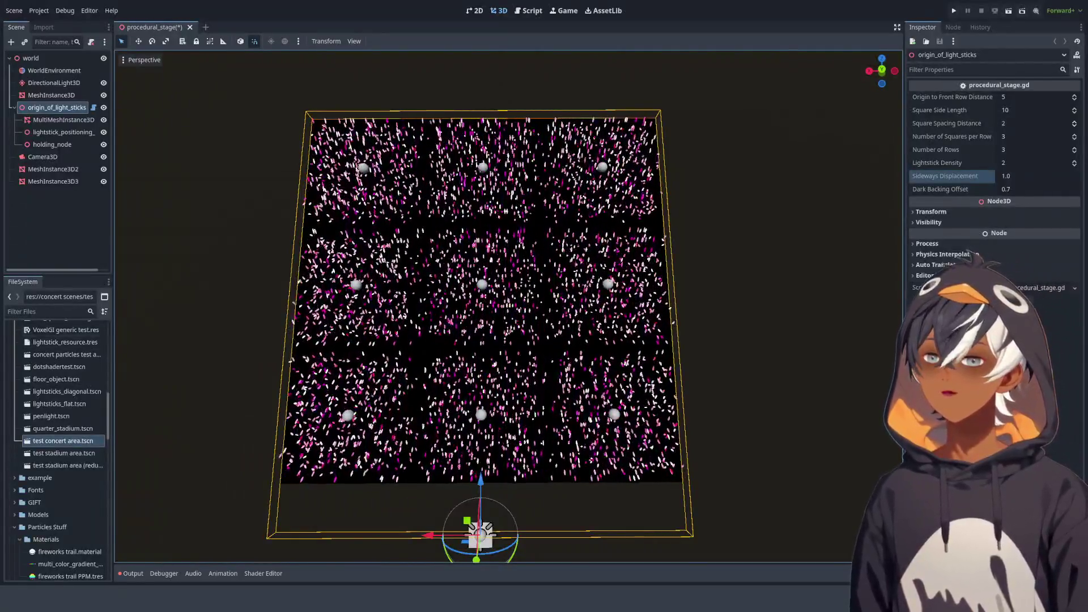
scroll(848, 218, "down", 3)
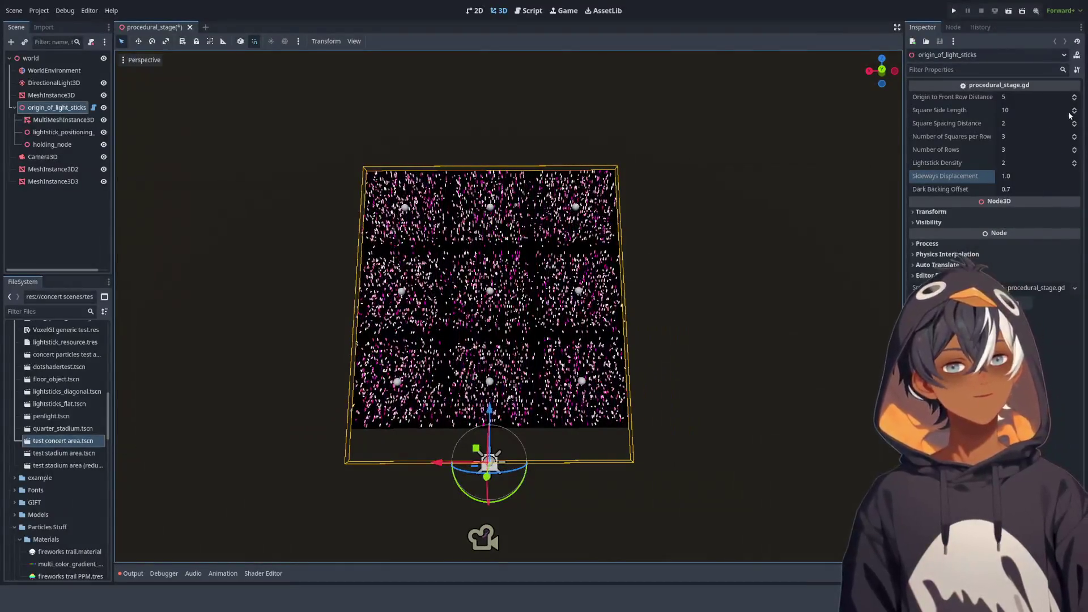
left_click(1075, 162)
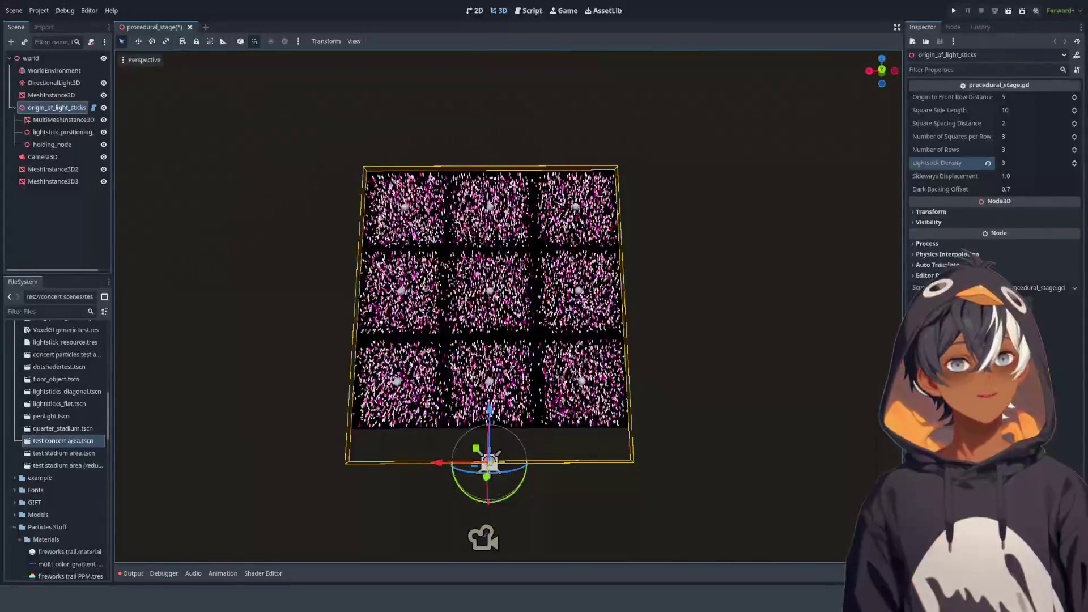
Grow Square Side Length to 24 and inspect the enlarged squares from tilted angles
left_click_drag(1077, 112, 1076, 109)
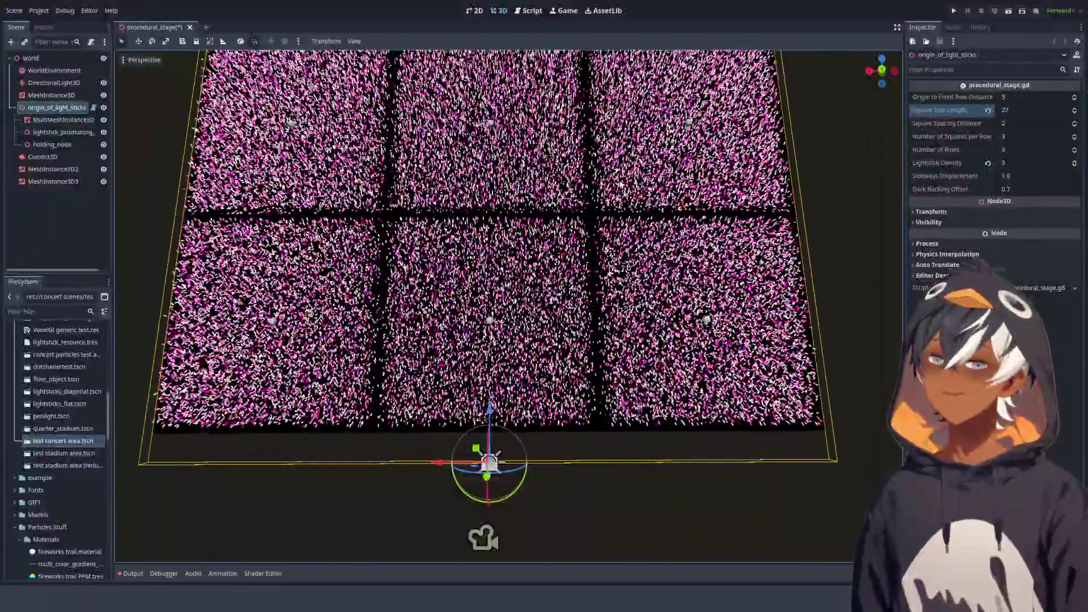
scroll(652, 214, "up", 6)
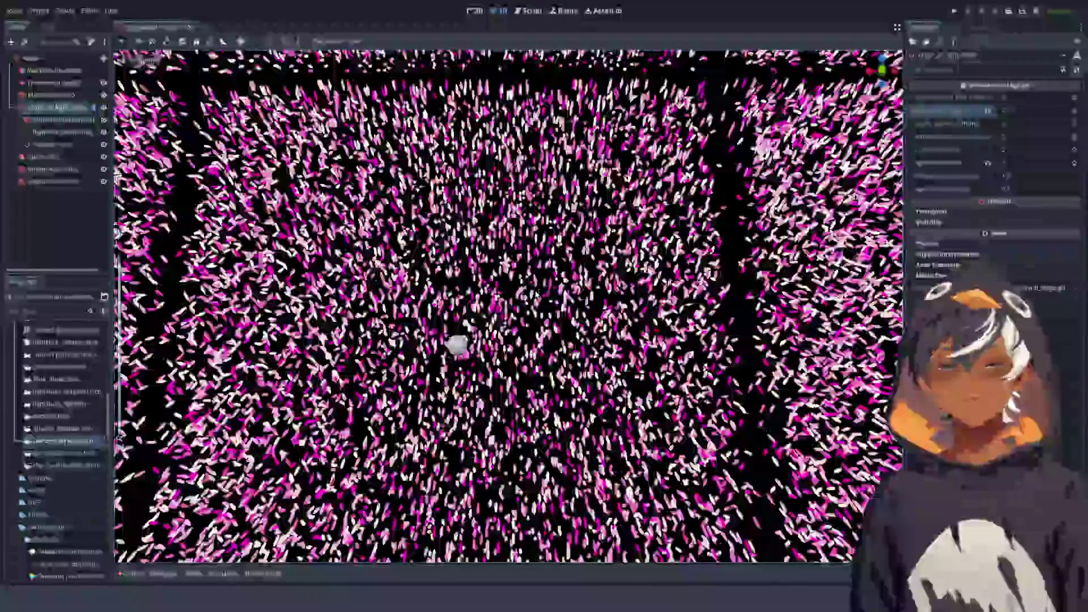
left_click_drag(645, 182, 631, 274)
left_click_drag(495, 323, 499, 283)
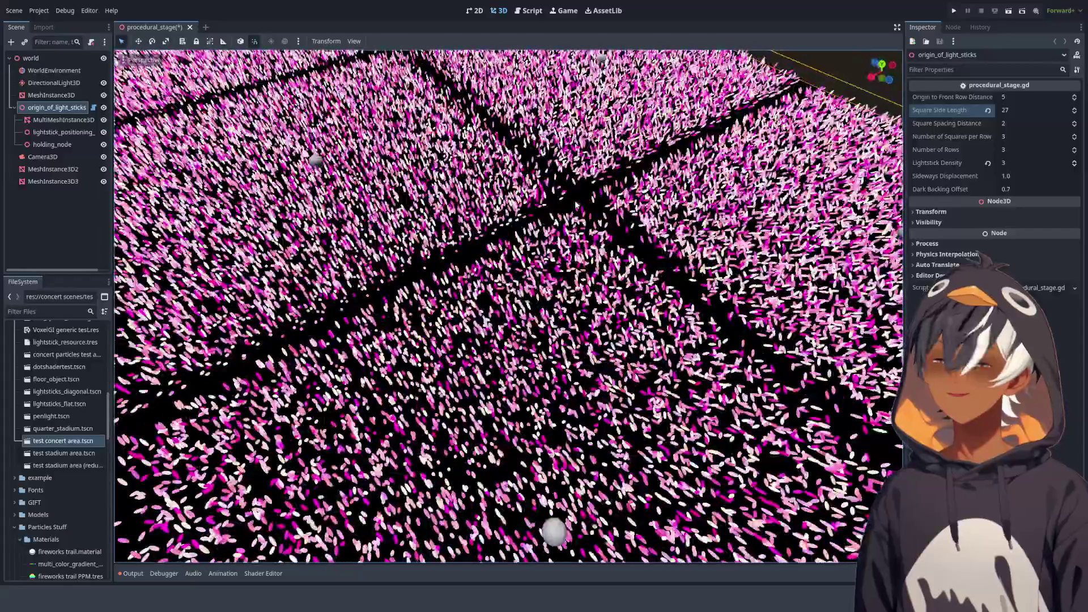
left_click_drag(576, 204, 577, 181)
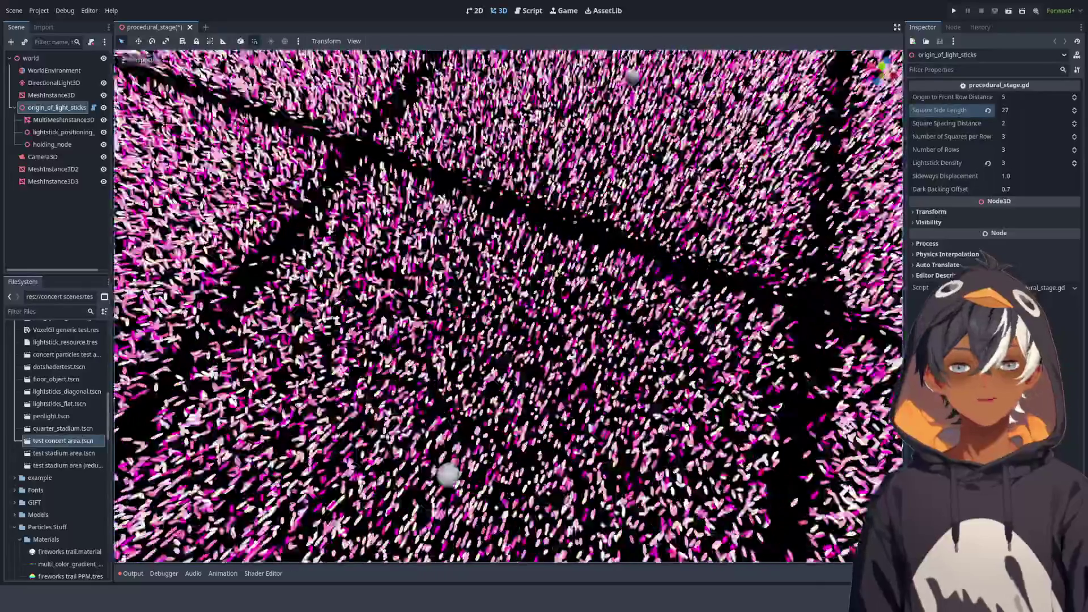
mouse_move(508, 306)
left_mouse_down()
mouse_move(508, 278)
mouse_move(544, 277)
left_mouse_up()
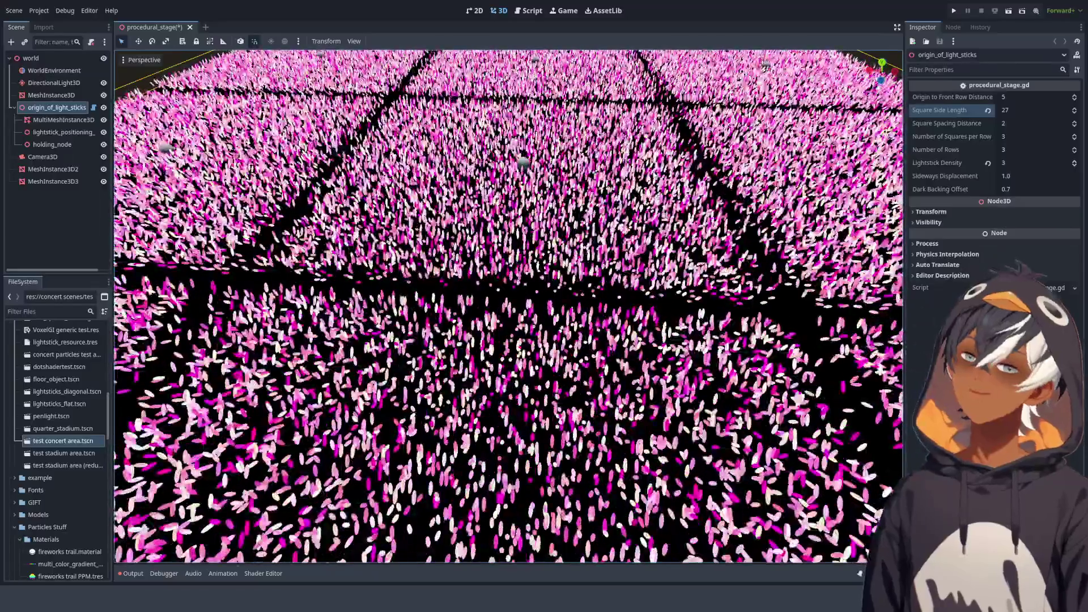
Revert Lightstick Density to 2 and Square Side Length to 10, then open the script
left_click(988, 163)
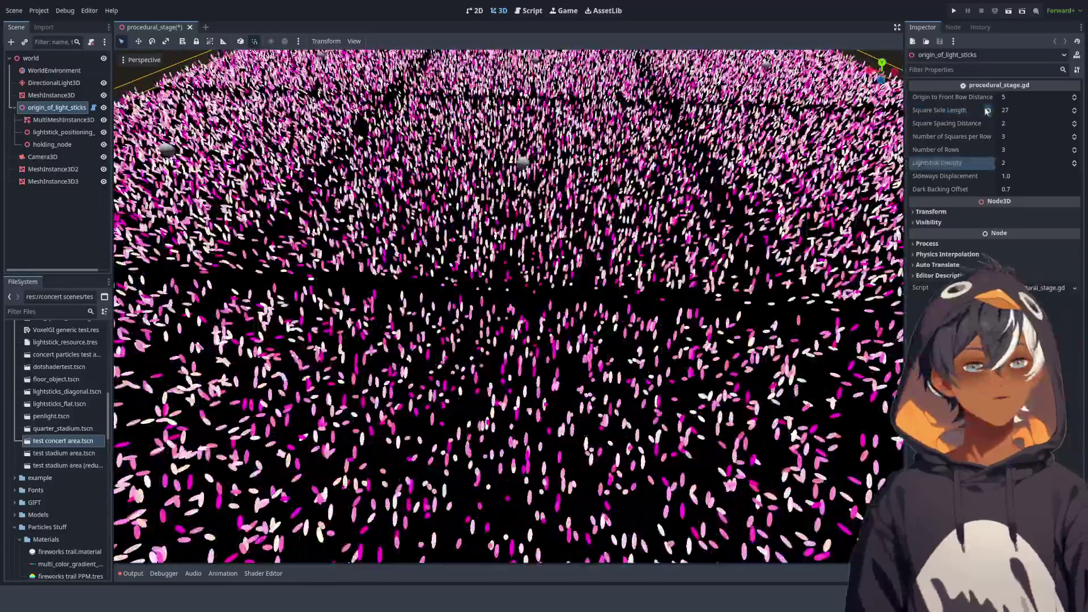
left_click(988, 111)
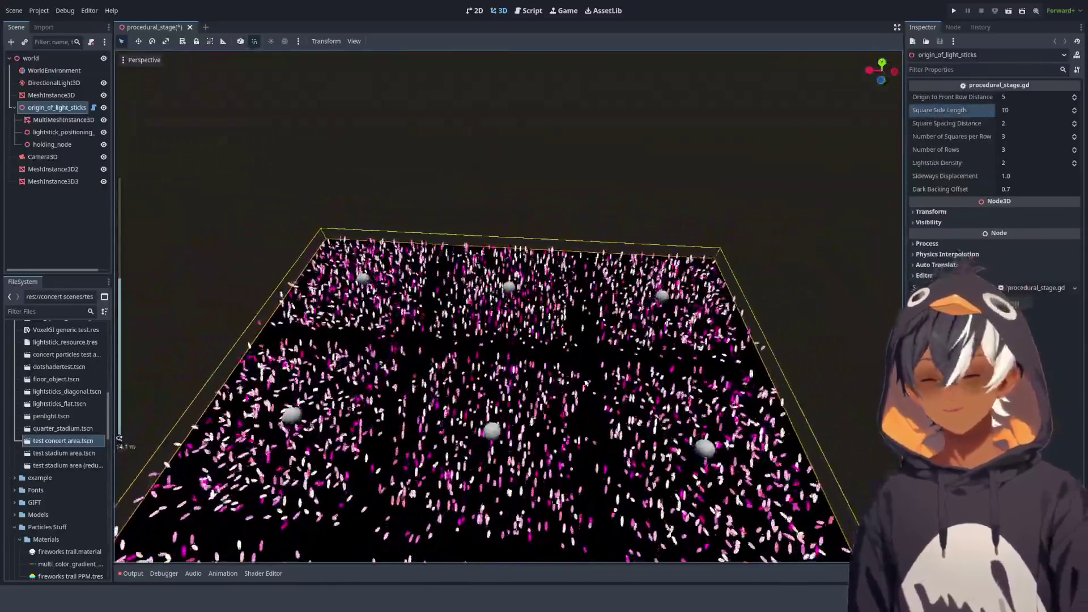
scroll(656, 240, "down", 7)
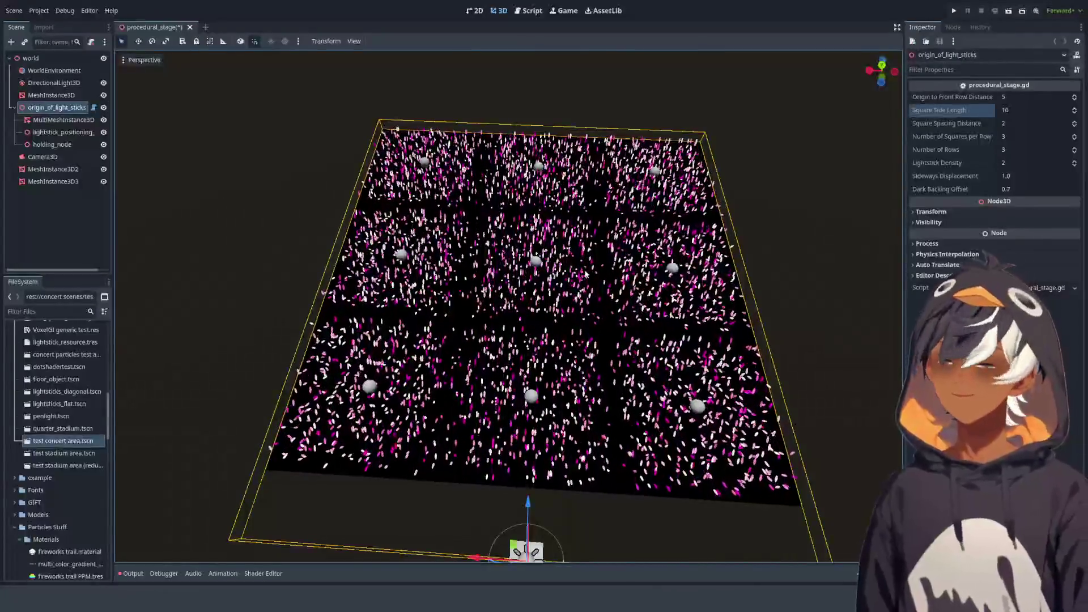
left_click(528, 10)
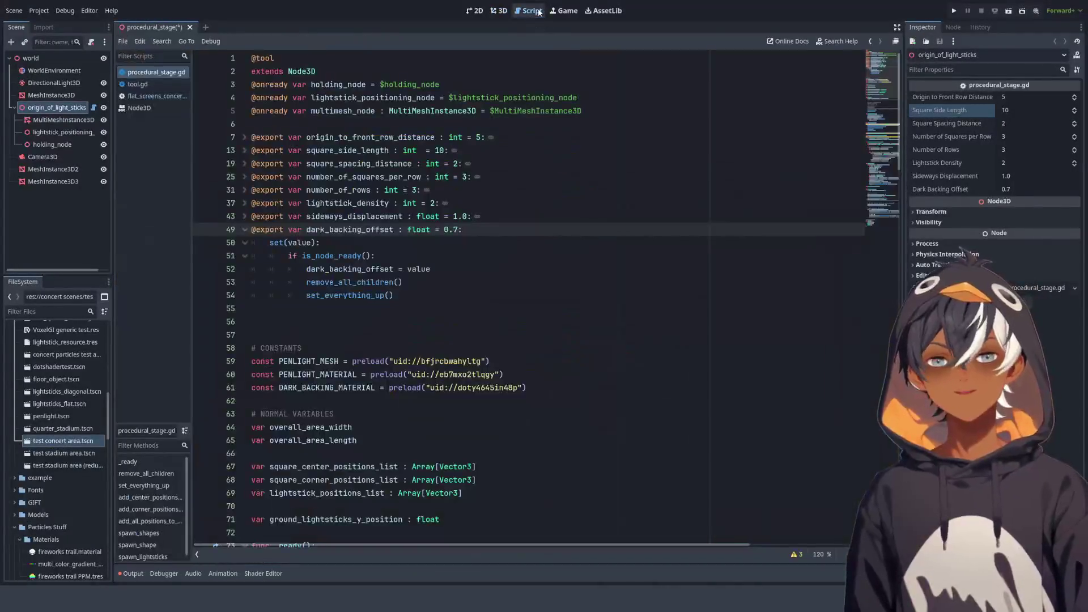
Read through procedural_stage.gd, including remove_all_children, then return to the 3D view
scroll(527, 264, "down", 10)
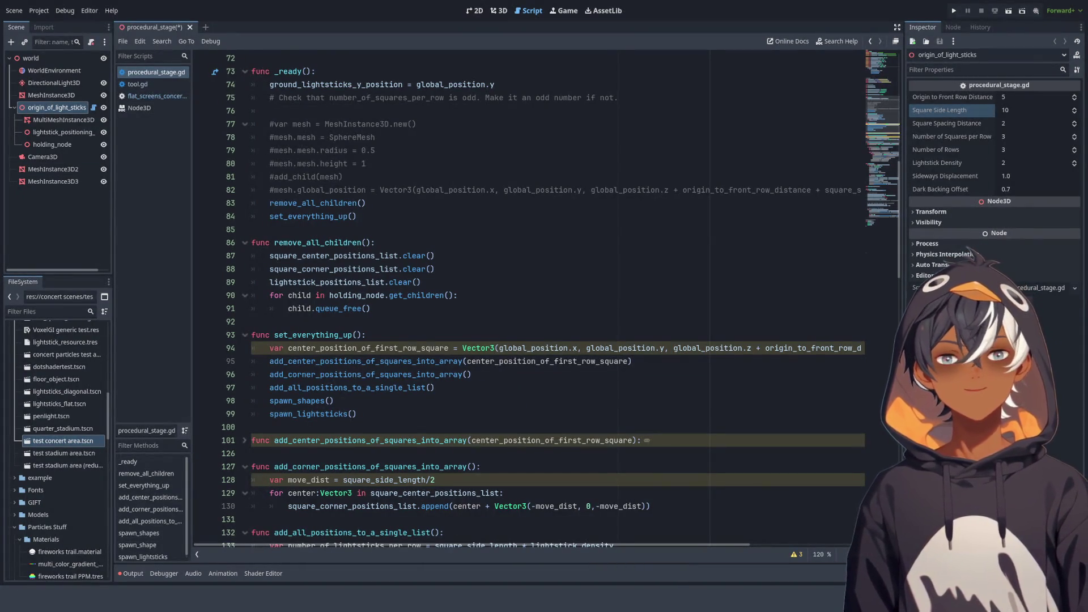
left_click(440, 242)
scroll(445, 256, "down", 20)
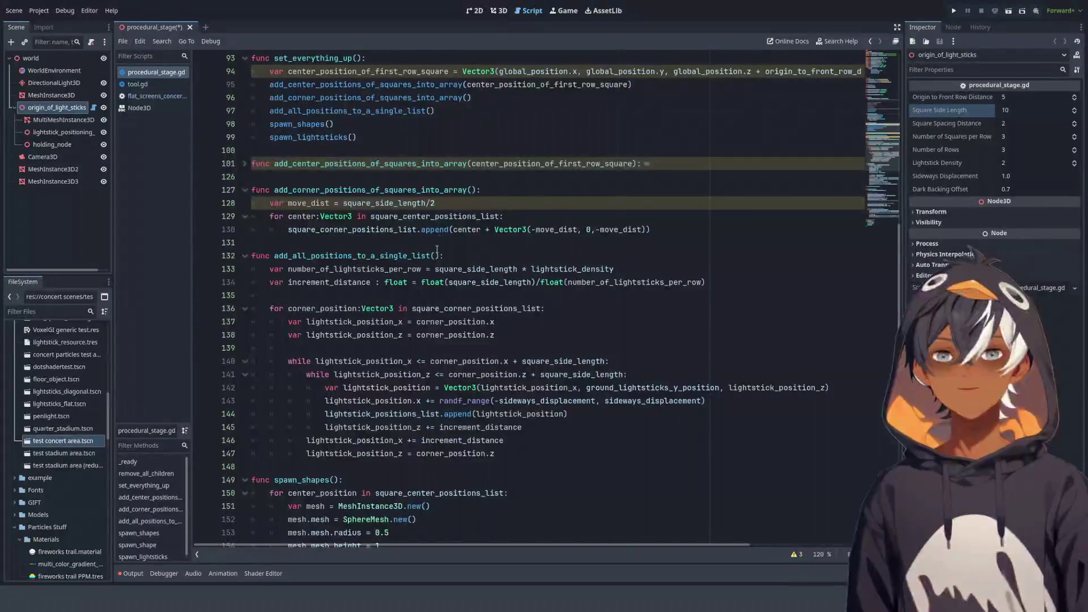
scroll(433, 253, "down", 3)
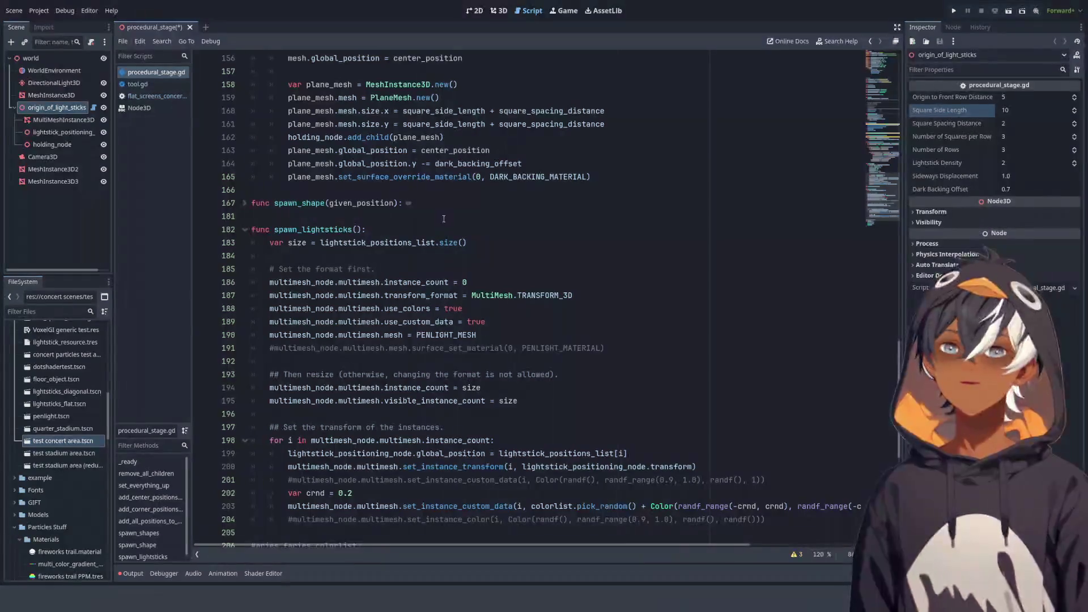
left_click(500, 10)
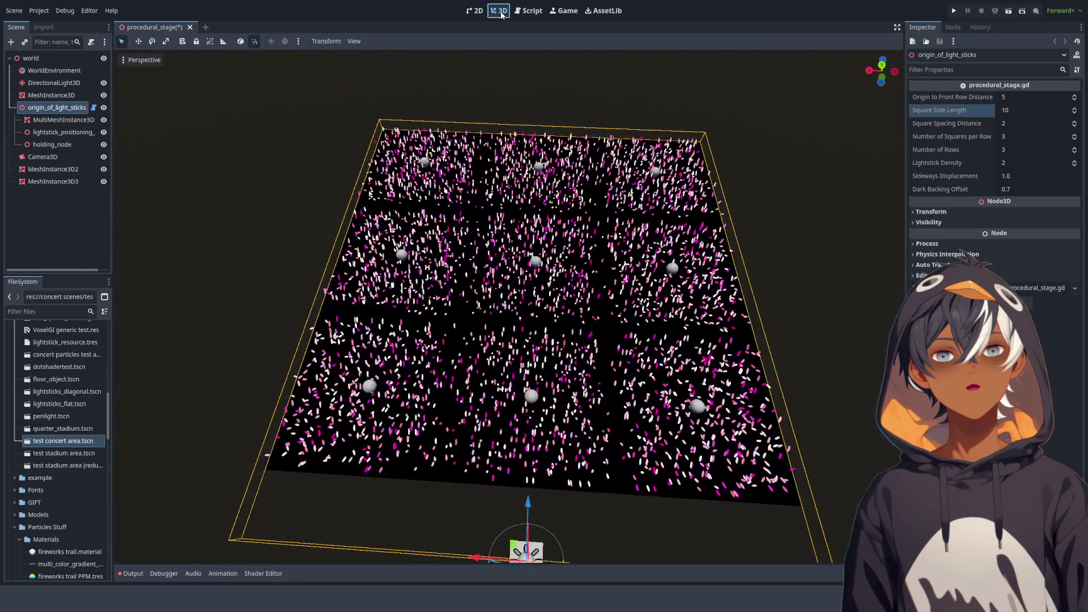
left_click_drag(472, 305, 499, 300)
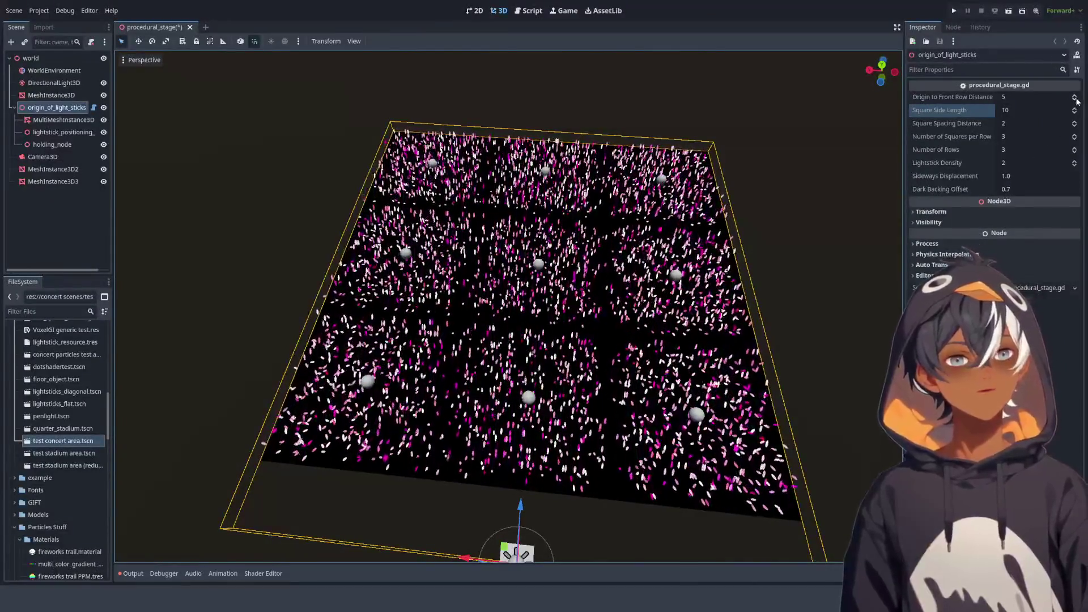
left_click(1074, 100)
left_click(1075, 100)
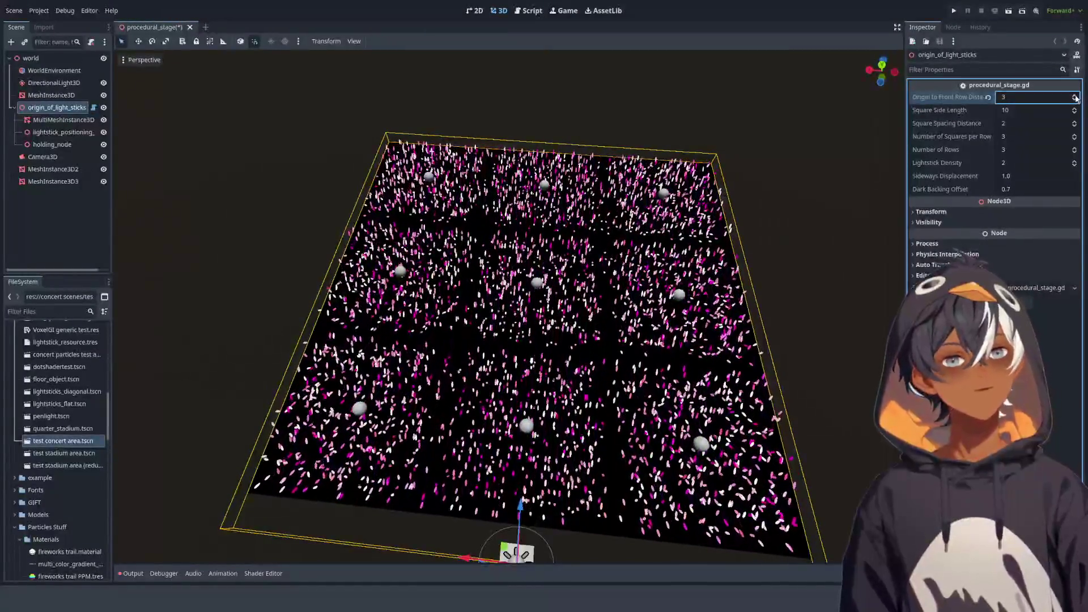
left_click(988, 98)
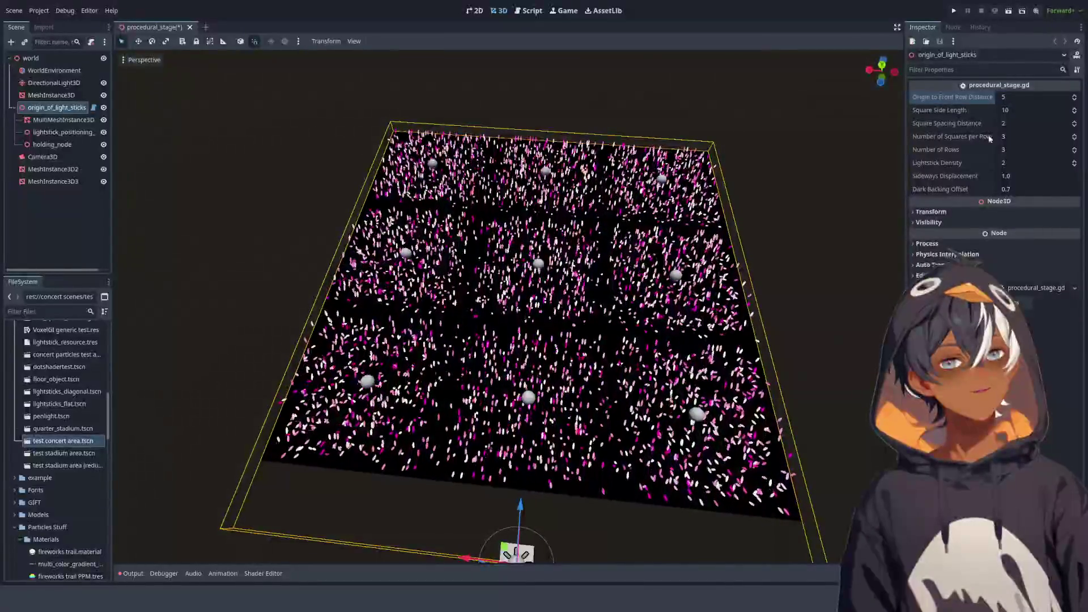
scroll(739, 221, "down", 3)
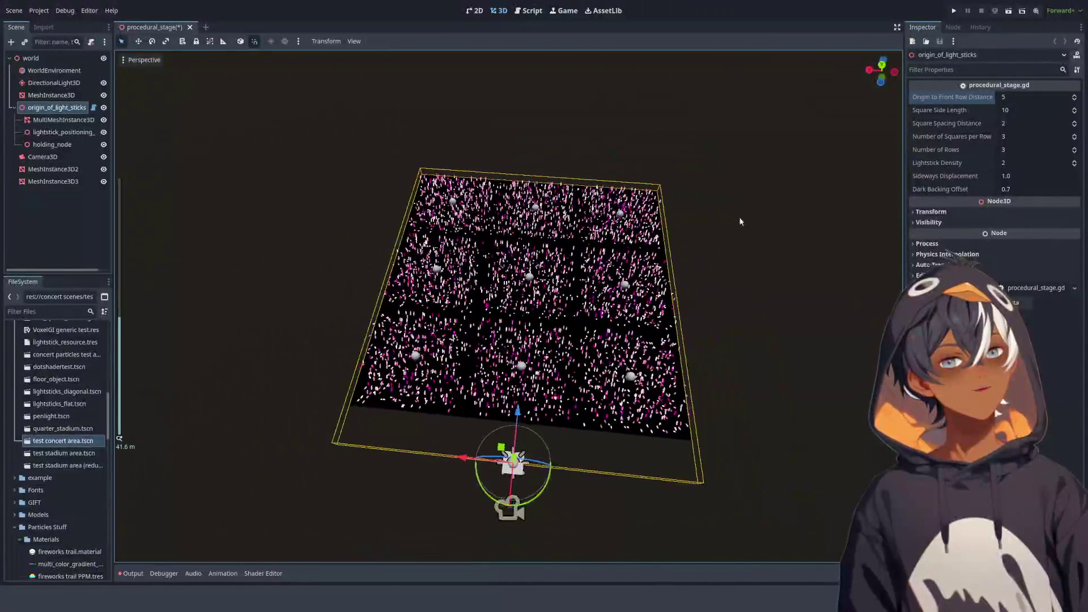
left_click(1074, 137)
left_click(1074, 136)
left_click(1074, 136)
left_click(1074, 137)
left_click(1074, 136)
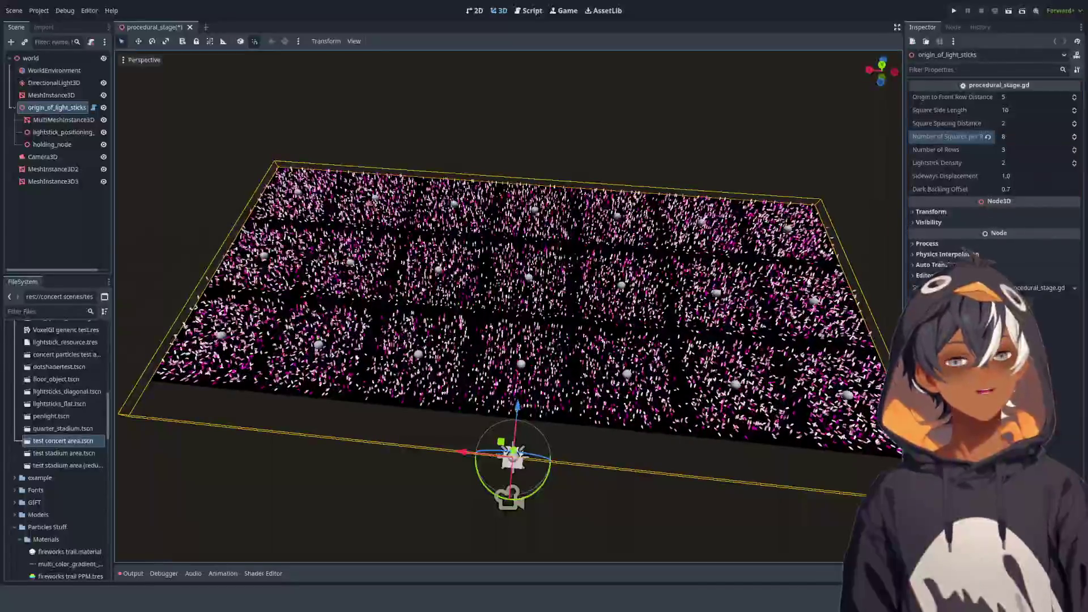
left_click(1075, 149)
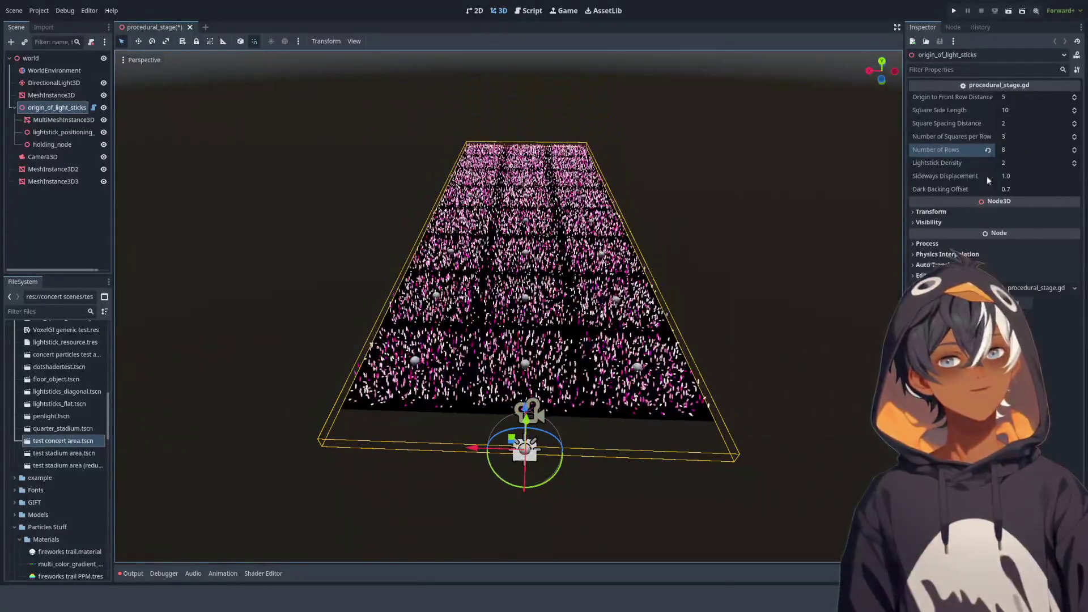
scroll(692, 240, "up", 5)
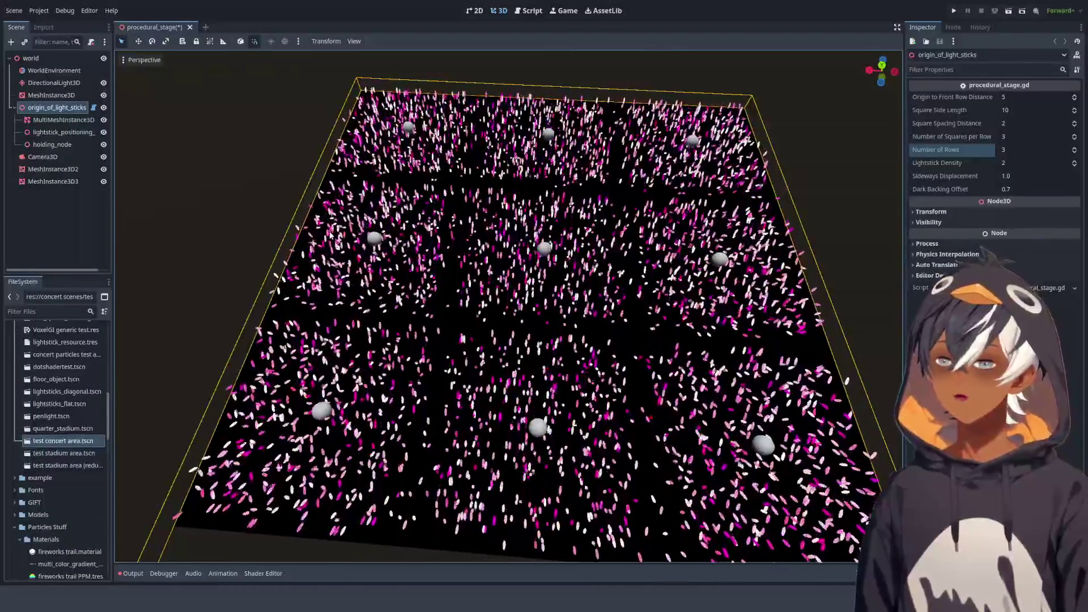
scroll(459, 239, "down", 4)
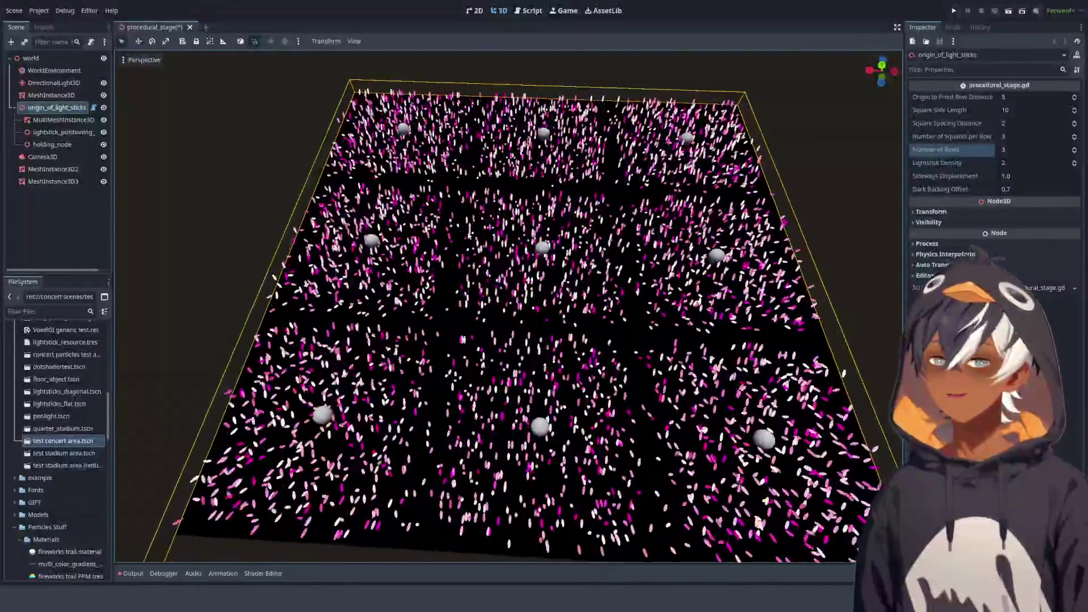
scroll(461, 241, "down", 2)
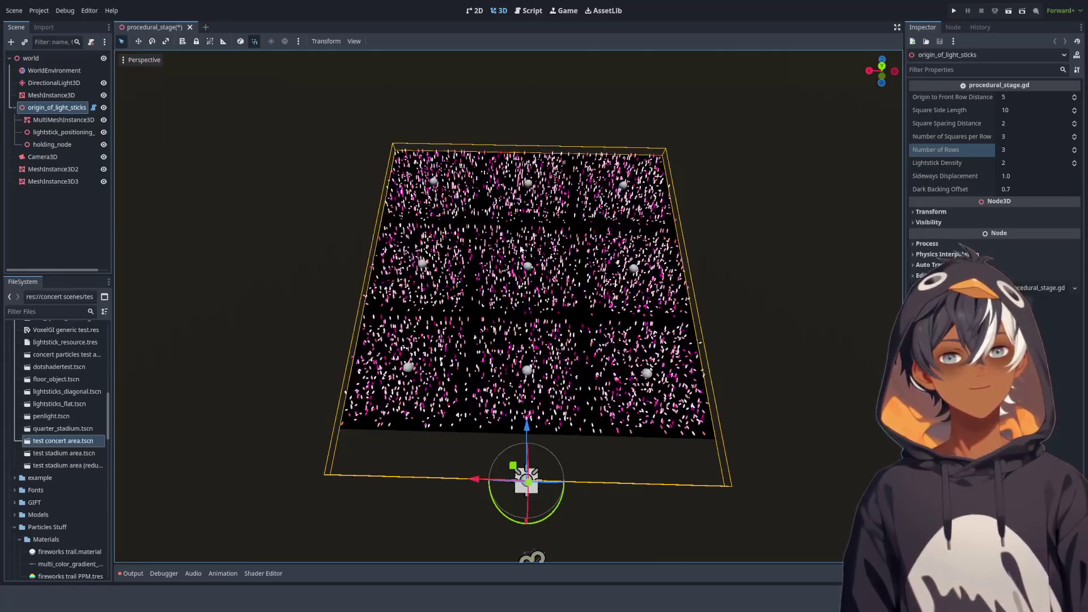
scroll(527, 246, "up", 2)
mouse_move(527, 245)
left_mouse_down()
mouse_move(532, 189)
mouse_move(528, 296)
left_mouse_up()
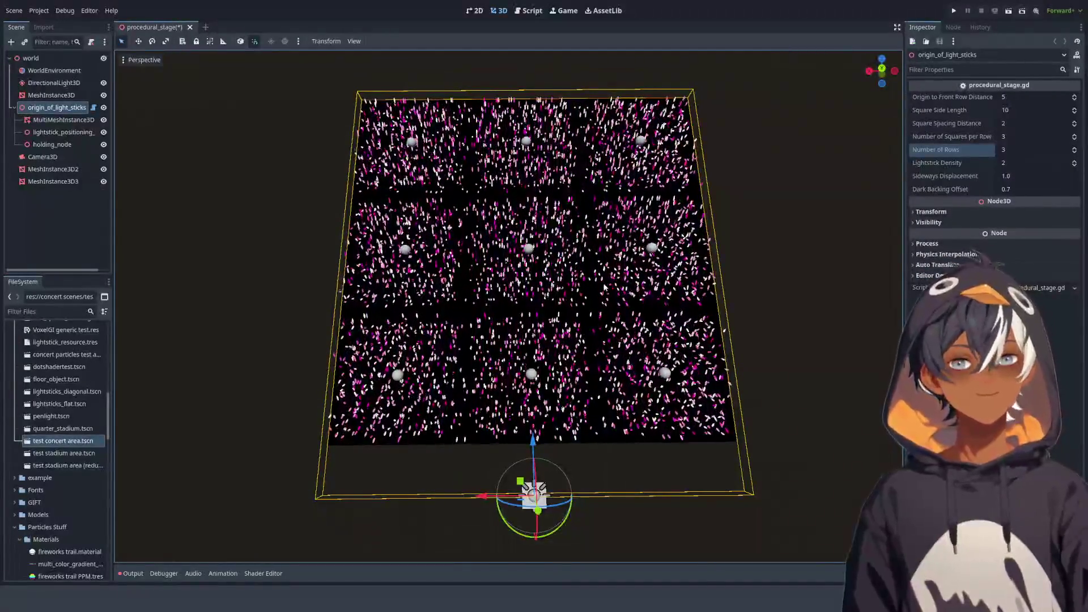
mouse_move(604, 288)
left_mouse_down()
mouse_move(495, 191)
mouse_move(433, 170)
mouse_move(411, 134)
mouse_move(420, 263)
left_mouse_up()
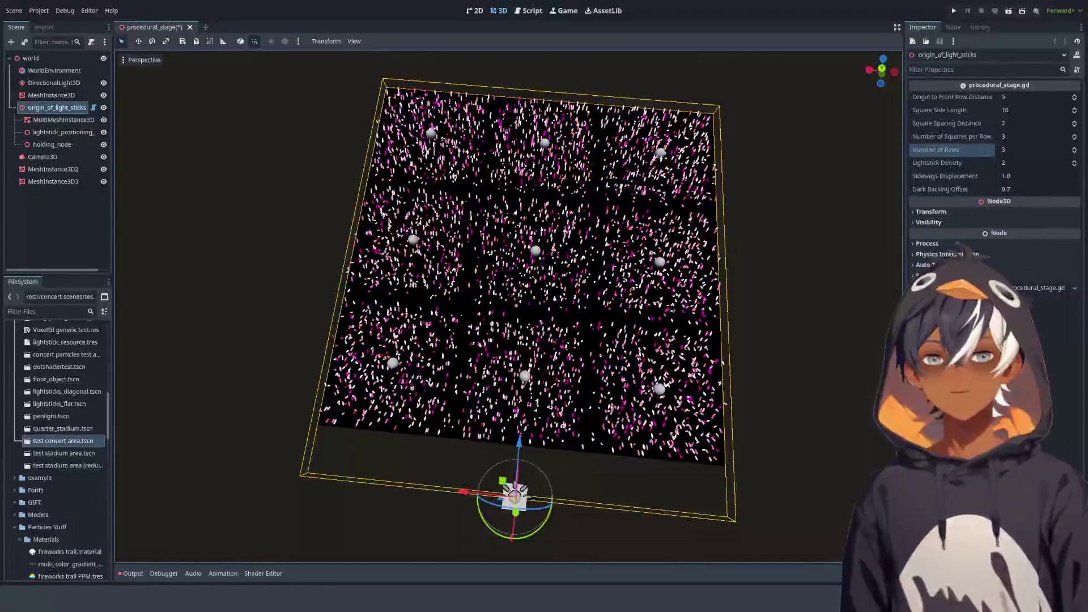
left_click(527, 11)
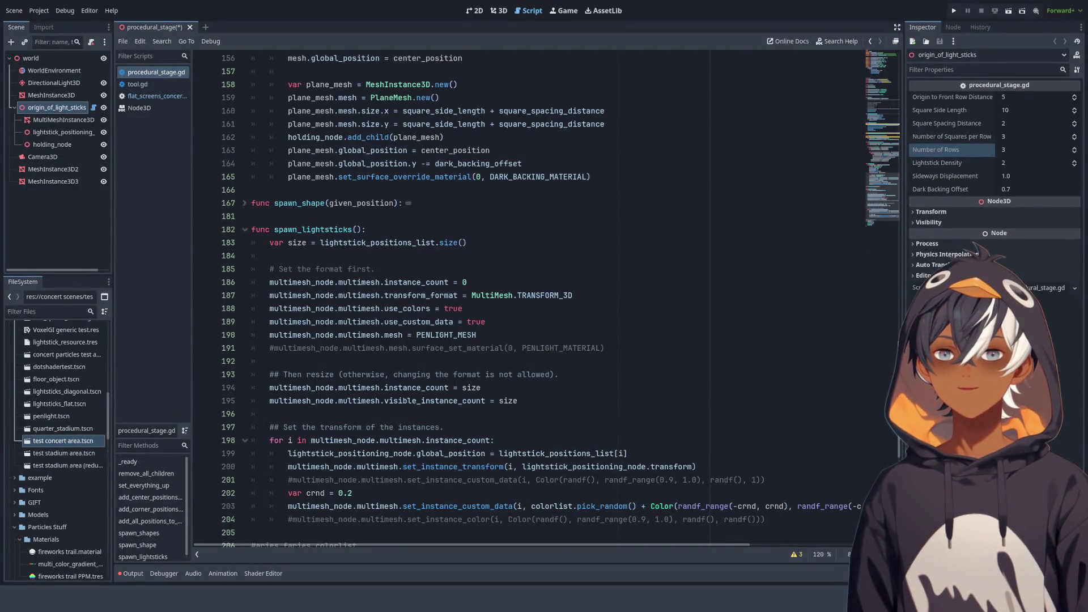
left_click(499, 10)
scroll(486, 166, "up", 2)
left_click_drag(485, 166, 436, 127)
scroll(431, 122, "up", 2)
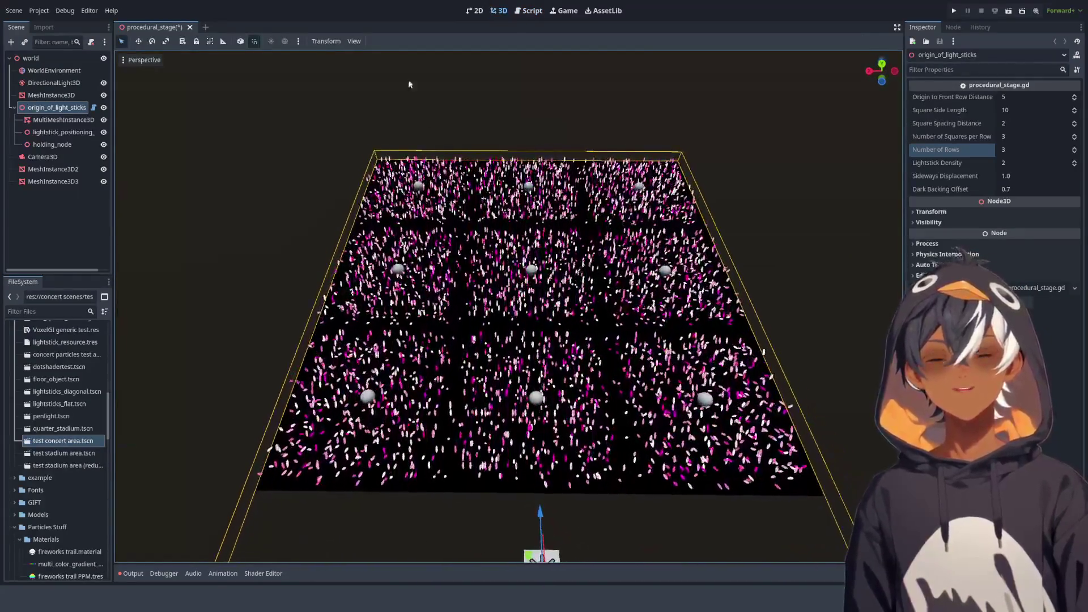
left_click(70, 444)
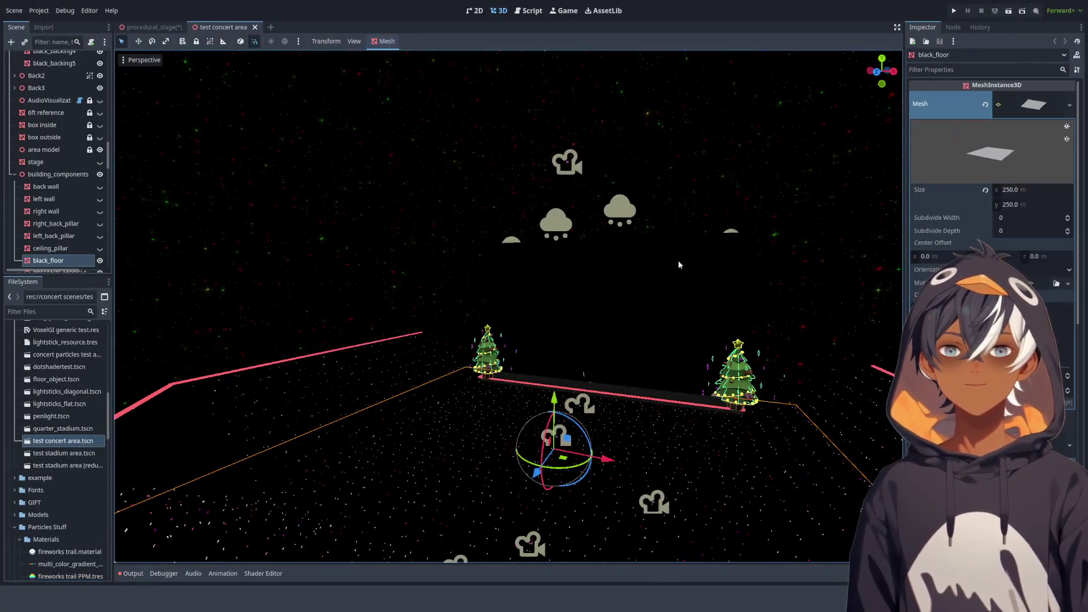
mouse_move(678, 264)
left_mouse_down()
mouse_move(458, 383)
mouse_move(317, 373)
mouse_move(457, 204)
left_mouse_up()
scroll(457, 204, "up", 3)
scroll(457, 204, "down", 3)
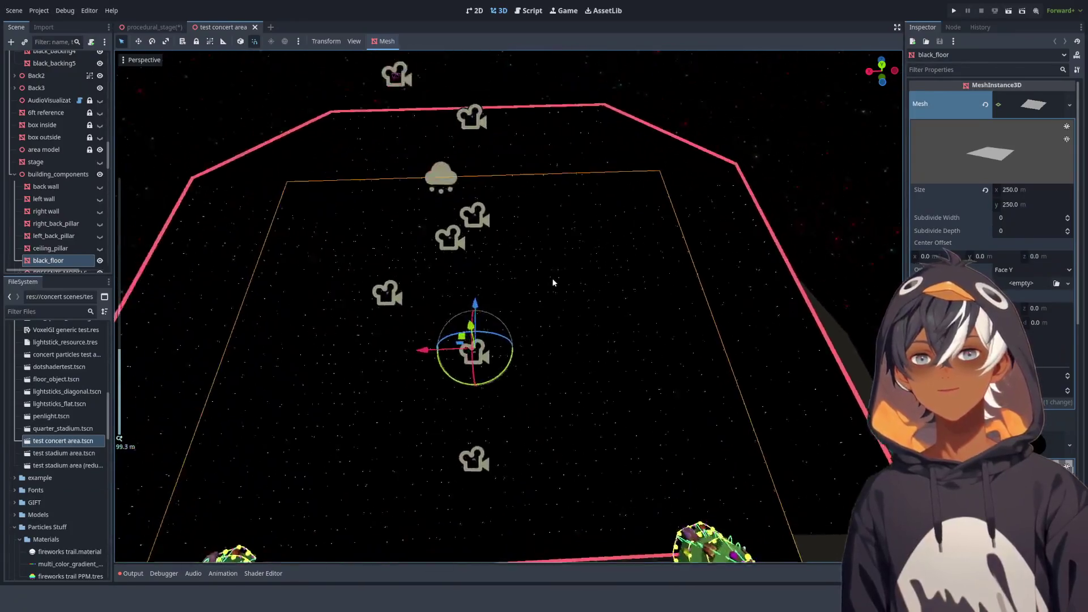
left_click_drag(552, 277, 231, 347)
left_click(231, 348)
left_click(429, 198)
left_click(772, 295)
left_click_drag(772, 296, 579, 329)
mouse_move(474, 333)
left_mouse_down()
mouse_move(389, 315)
mouse_move(652, 277)
mouse_move(491, 329)
mouse_move(545, 351)
mouse_move(505, 309)
mouse_move(442, 369)
mouse_move(396, 315)
mouse_move(442, 290)
mouse_move(464, 304)
mouse_move(536, 224)
left_mouse_up()
left_click(447, 295)
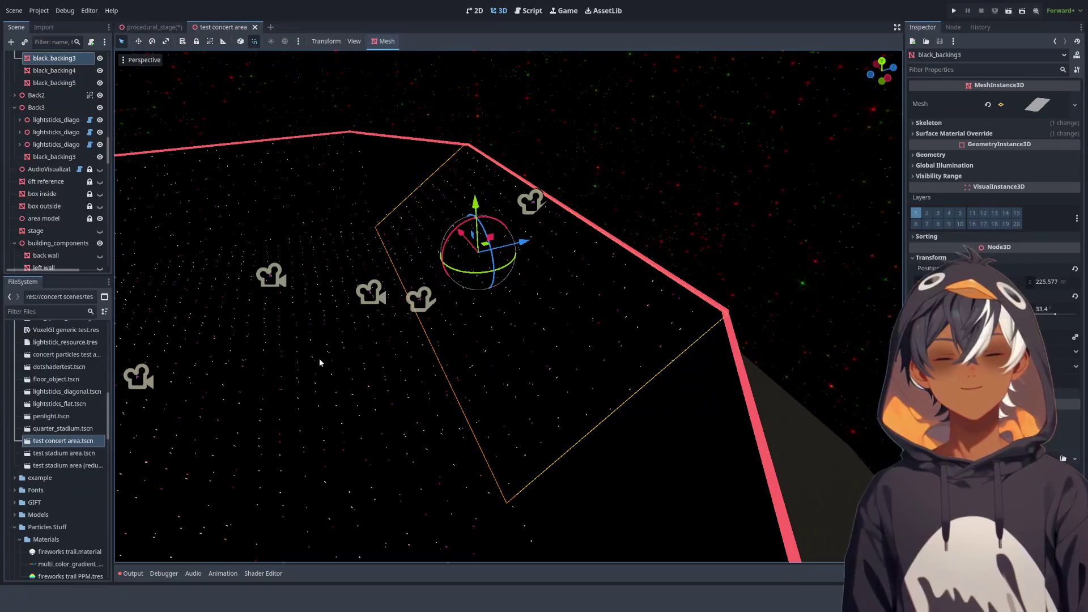
mouse_move(341, 365)
left_mouse_down()
mouse_move(380, 366)
mouse_move(426, 389)
left_mouse_up()
left_click_drag(378, 422, 610, 290)
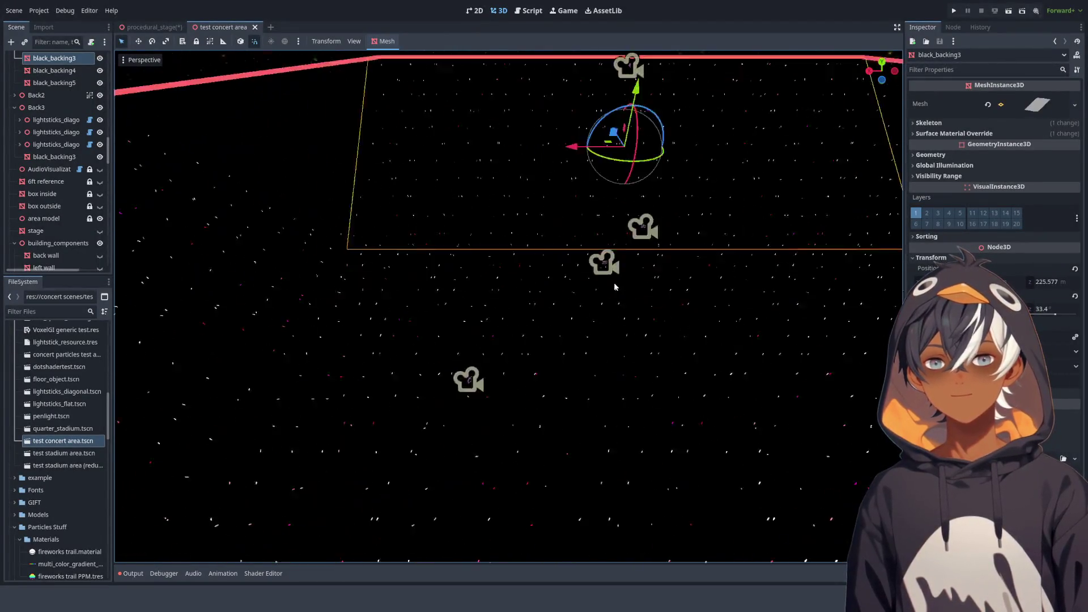
mouse_move(527, 284)
left_mouse_down()
mouse_move(369, 342)
mouse_move(396, 369)
mouse_move(473, 332)
left_mouse_up()
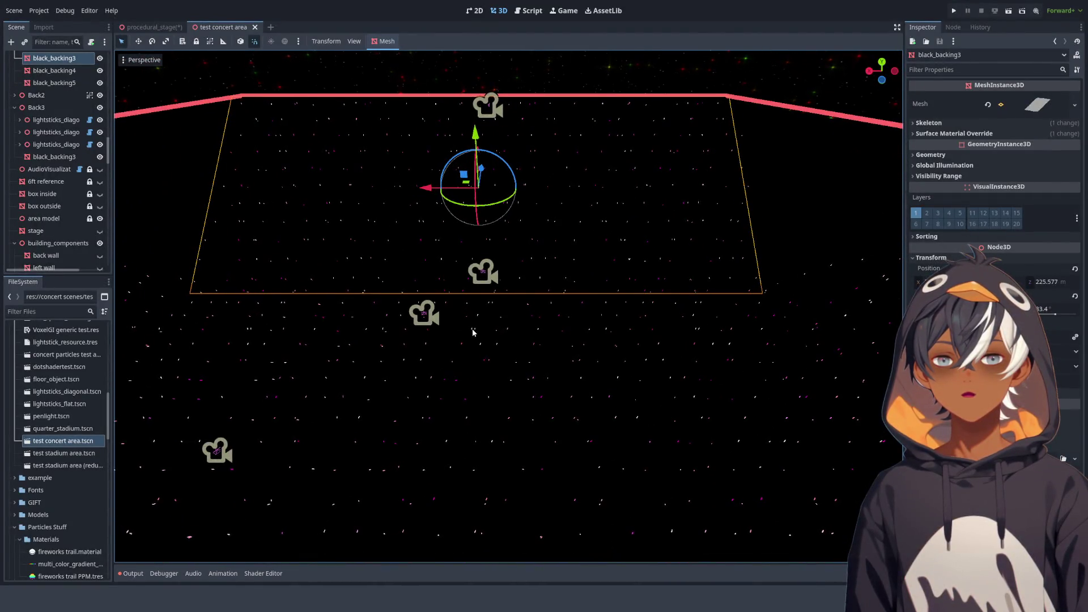
mouse_move(484, 328)
left_mouse_down()
mouse_move(335, 342)
mouse_move(333, 303)
mouse_move(546, 312)
mouse_move(495, 324)
mouse_move(491, 348)
left_mouse_up()
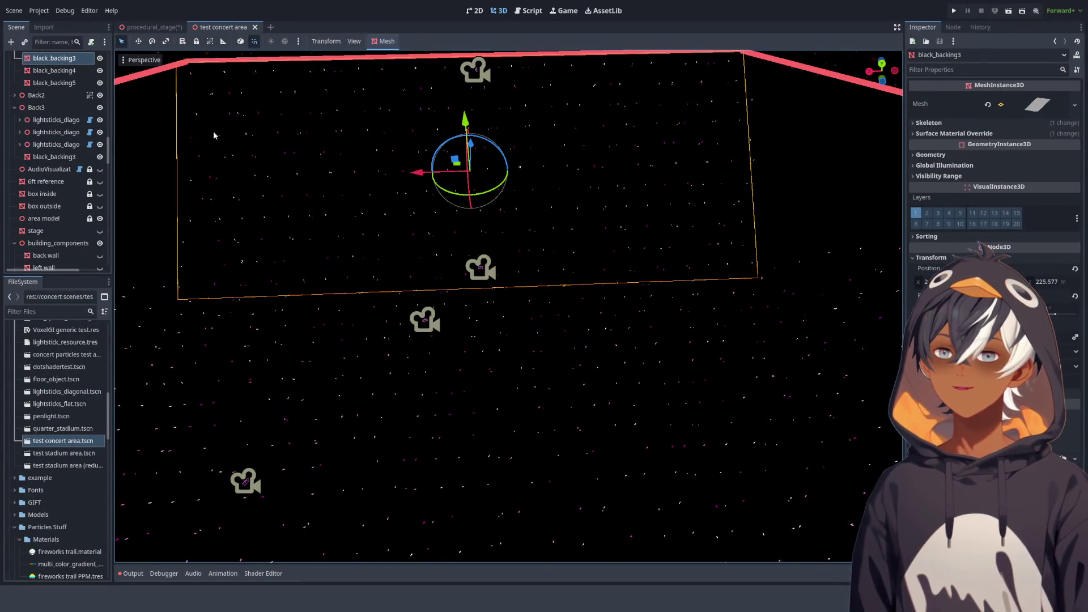
left_click(255, 27)
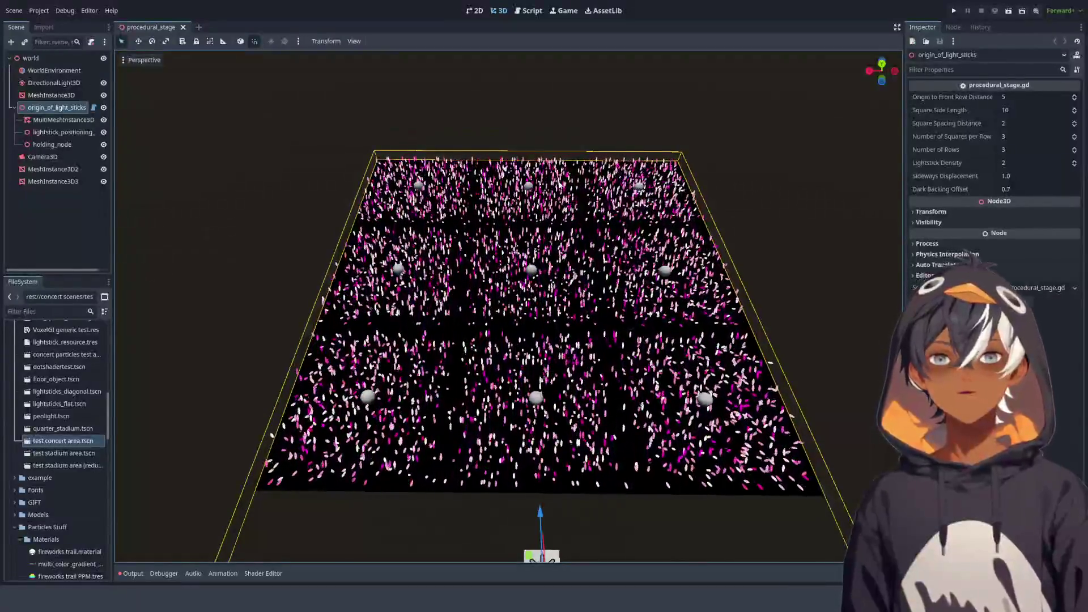
Orbit around the pink lightstick stage from above, from the right and at a low angle
scroll(500, 191, "down", 3)
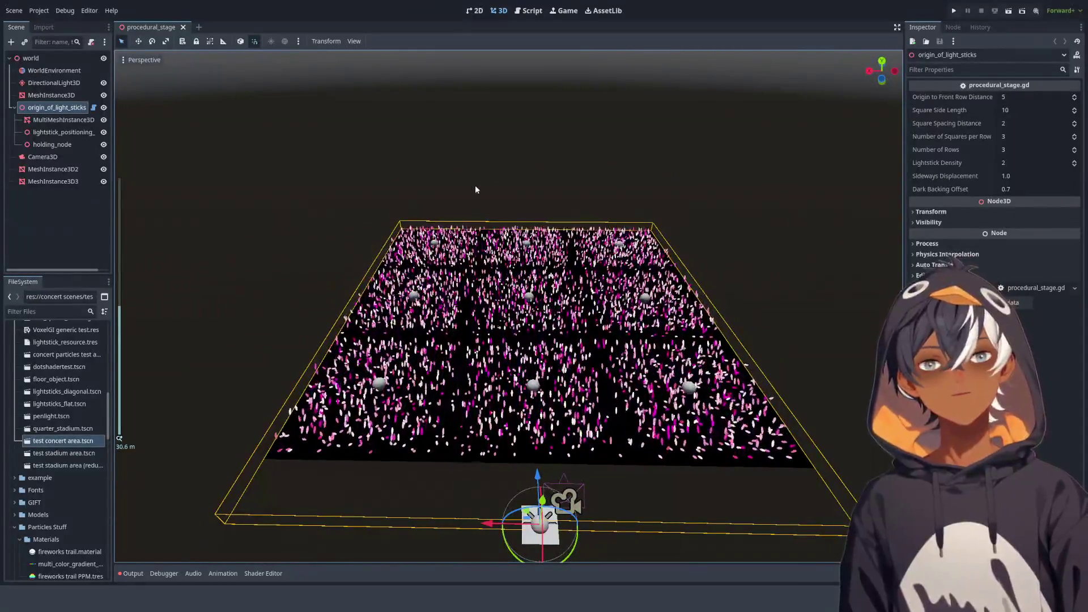
mouse_move(472, 205)
left_mouse_down()
mouse_move(517, 245)
mouse_move(789, 230)
mouse_move(567, 238)
left_mouse_up()
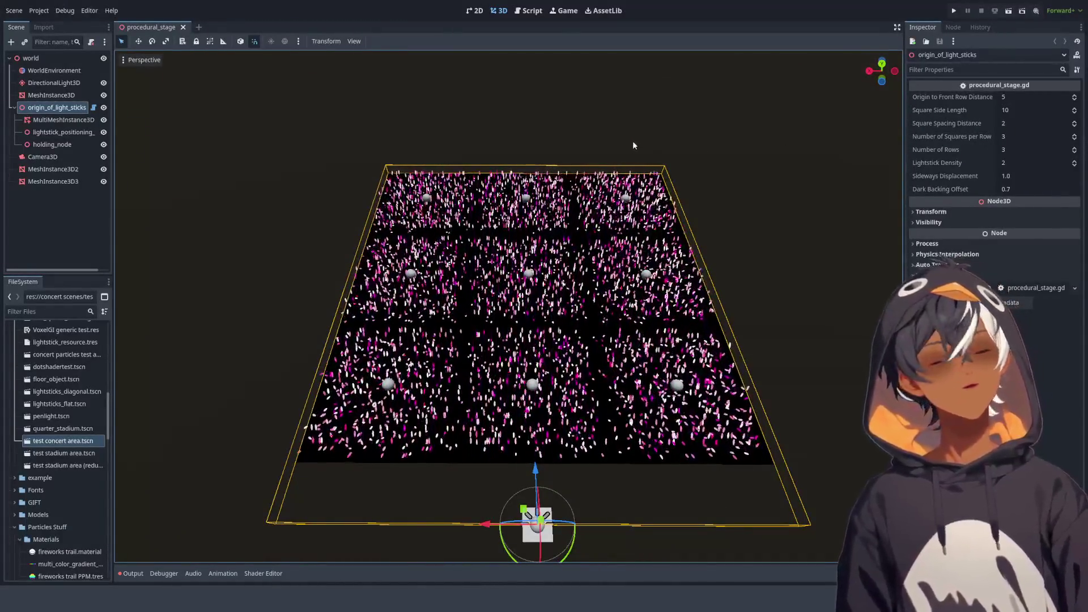
scroll(567, 177, "up", 2)
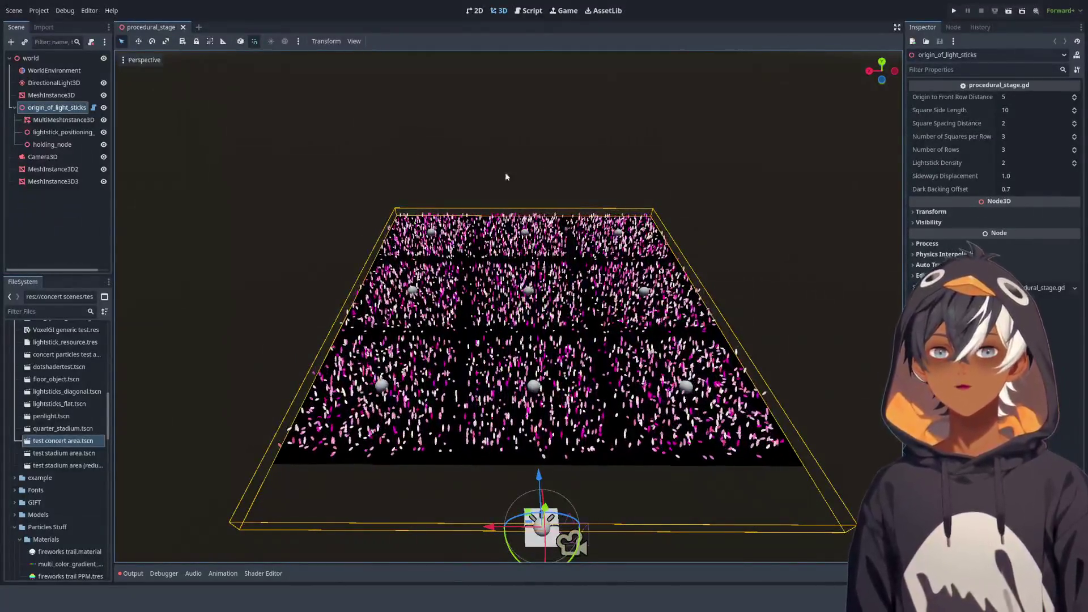
mouse_move(510, 163)
left_mouse_down()
mouse_move(678, 153)
mouse_move(649, 160)
left_mouse_up()
mouse_move(460, 214)
left_mouse_down()
mouse_move(612, 192)
mouse_move(520, 197)
mouse_move(514, 169)
mouse_move(510, 199)
mouse_move(577, 231)
mouse_move(504, 222)
left_mouse_up()
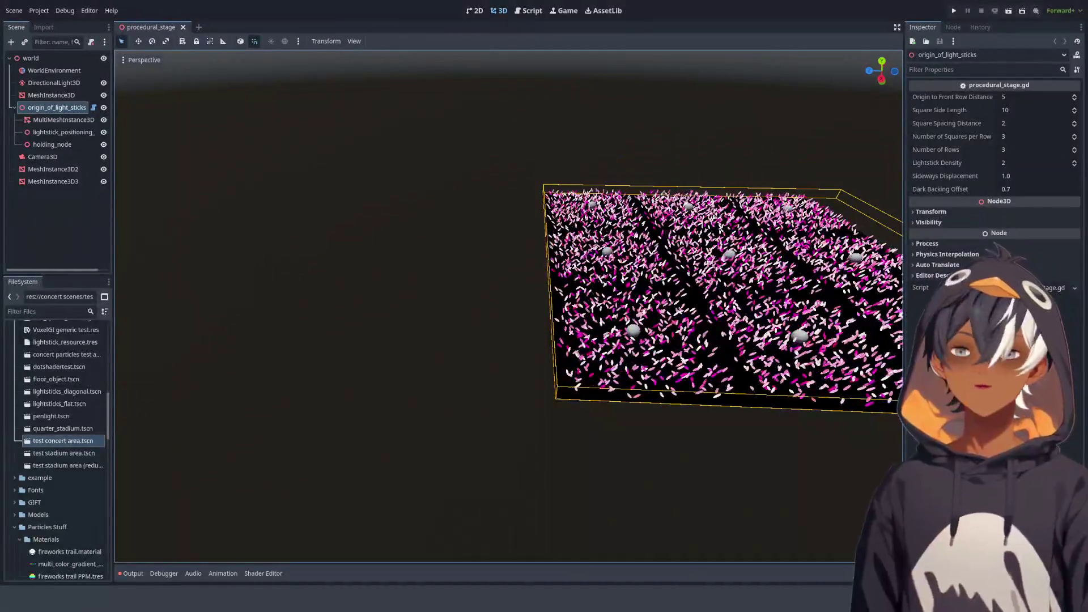
left_click_drag(544, 222, 536, 220)
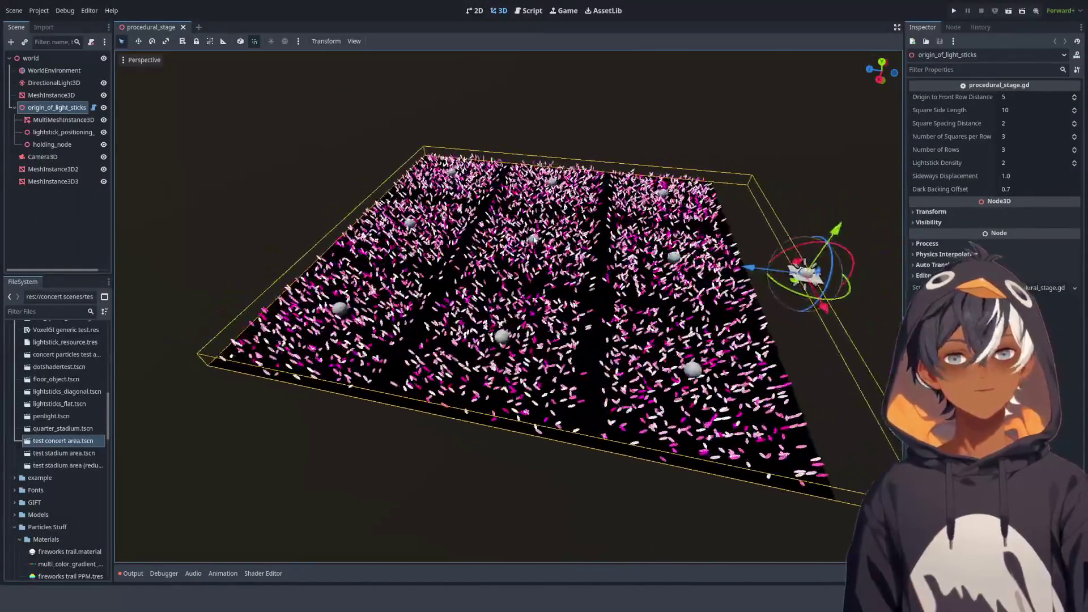
Switch to the Script workspace and save the scene with Ctrl+S
left_click(528, 10)
scroll(480, 213, "down", 7)
scroll(480, 214, "up", 1)
key("ctrl+s")
Close the flat screens script, tool.gd and the Node3D docs page
left_click(157, 73)
left_click(167, 97)
middle_click(163, 95)
left_click(149, 84)
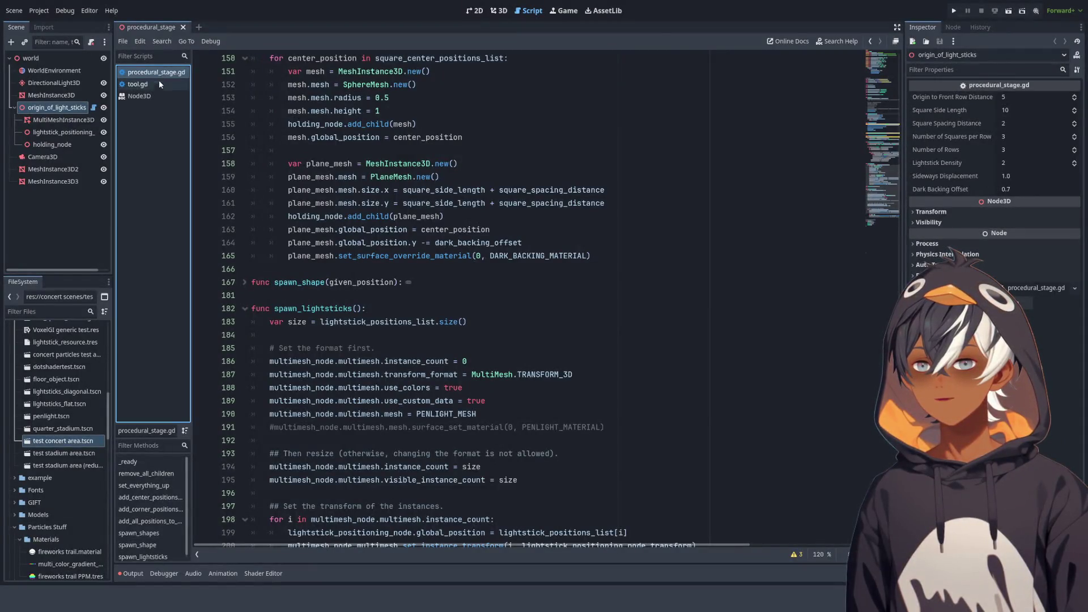
middle_click(151, 83)
middle_click(151, 84)
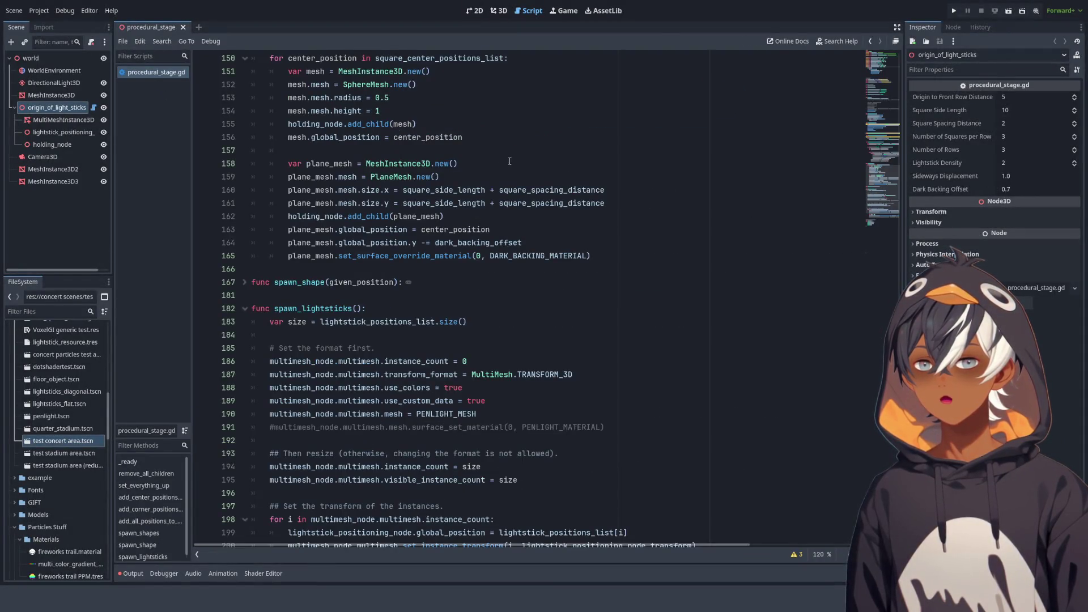
Read through spawn_lightsticks and its instance custom data lines
scroll(501, 158, "down", 10)
left_click(513, 190)
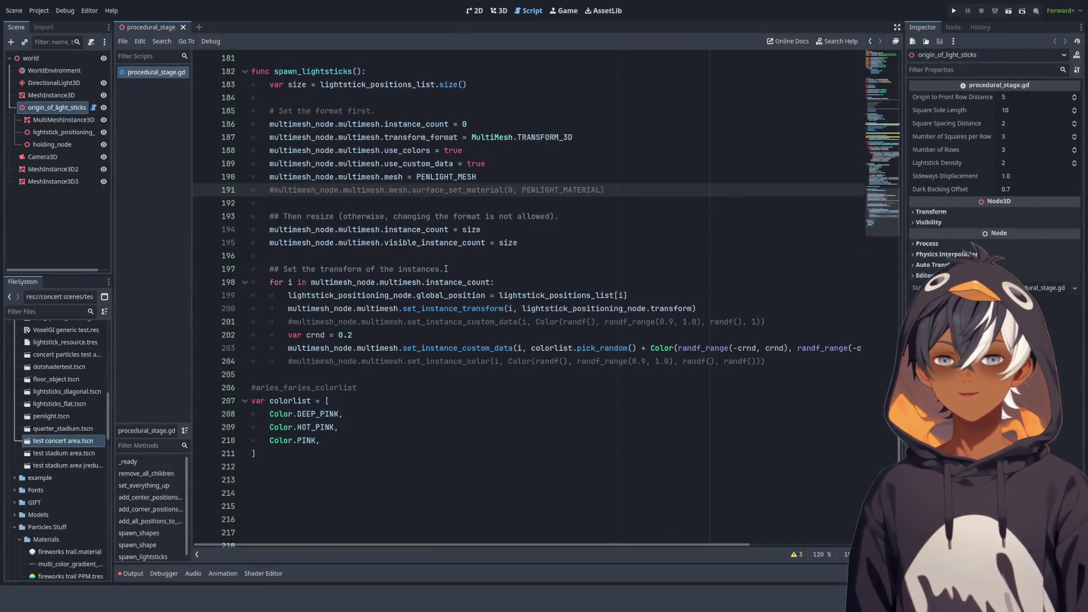
left_click_drag(274, 70, 382, 71)
left_click(389, 74)
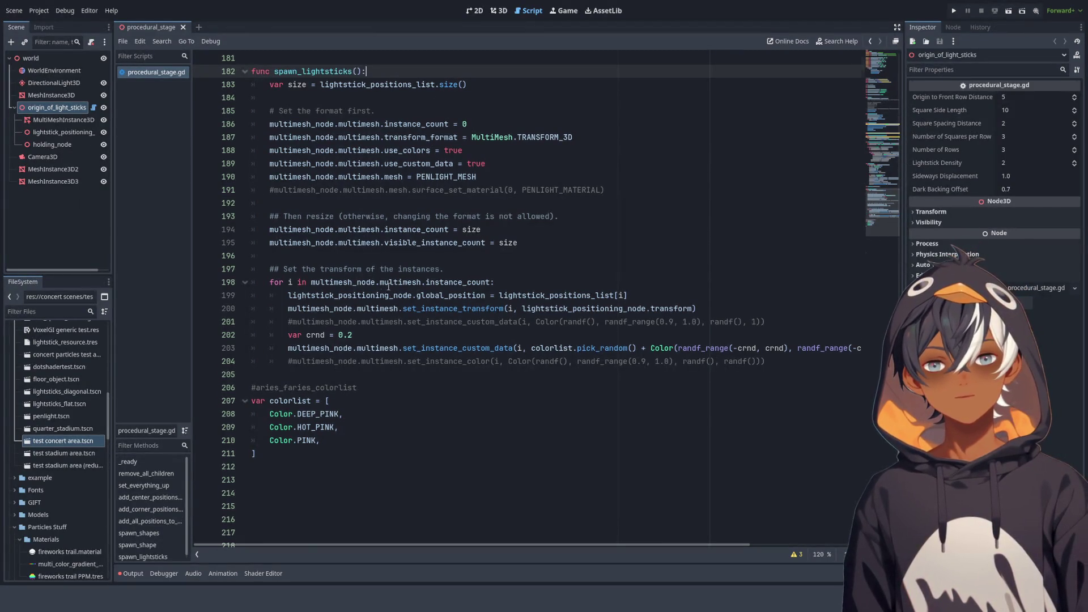
scroll(389, 287, "down", 1)
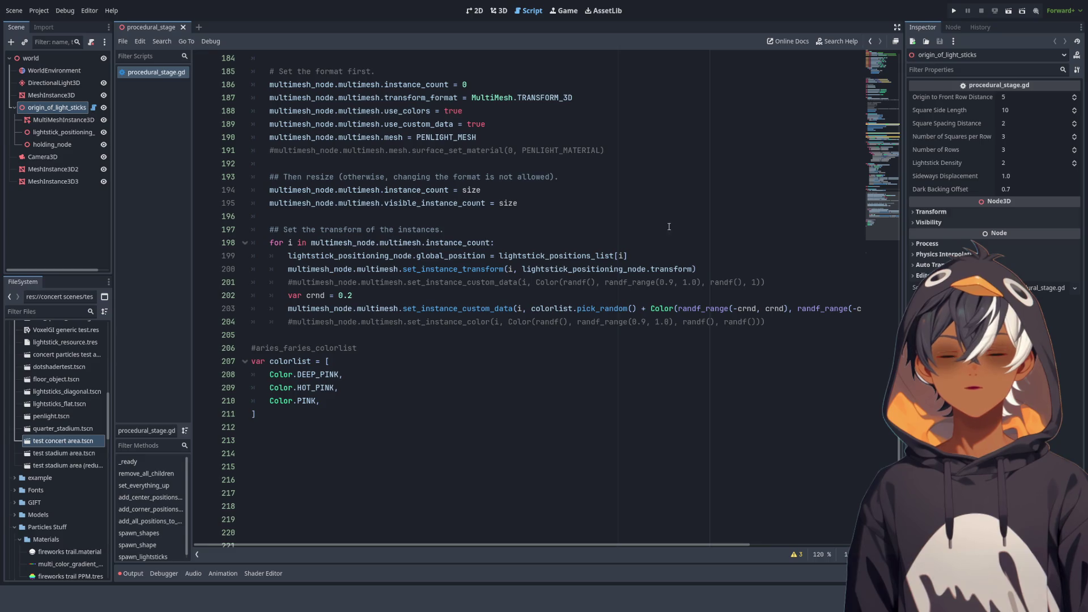
mouse_move(293, 301)
left_mouse_down()
mouse_move(856, 309)
mouse_move(760, 322)
mouse_move(851, 310)
left_mouse_up()
double_click(428, 253)
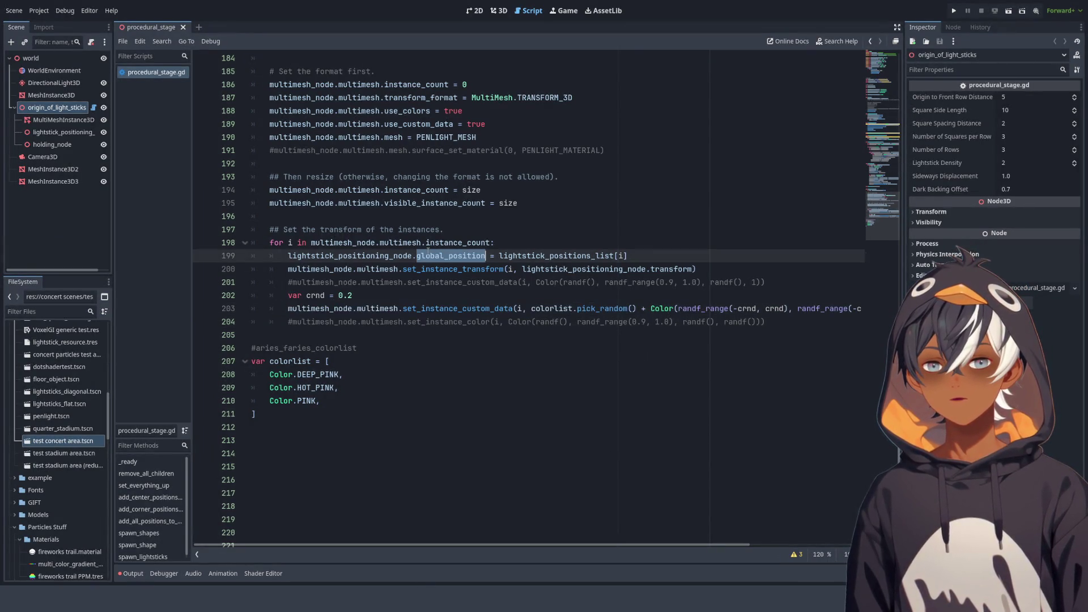
left_click(334, 255)
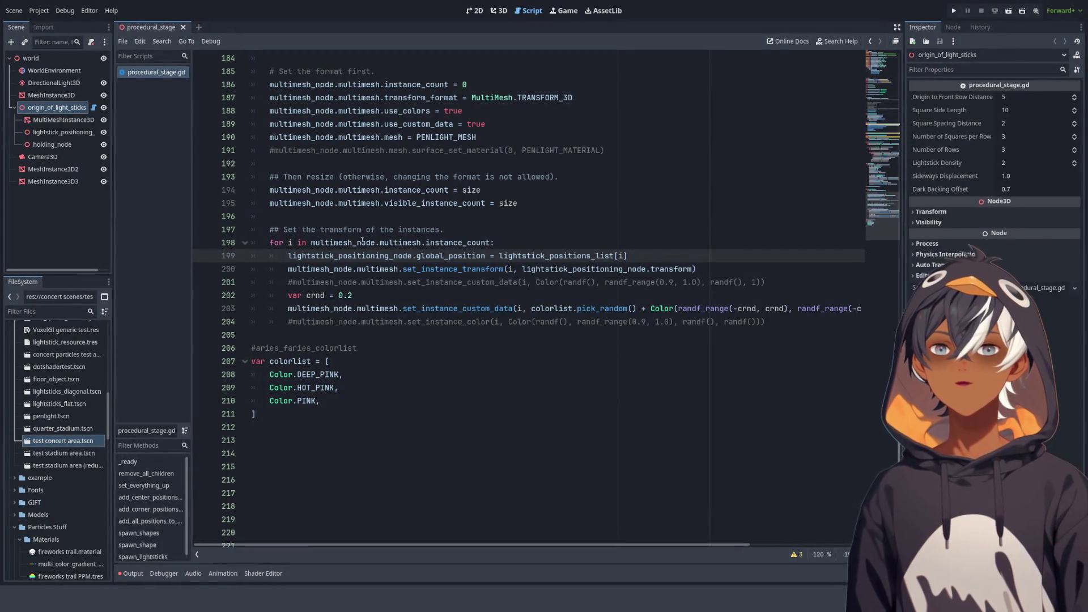
Review add_all_positions_to_a_single_list and the set_everything_up function
scroll(385, 214, "up", 3)
scroll(384, 213, "up", 3)
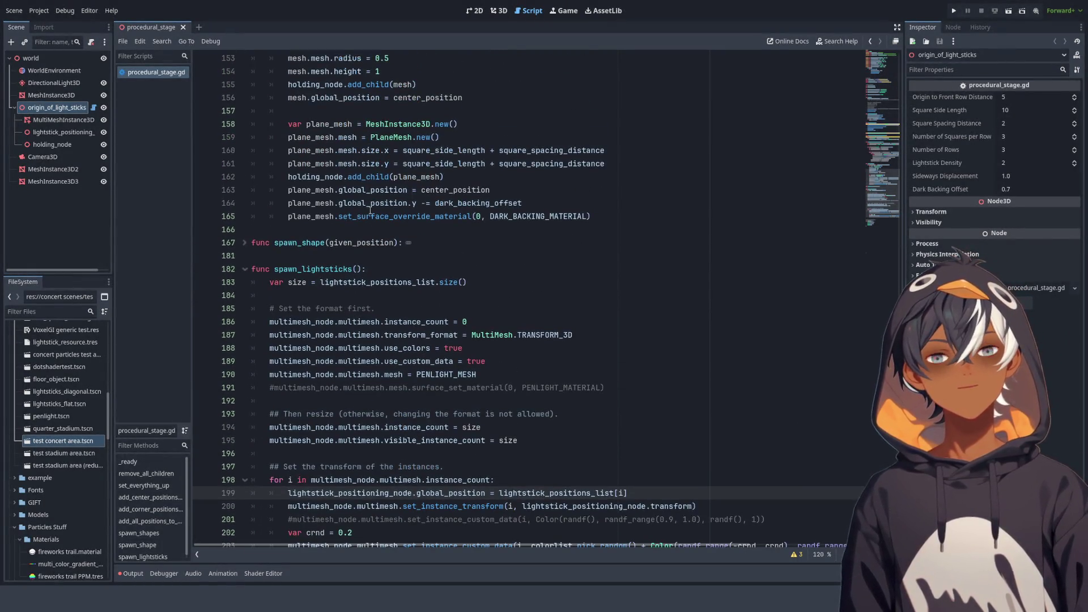
scroll(354, 212, "up", 6)
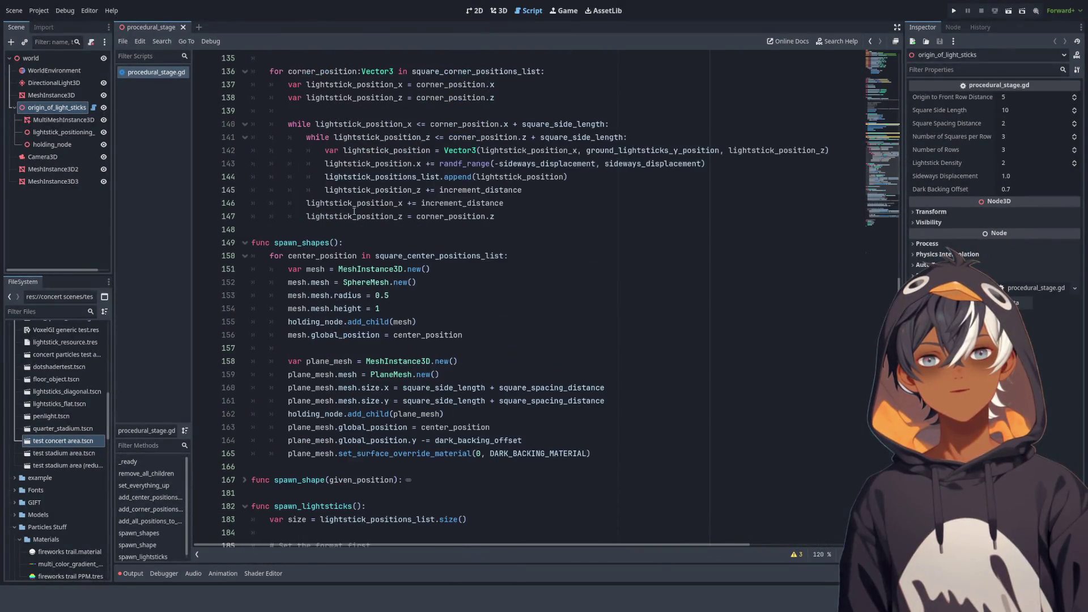
scroll(398, 216, "up", 3)
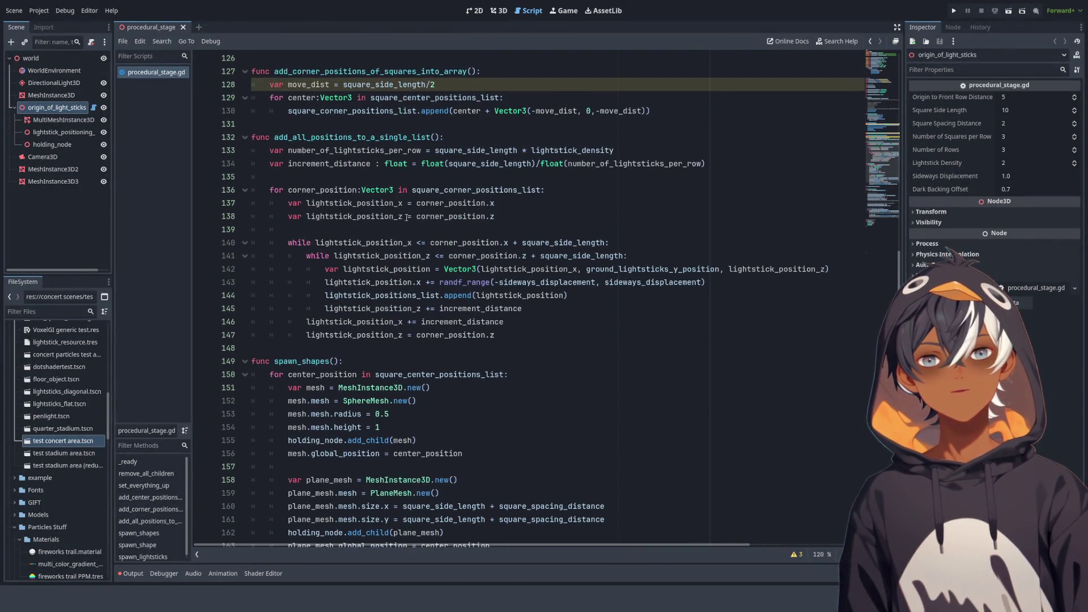
double_click(307, 137)
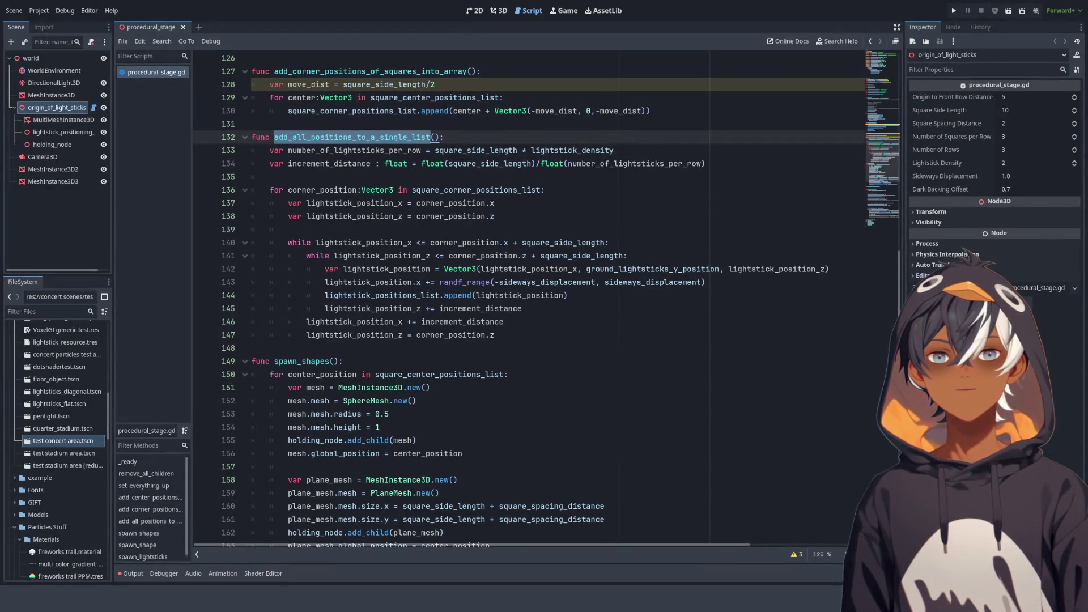
mouse_move(351, 137)
left_mouse_down()
mouse_move(396, 335)
mouse_move(387, 150)
mouse_move(396, 137)
left_mouse_up()
left_click(397, 137)
scroll(508, 159, "up", 4)
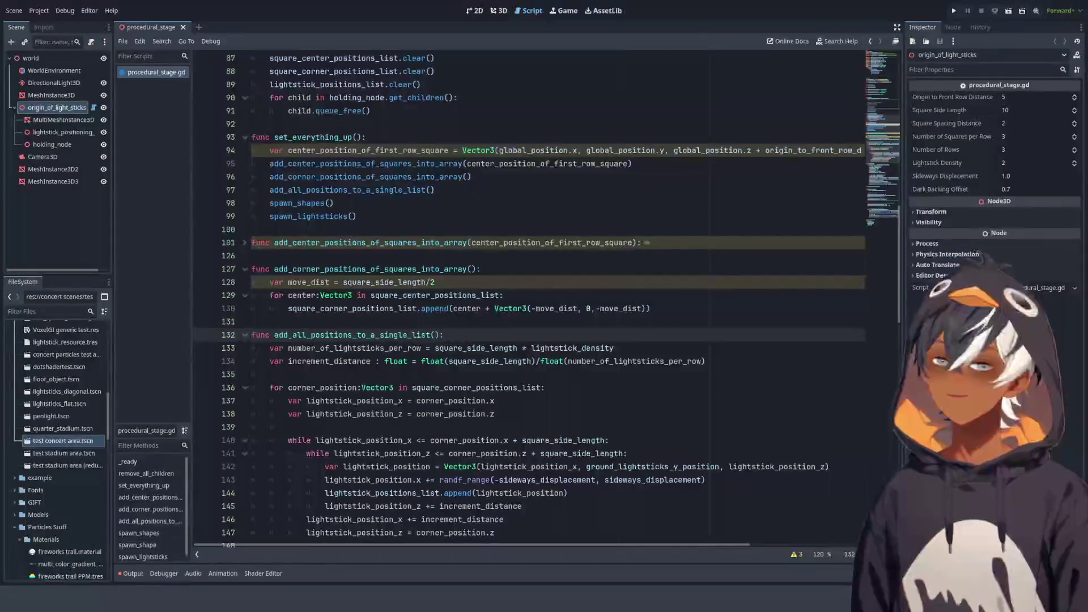
left_click(429, 190)
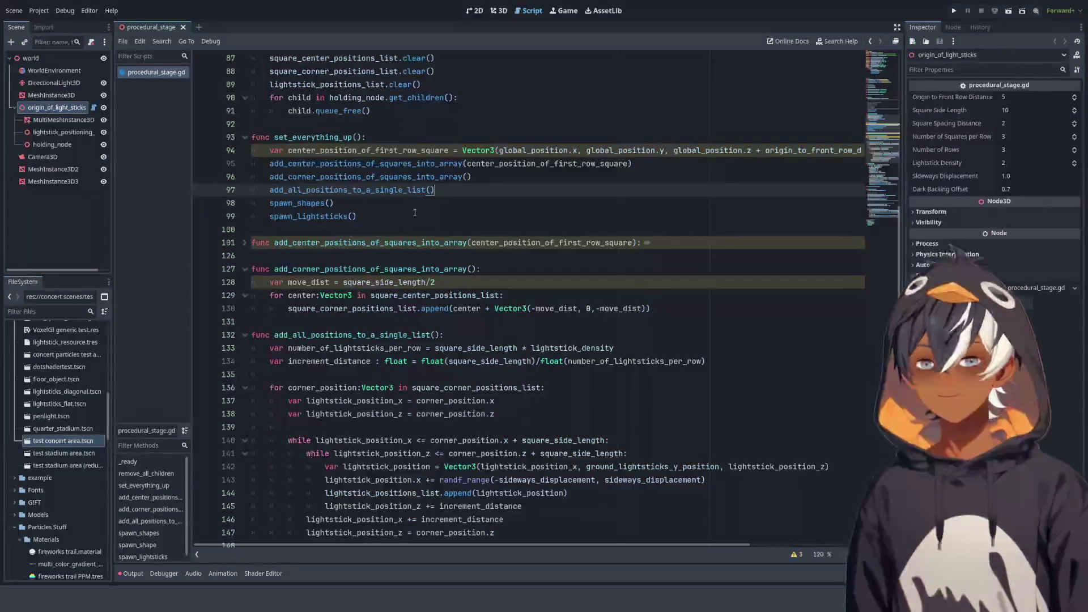
Rename add_center_positions_of_squares_into_array to add_center_positions_of_ground_squares_into_array everywhere
double_click(344, 163)
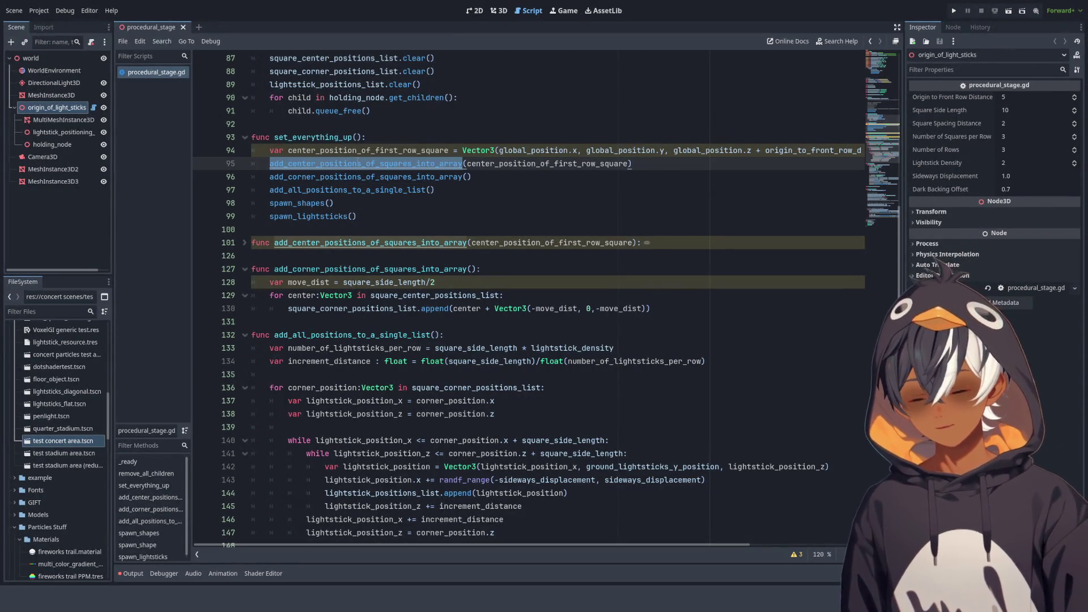
key("ctrl+f")
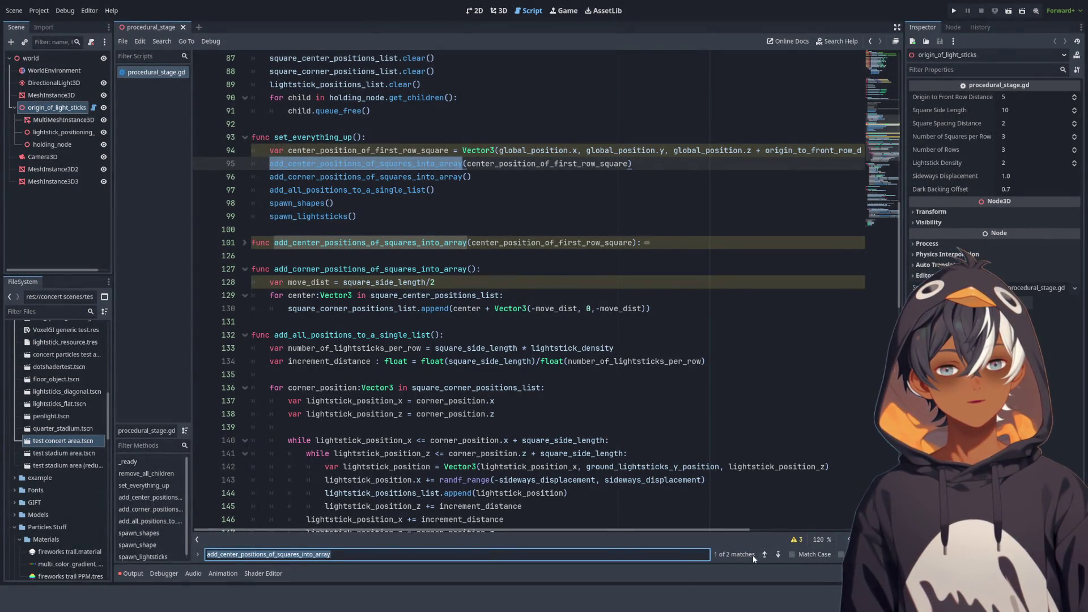
left_click(198, 555)
double_click(303, 543)
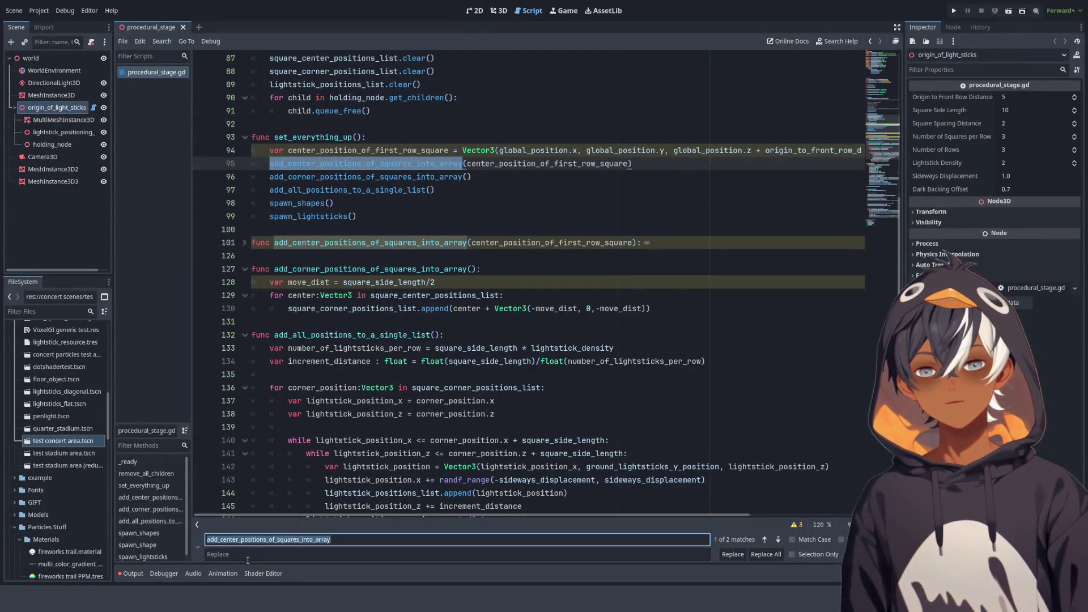
key("ctrl+c")
left_click(253, 555)
key("ctrl+v")
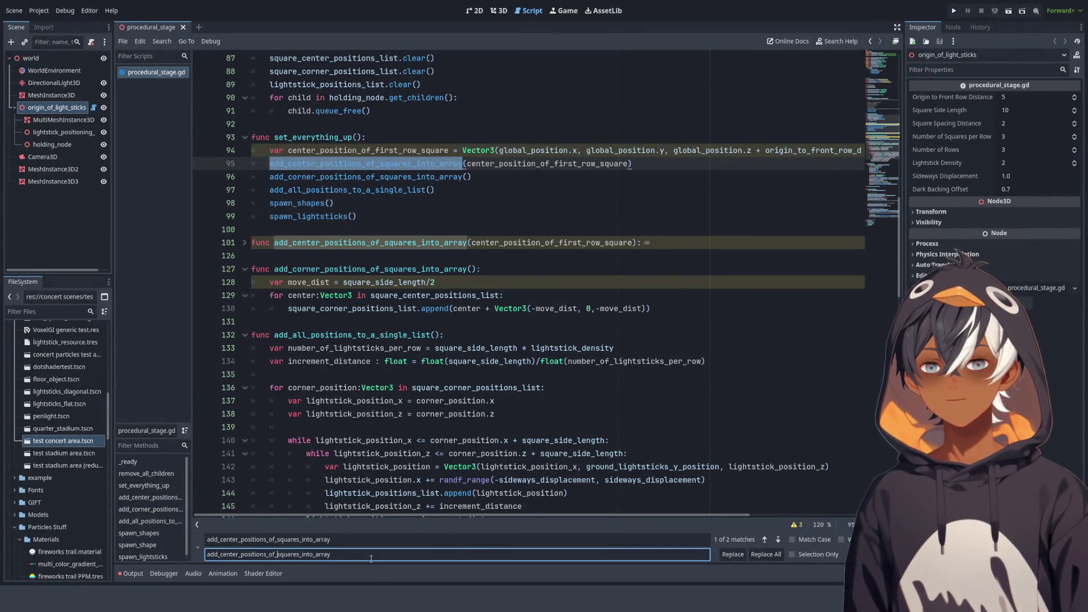
type("ground_")
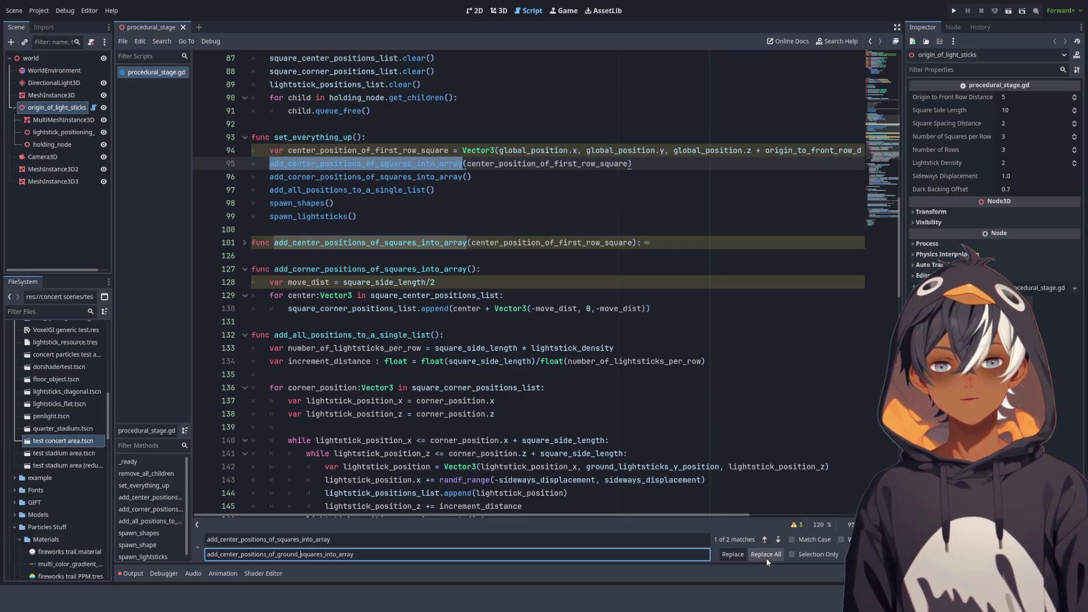
left_click(767, 559)
left_click(767, 559)
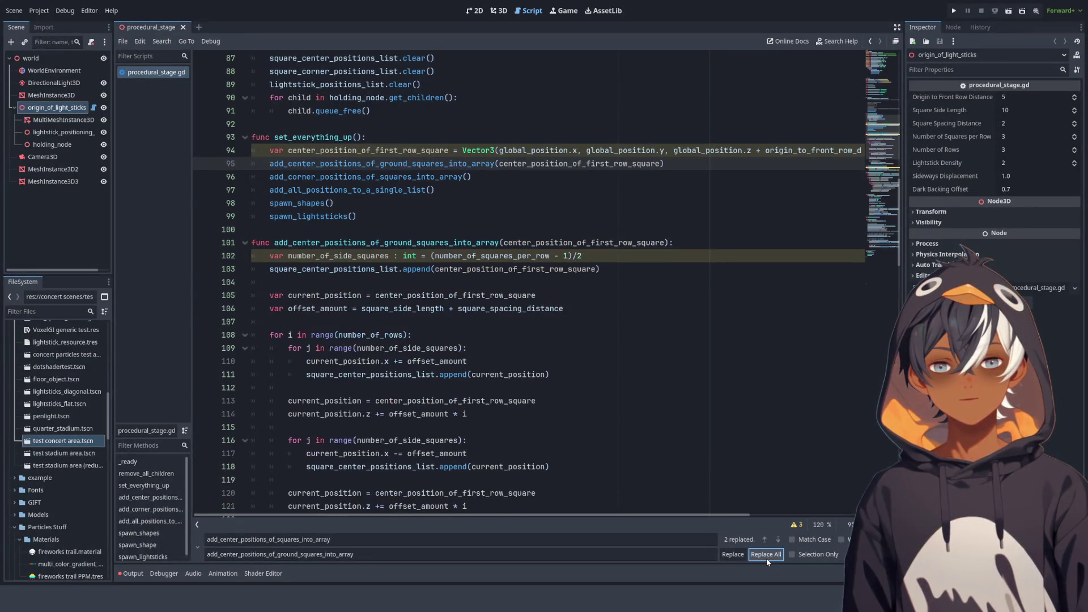
Rename add_corner_positions_of_squares_into_array to add_corner_positions_of_ground_squares_into_array everywhere
double_click(379, 177)
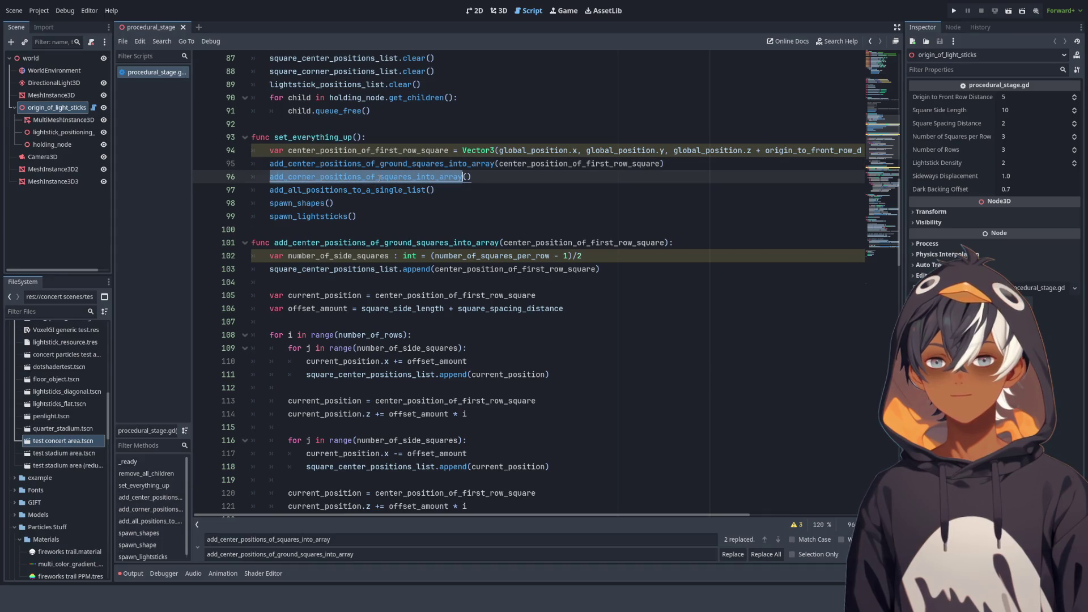
key("ctrl+r")
left_click(278, 554)
key("ctrl+a")
key("ctrl+v")
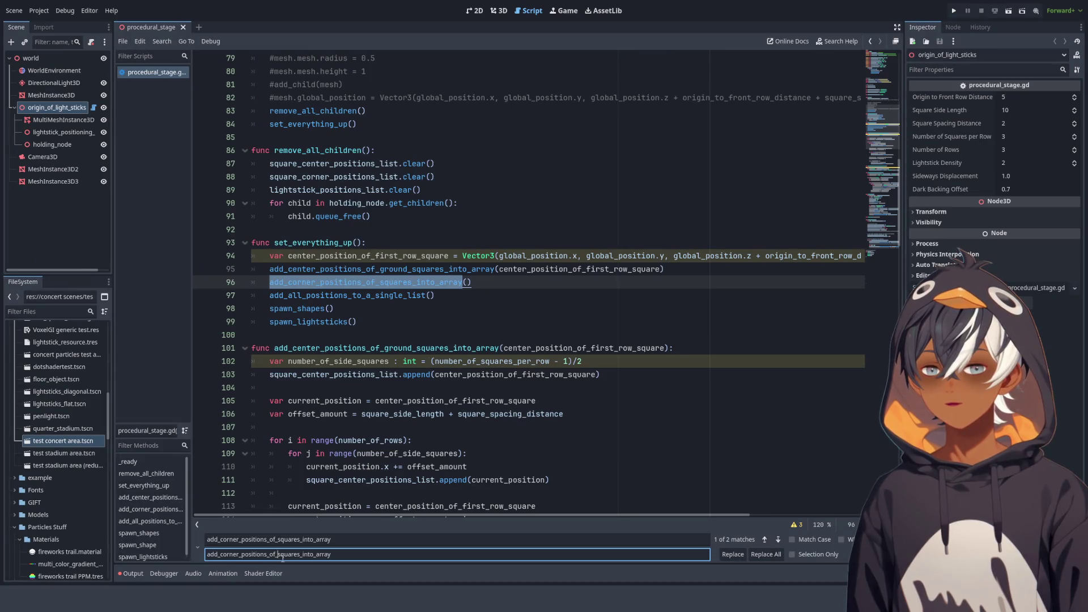
left_click(278, 554)
type("ground_")
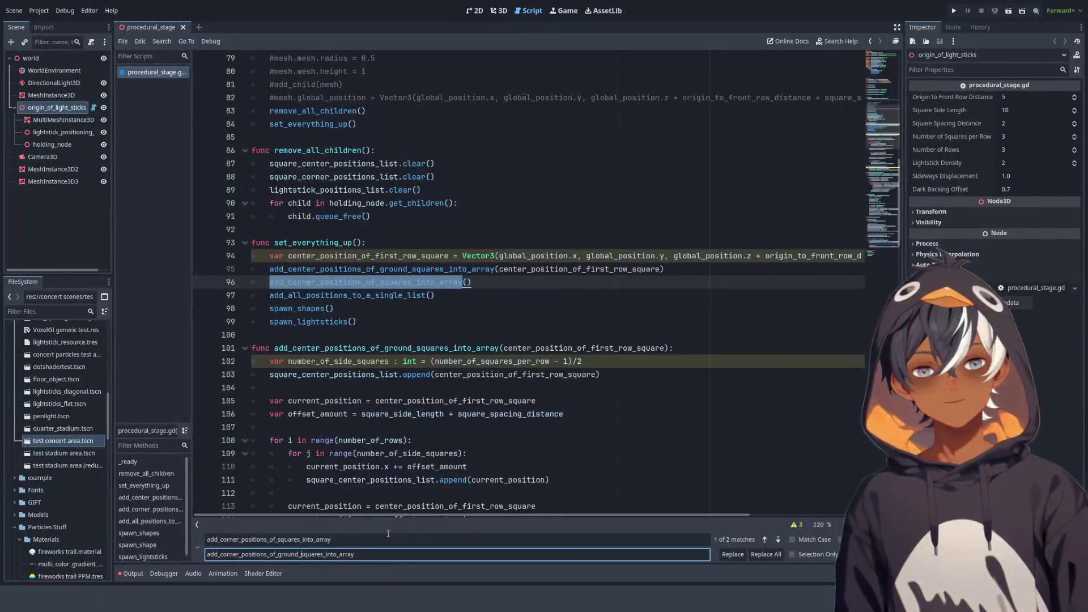
left_click(383, 558)
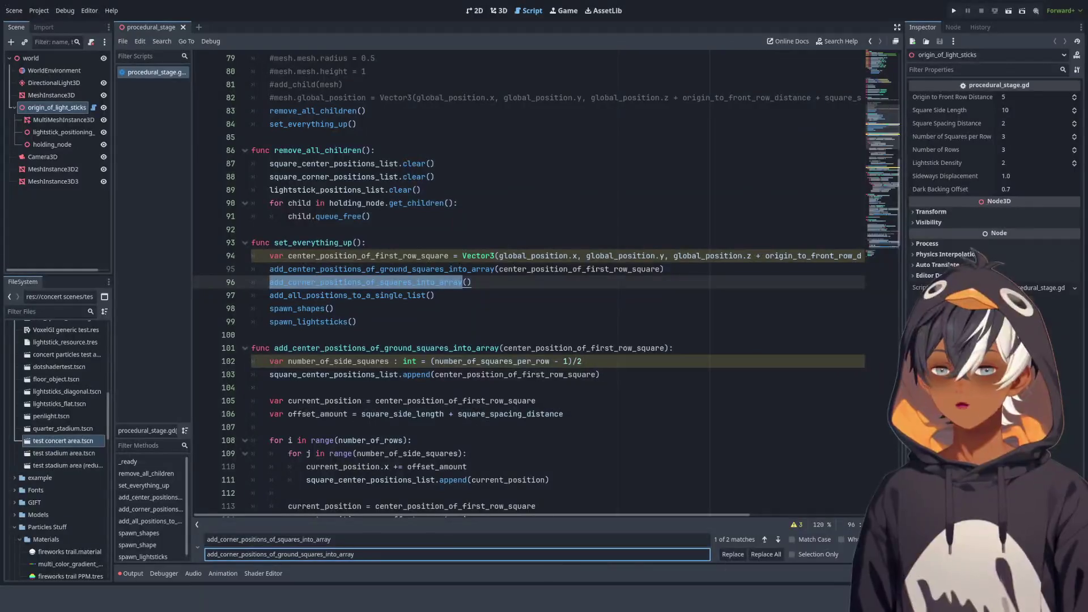
left_click(766, 554)
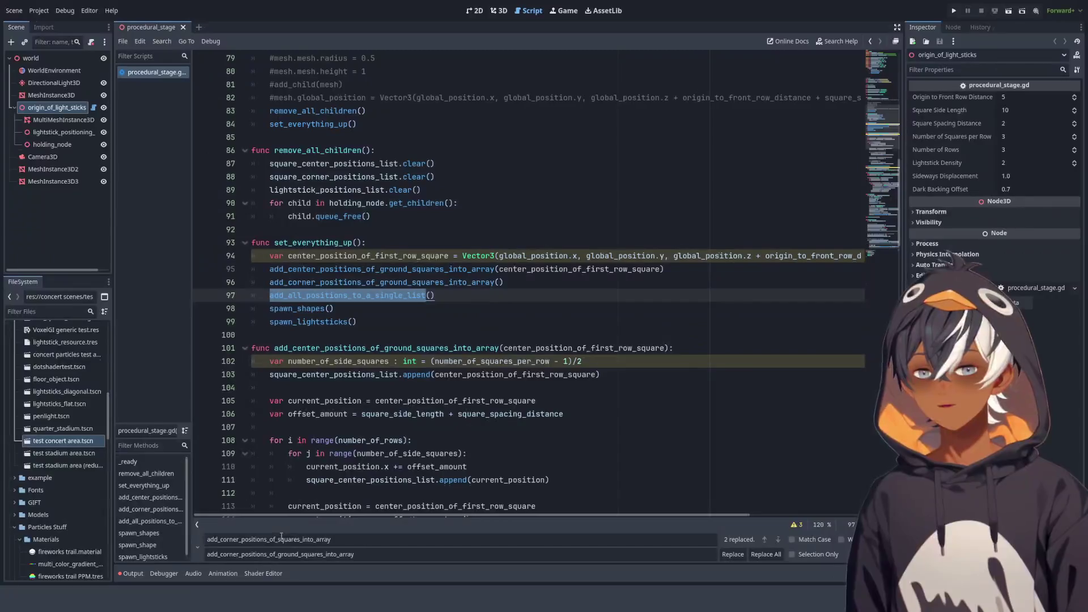
Rename add_all_positions_to_a_single_list to add_all_ground_positions_to_a_single_list in both places
key("ctrl+f")
double_click(286, 554)
key("ctrl+v")
left_click(330, 541)
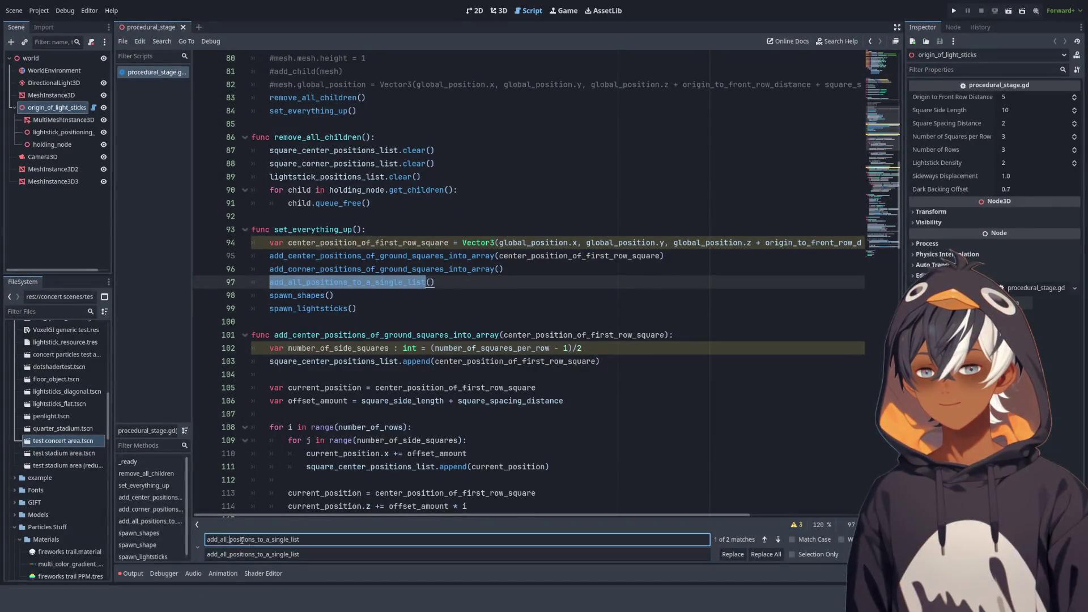
left_click(321, 556)
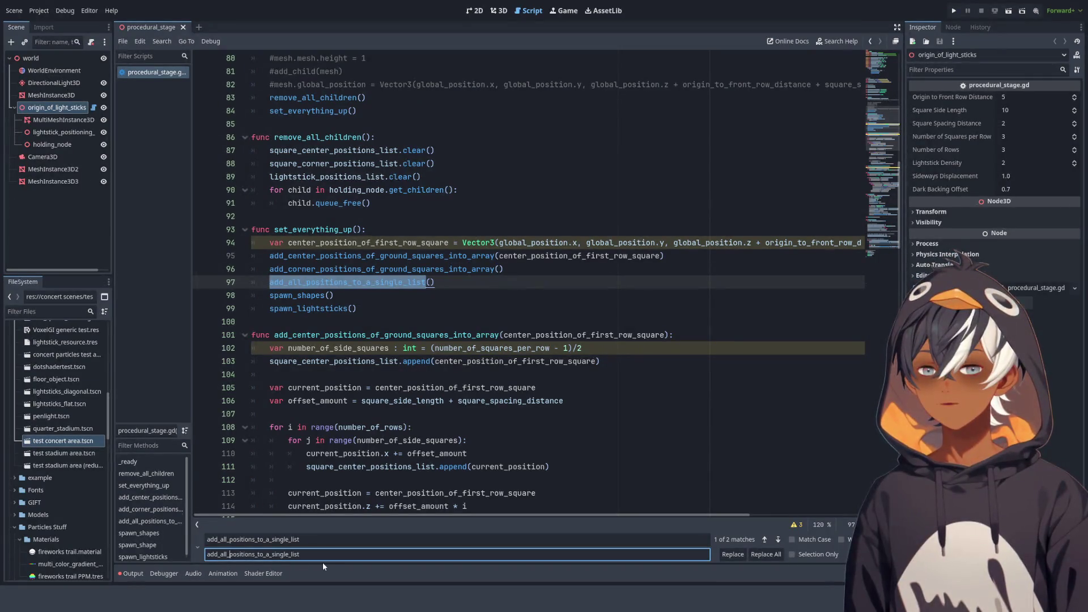
type("ground")
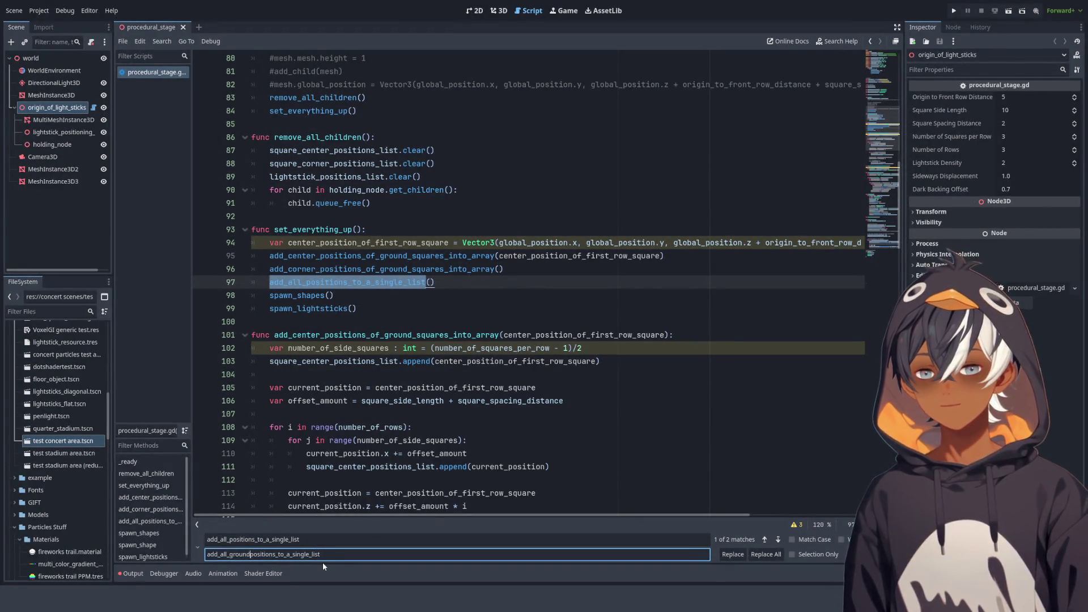
type("_")
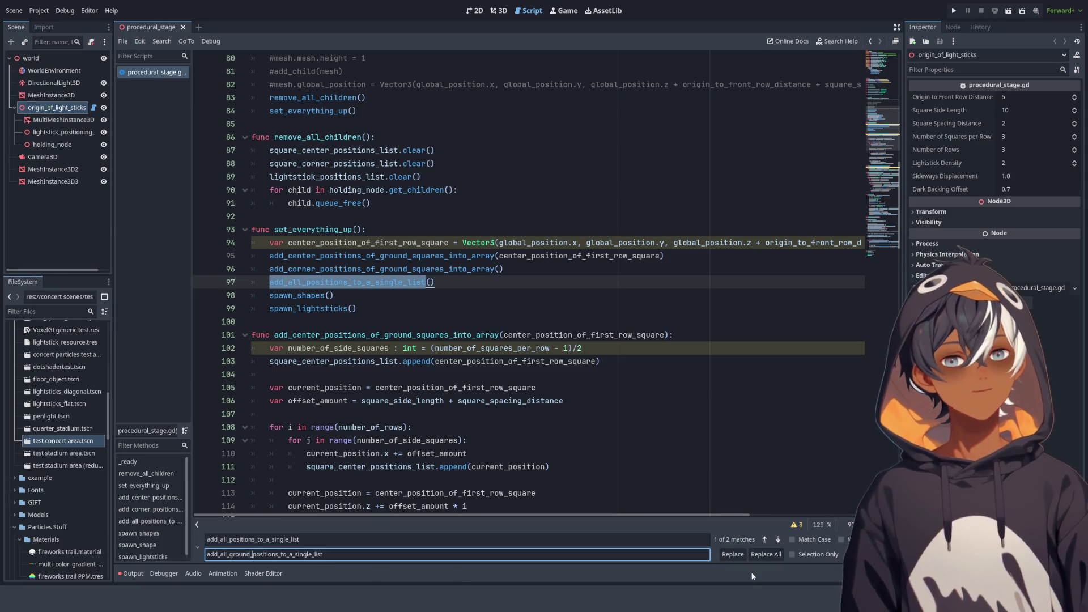
left_click(768, 558)
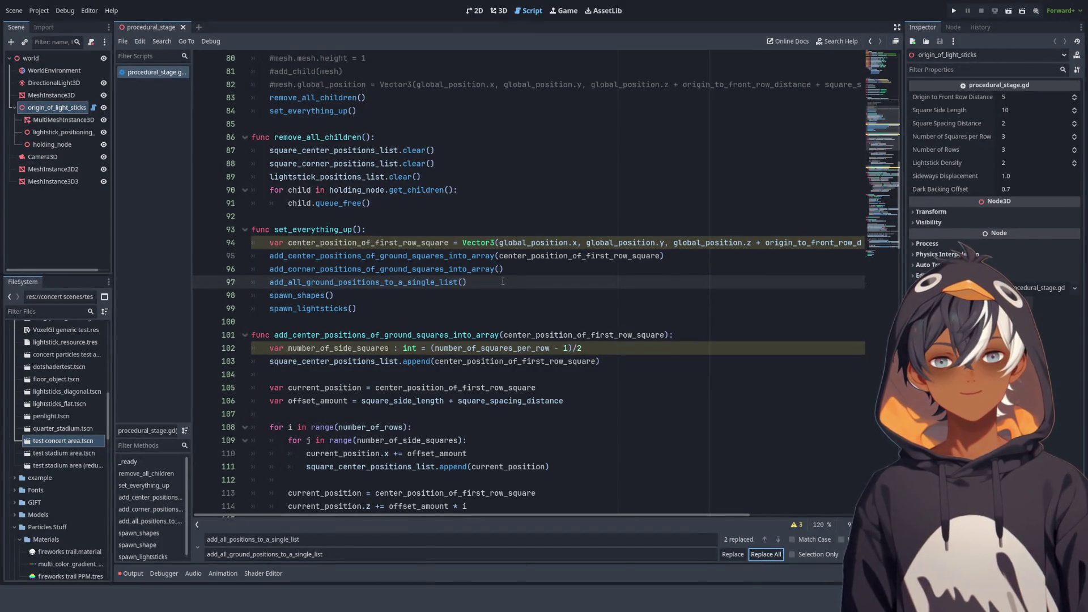
left_click(359, 308)
left_click(343, 295)
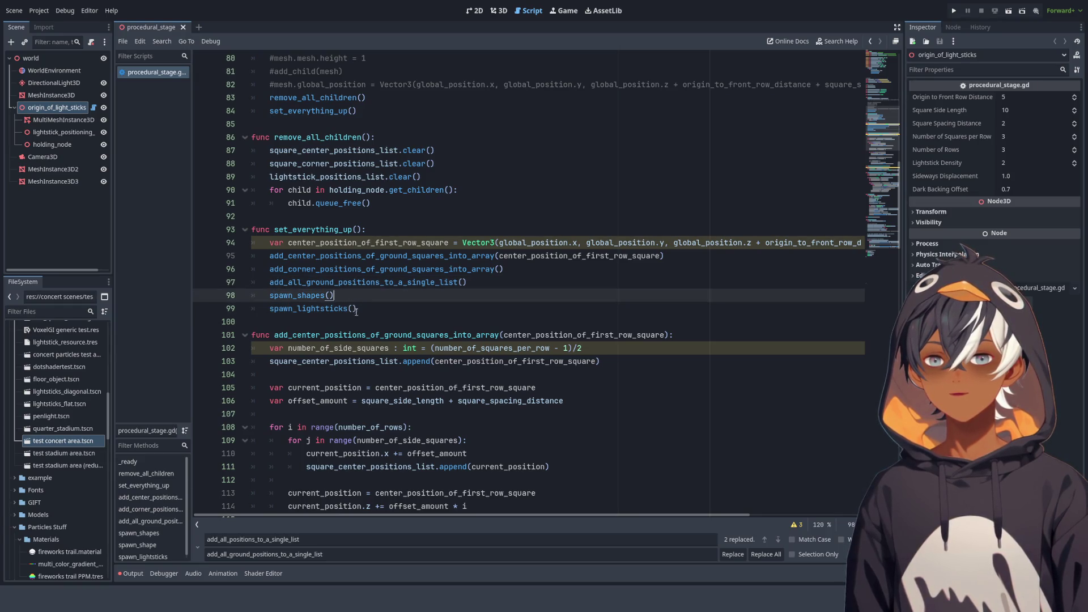
scroll(307, 297, "down", 15)
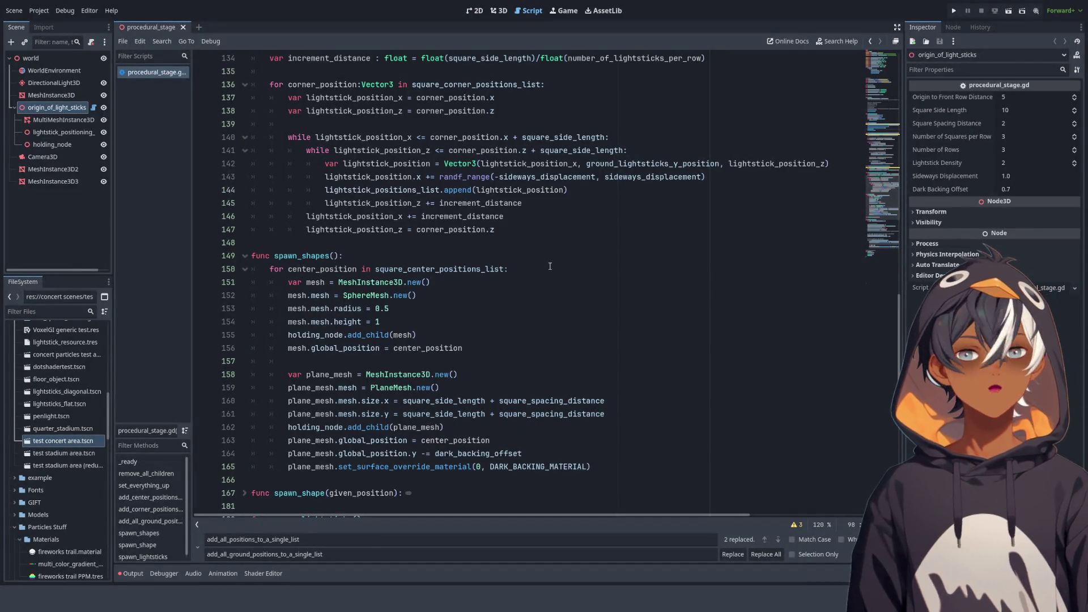
scroll(593, 222, "up", 9)
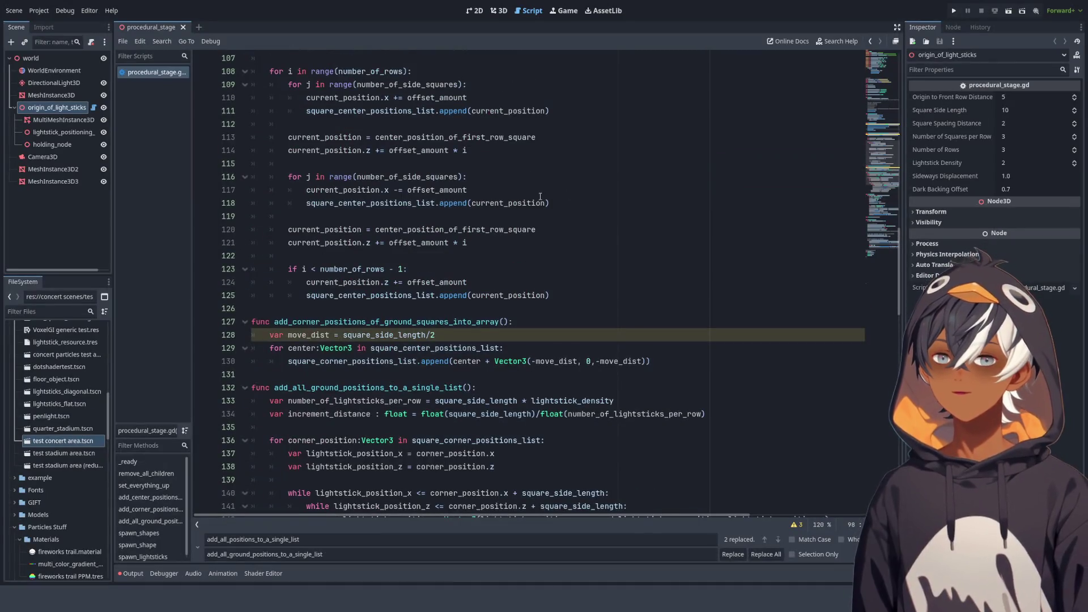
scroll(593, 222, "up", 5)
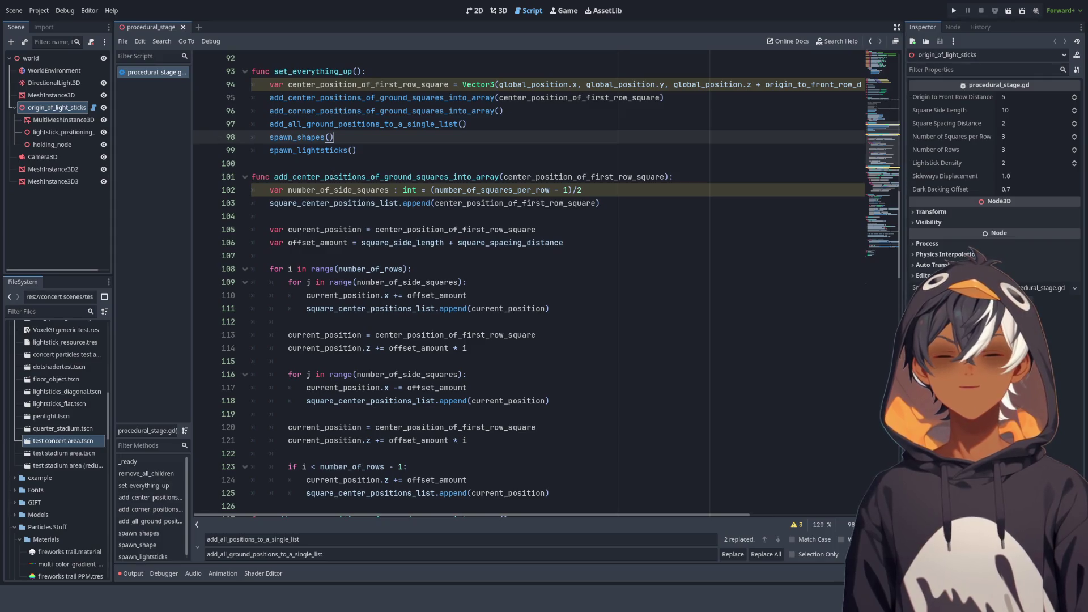
scroll(510, 211, "down", 5)
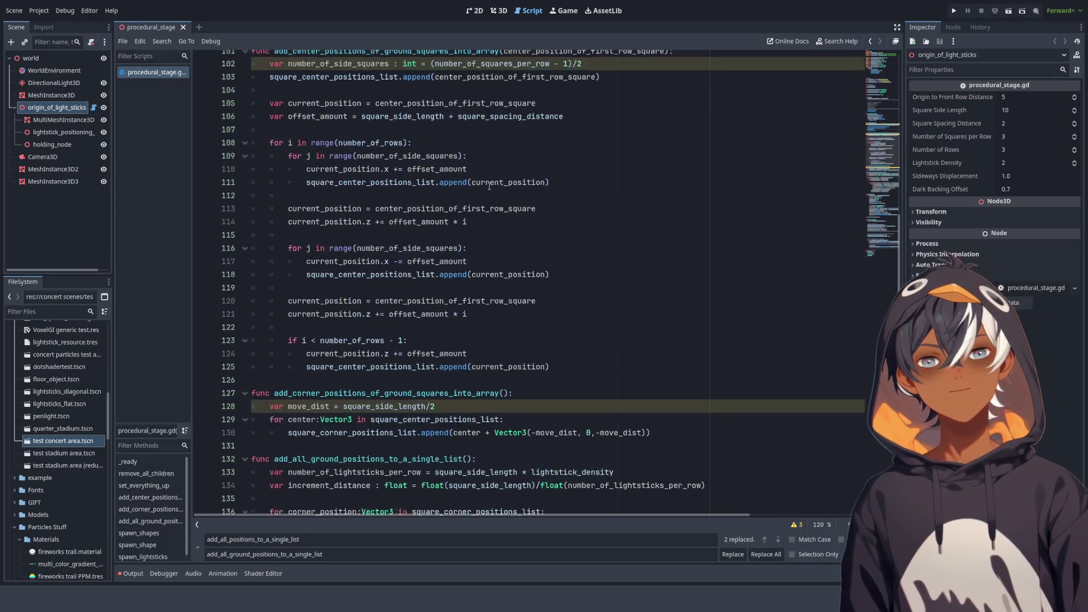
scroll(488, 183, "down", 4)
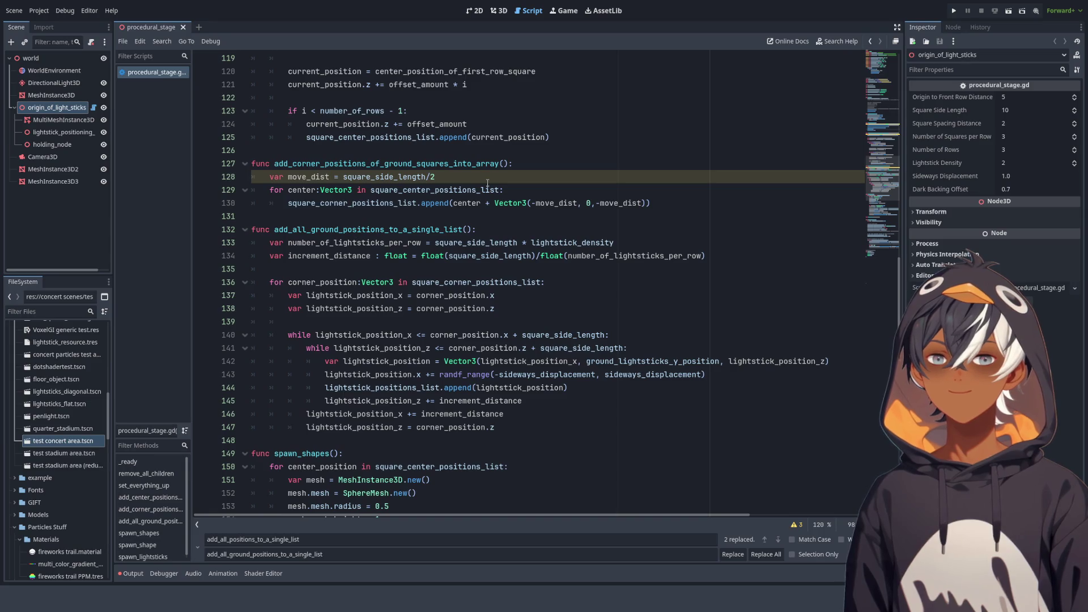
scroll(488, 183, "up", 6)
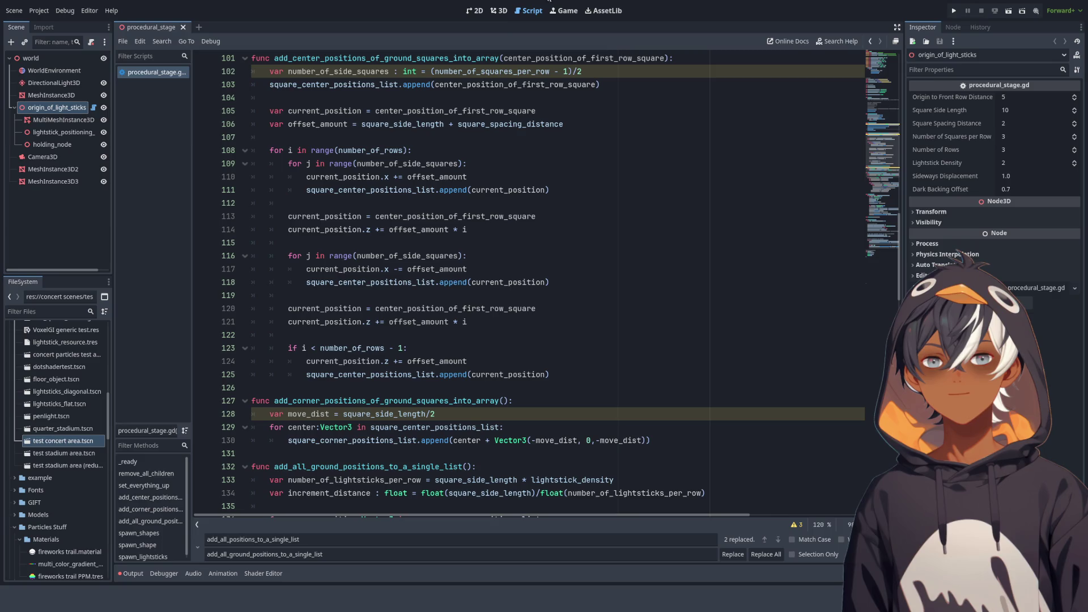
left_click(498, 14)
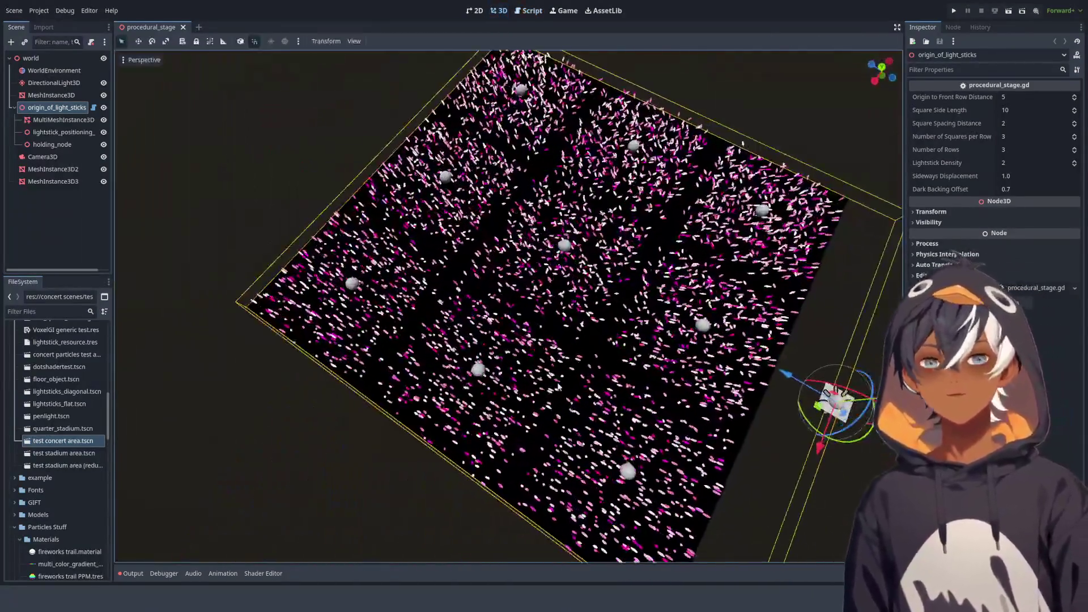
Inspect the lightstick grid from overhead, from an edge-on Right view and at angled perspectives
mouse_move(580, 332)
left_mouse_down()
mouse_move(607, 315)
mouse_move(629, 340)
left_mouse_up()
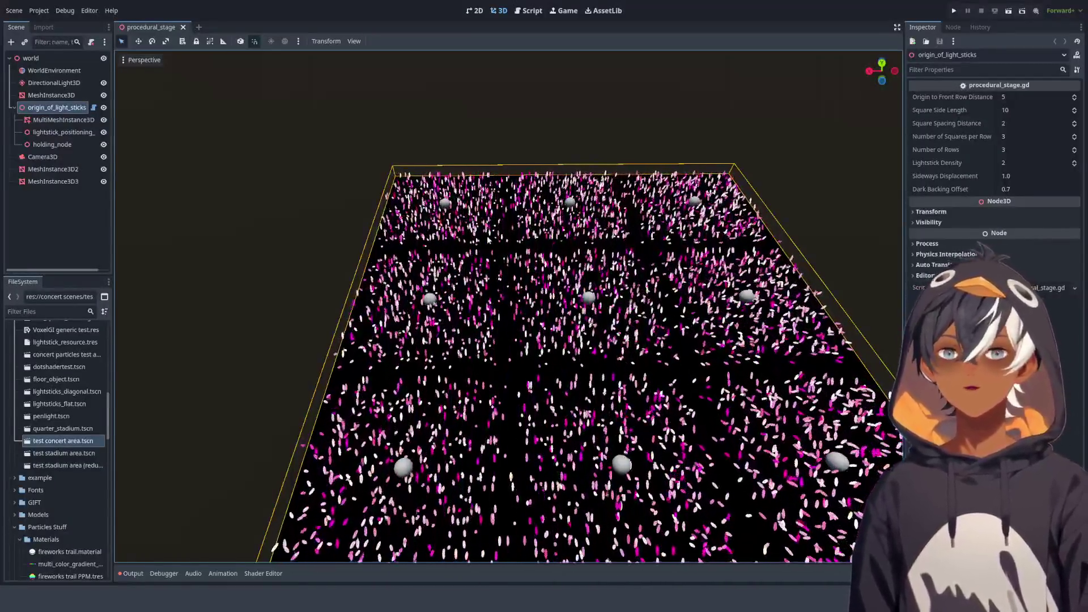
mouse_move(510, 341)
left_mouse_down()
mouse_move(510, 261)
mouse_move(560, 294)
left_mouse_up()
left_click_drag(539, 250, 569, 250)
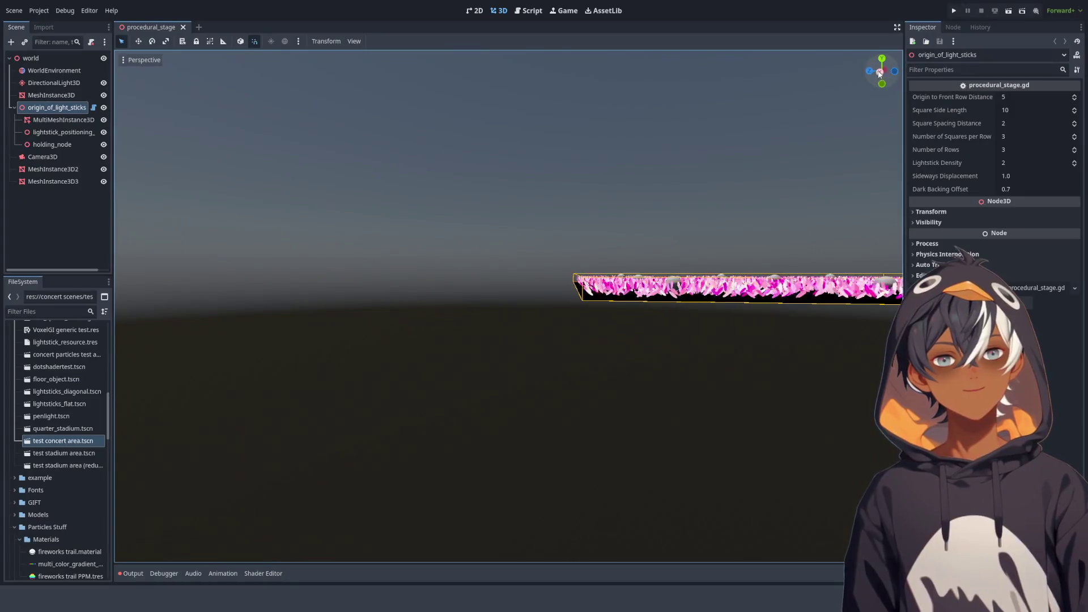
left_click(878, 70)
left_click_drag(717, 244, 665, 258)
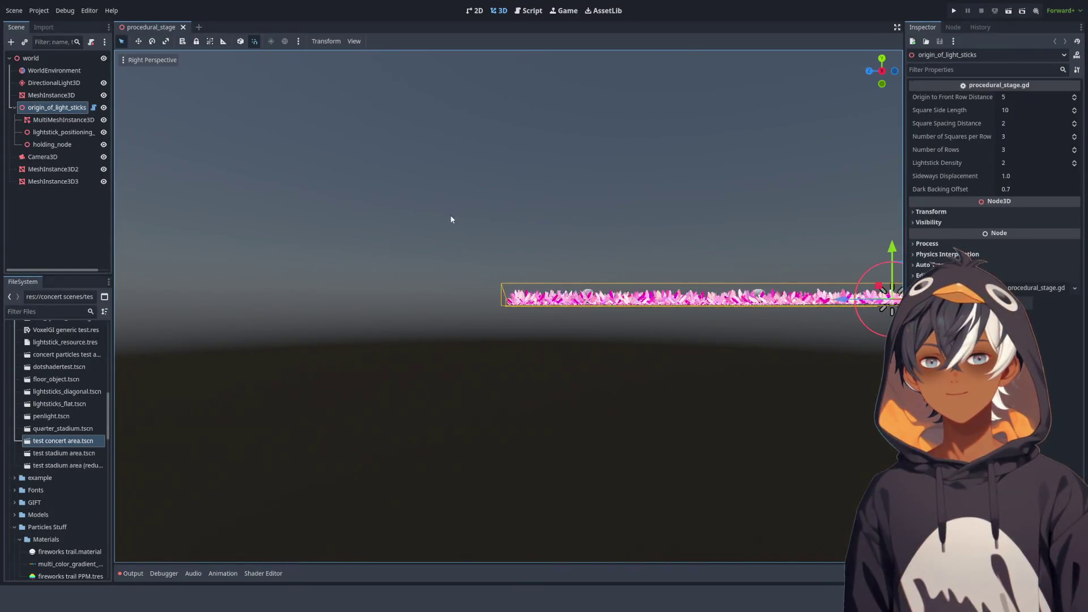
left_click_drag(527, 300, 505, 369)
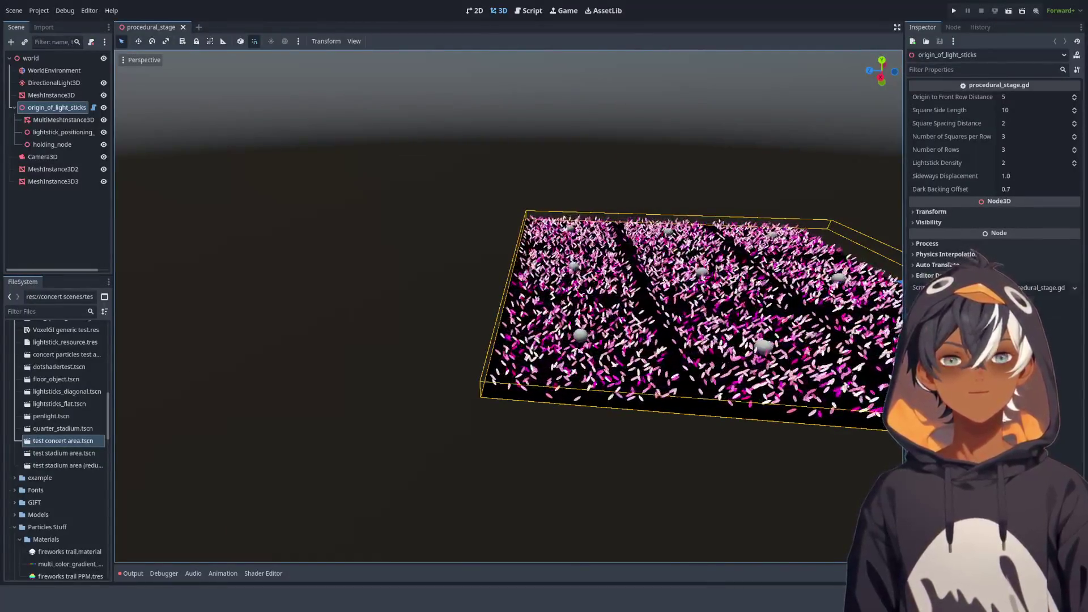
mouse_move(510, 306)
left_mouse_down()
mouse_move(464, 318)
mouse_move(507, 312)
mouse_move(493, 386)
mouse_move(485, 267)
mouse_move(593, 181)
left_mouse_up()
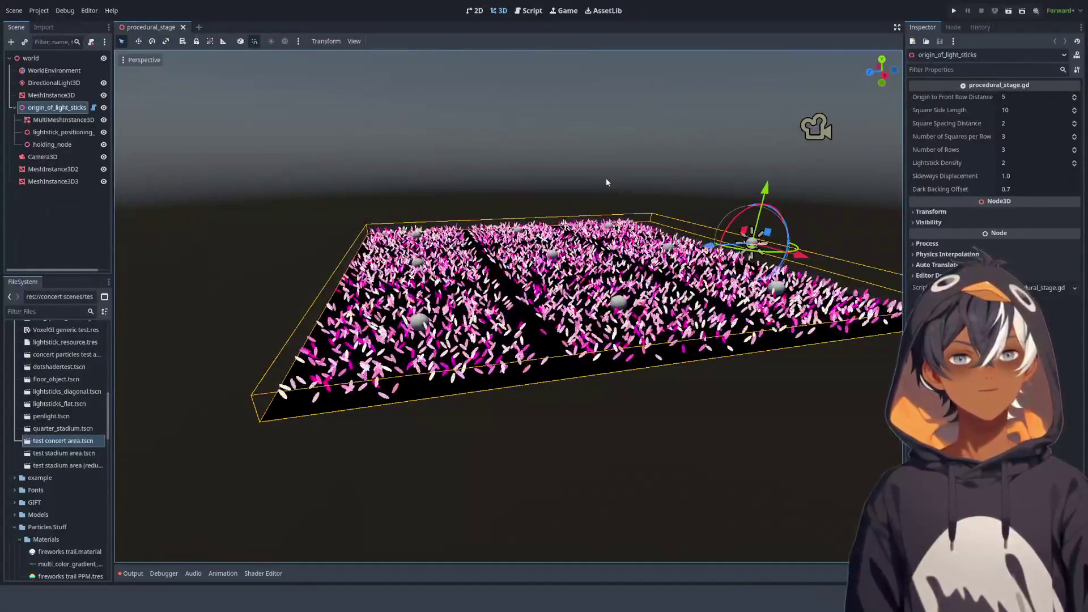
mouse_move(520, 151)
left_mouse_down()
mouse_move(513, 207)
mouse_move(584, 187)
mouse_move(597, 158)
mouse_move(547, 196)
left_mouse_up()
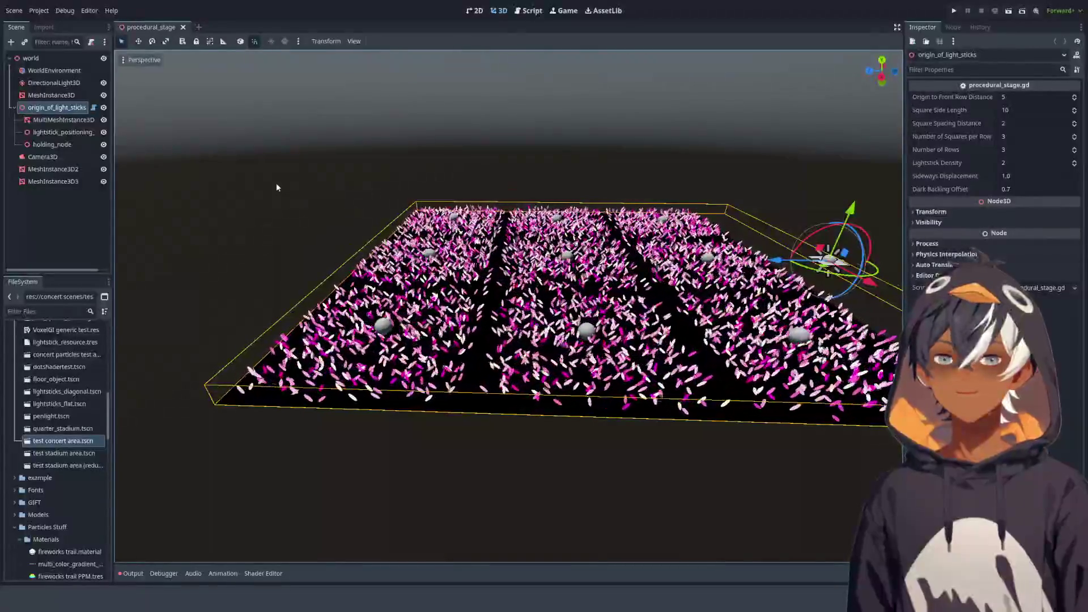
left_click_drag(283, 317, 290, 344)
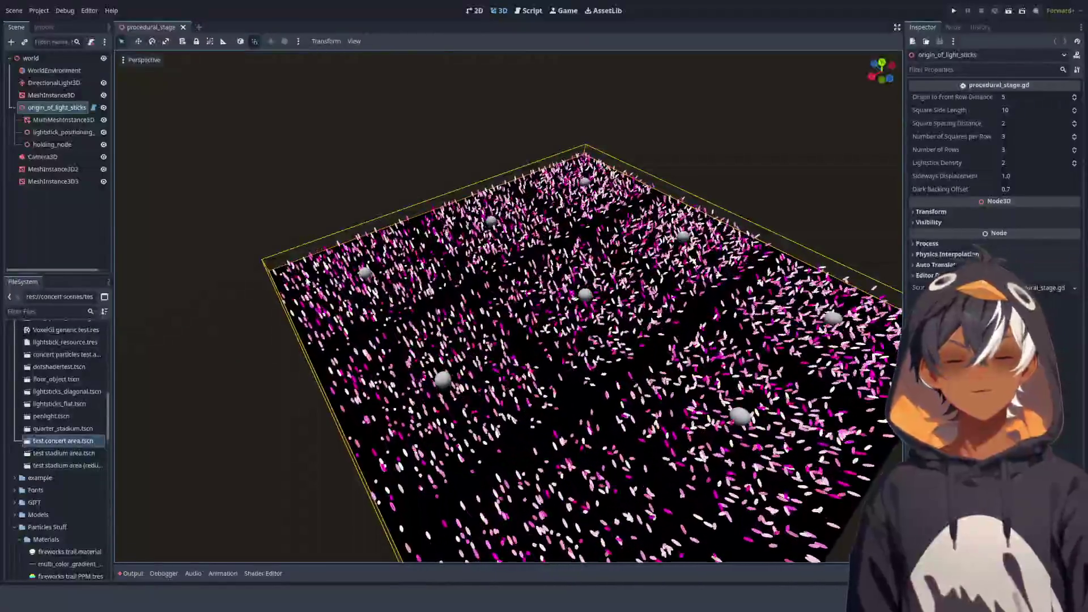
left_click(526, 11)
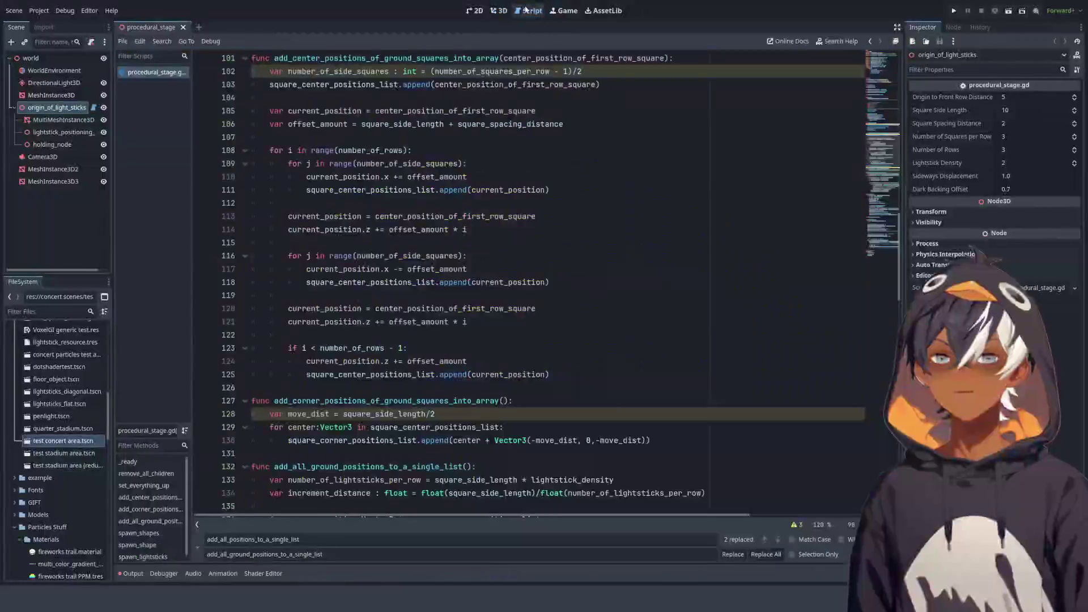
Add two blank lines after the add_all_ground_positions_to_a_single_list() call
scroll(566, 203, "up", 4)
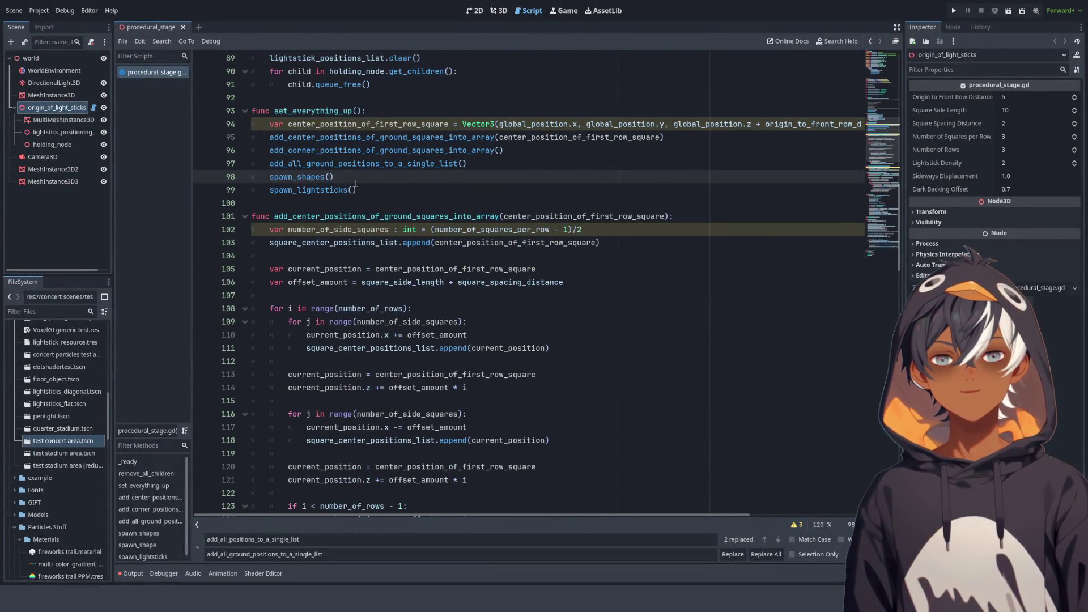
left_click(536, 165)
key("Return")
key("Return")
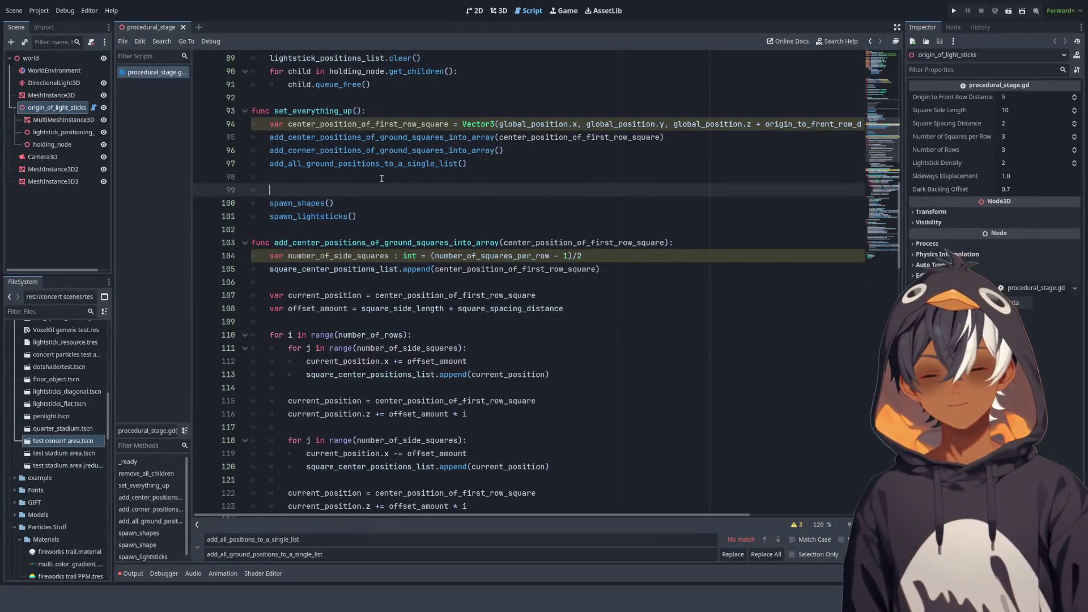
scroll(382, 204, "down", 3)
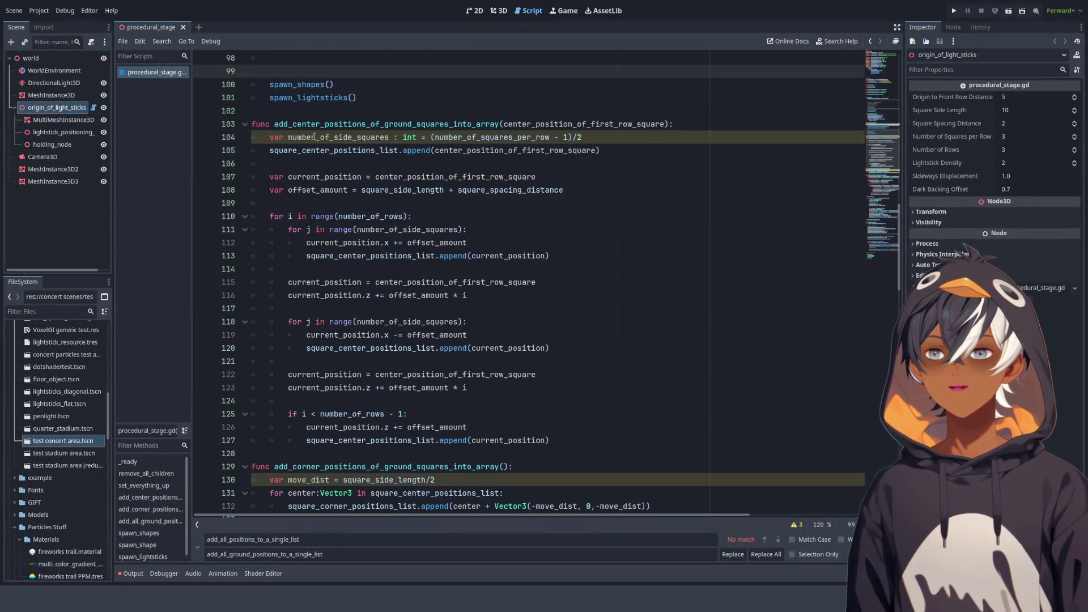
Review how add_center_positions_of_ground_squares_into_array steps through the square centres
double_click(353, 124)
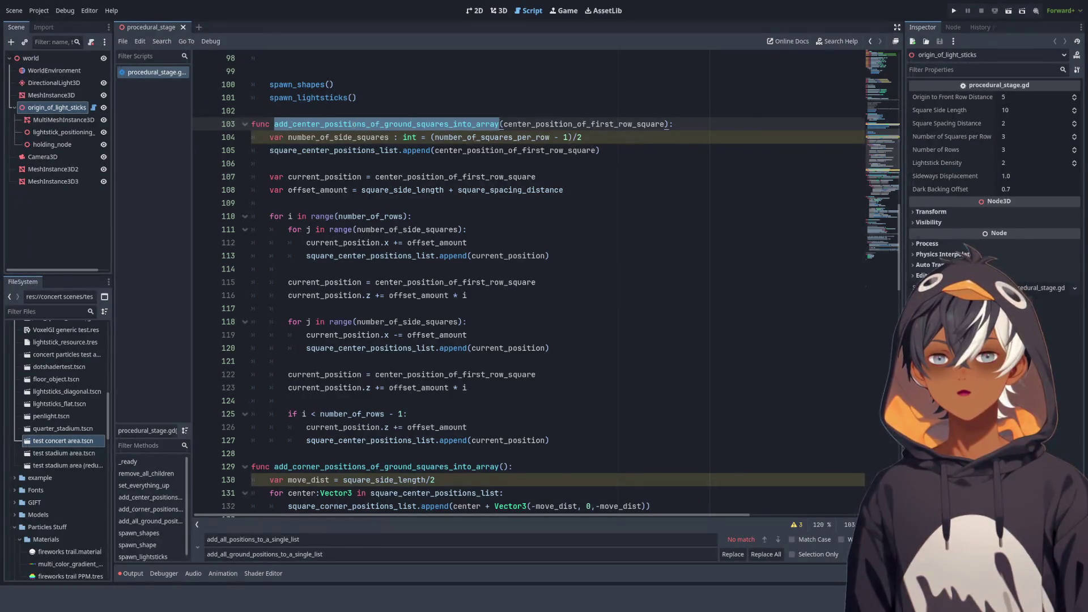
scroll(407, 169, "up", 5)
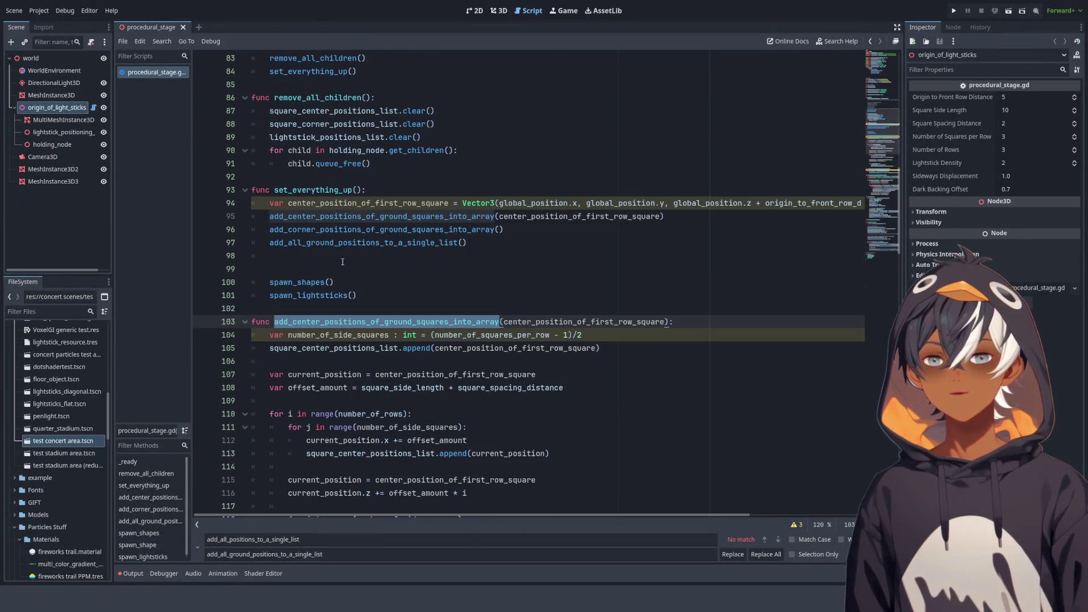
scroll(345, 257, "down", 2)
scroll(342, 218, "up", 6)
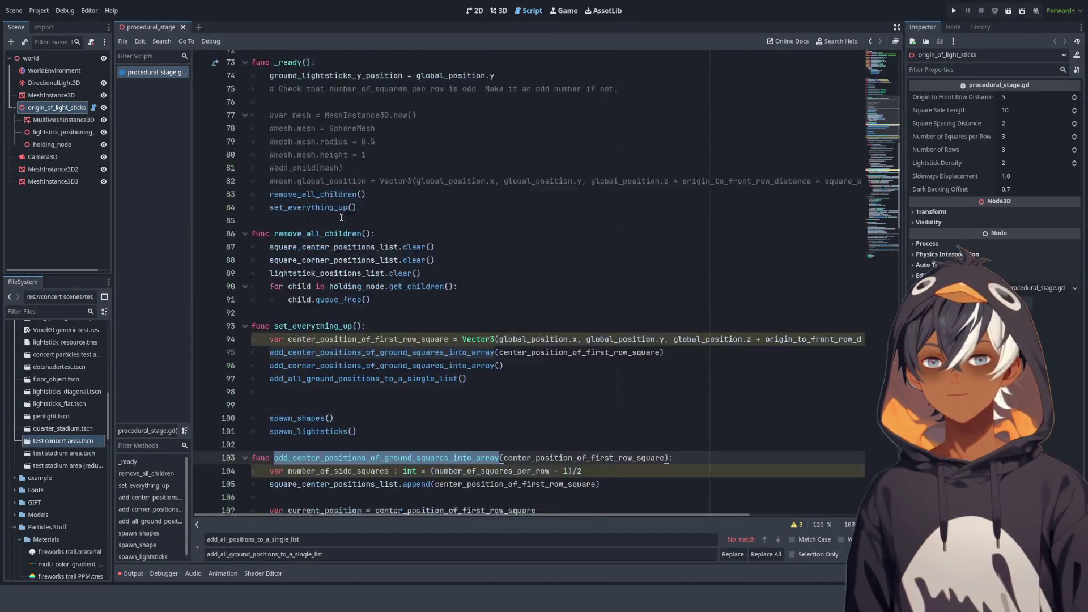
scroll(341, 219, "down", 15)
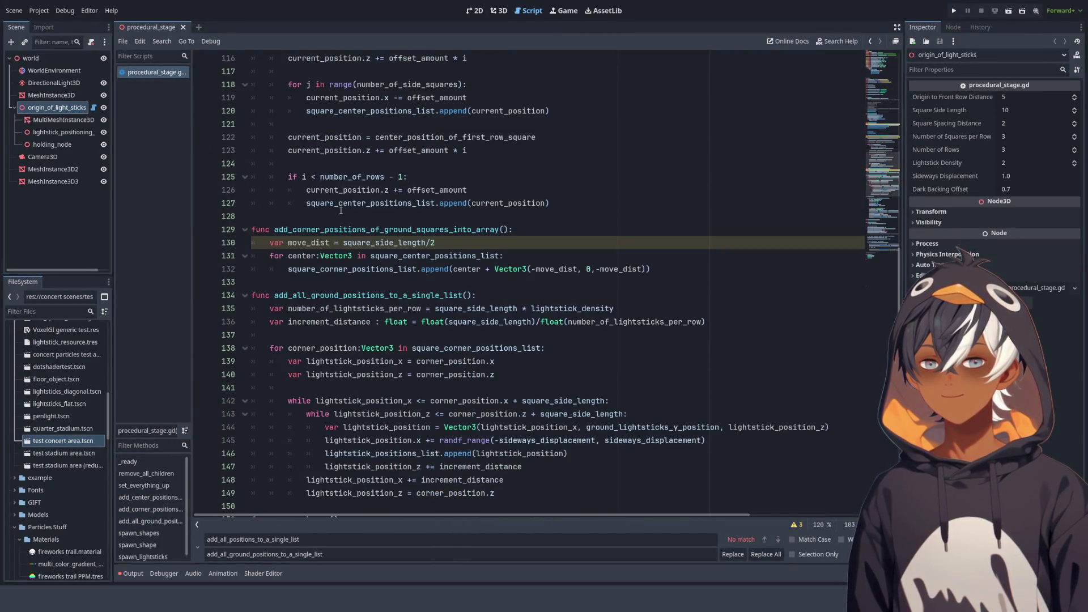
scroll(340, 210, "up", 10)
left_click(341, 210, "ctrl")
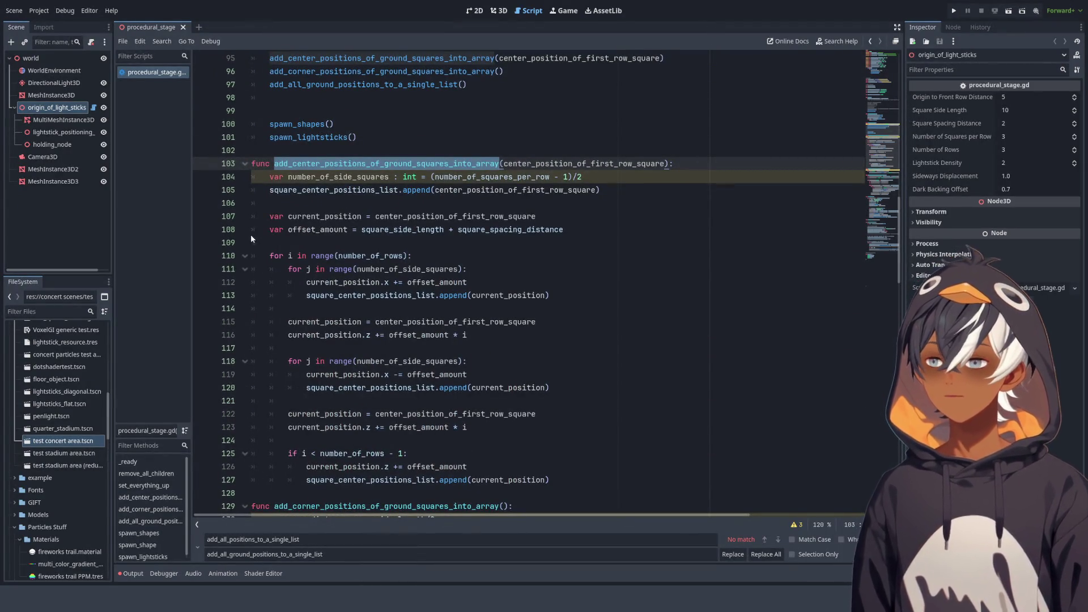
scroll(357, 241, "down", 2)
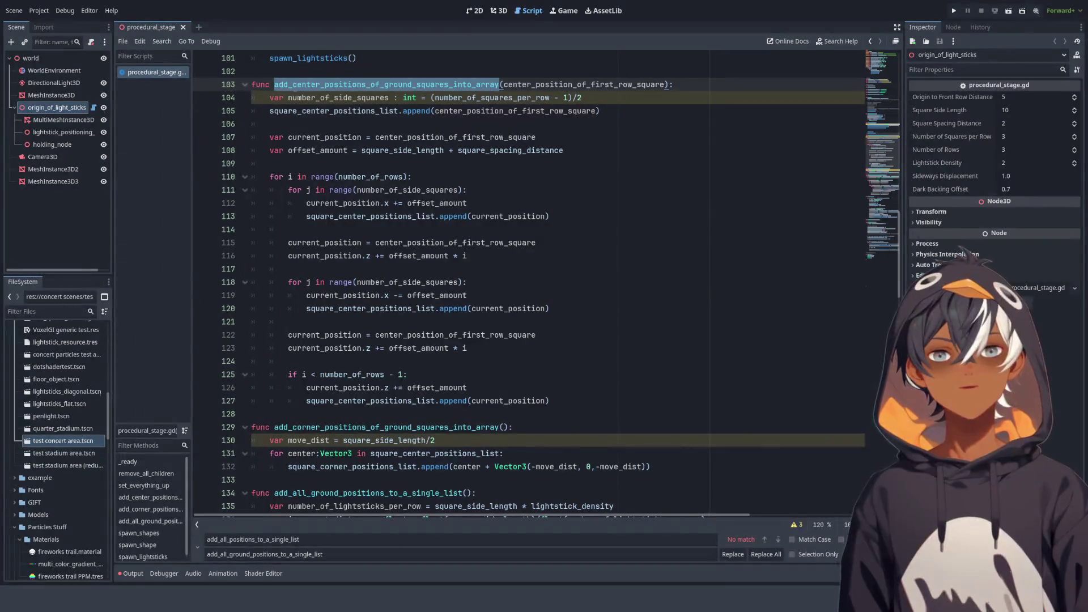
left_click(298, 83)
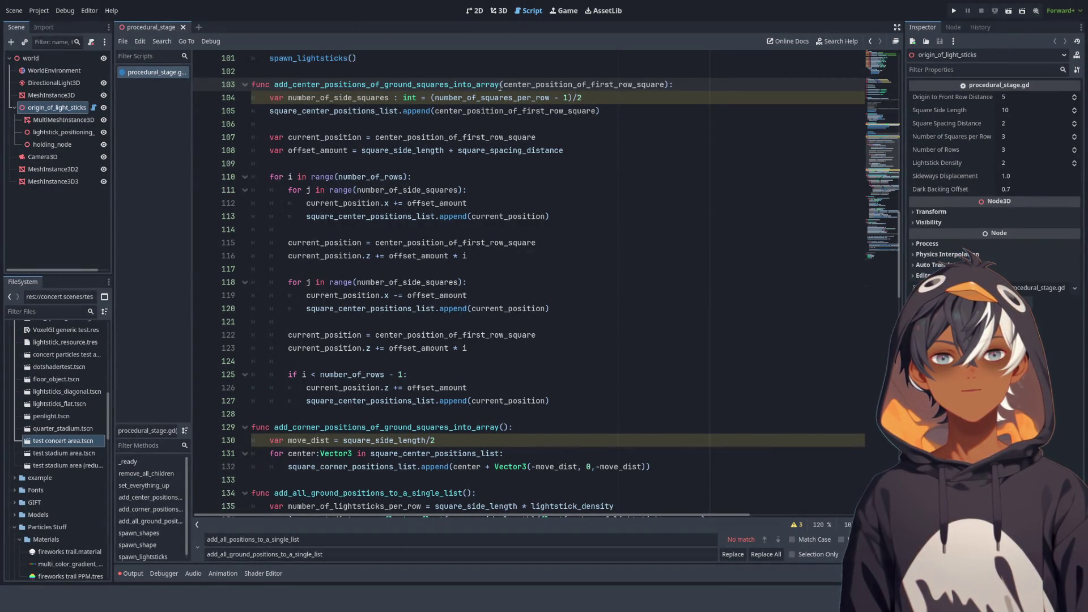
scroll(402, 219, "down", 6)
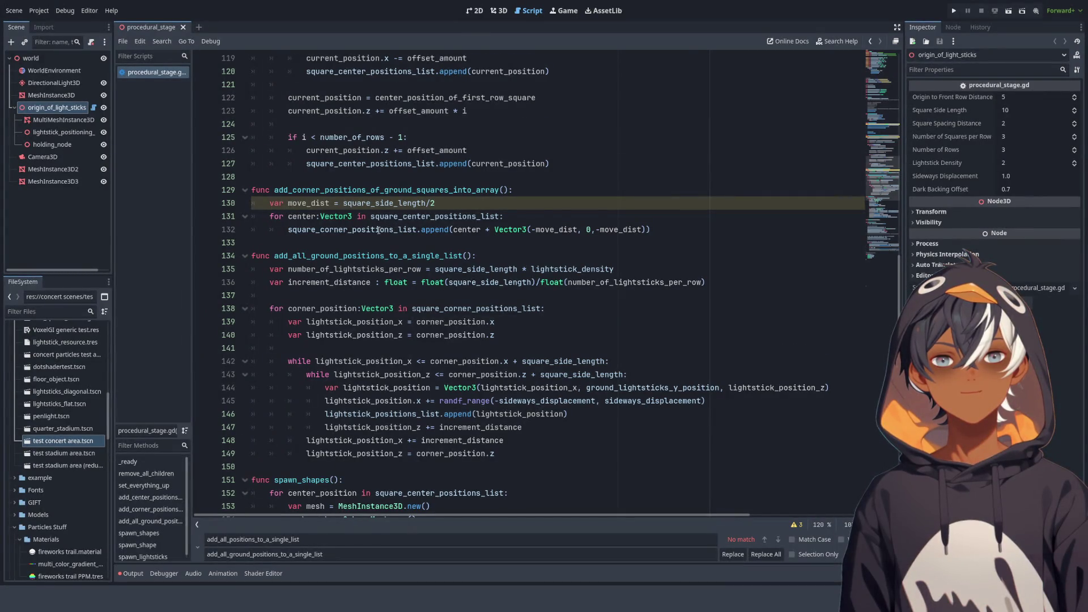
scroll(379, 229, "down", 2)
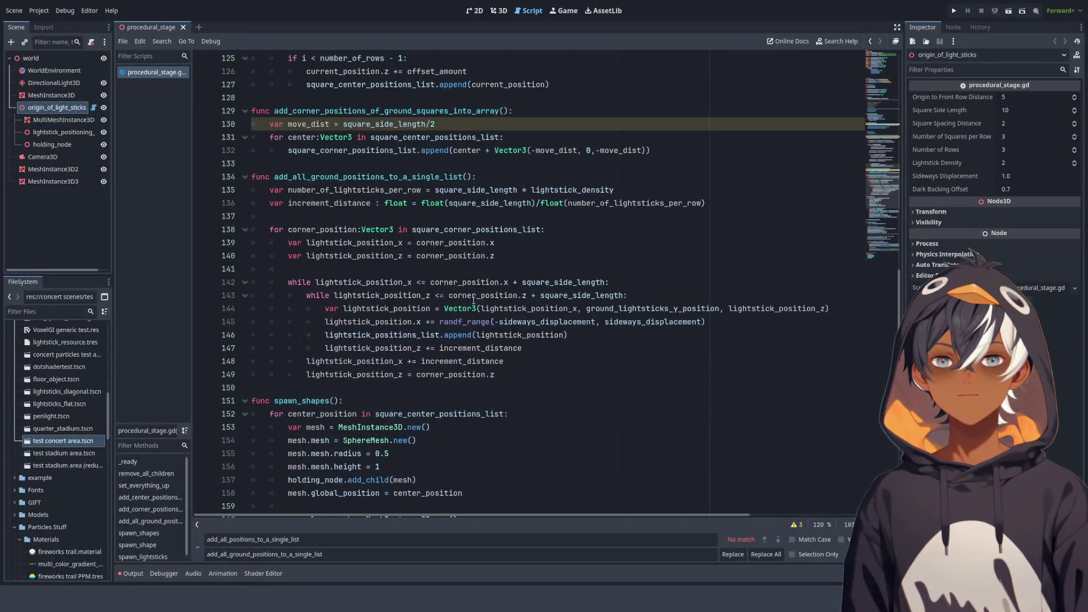
scroll(473, 301, "down", 1)
scroll(468, 298, "up", 7)
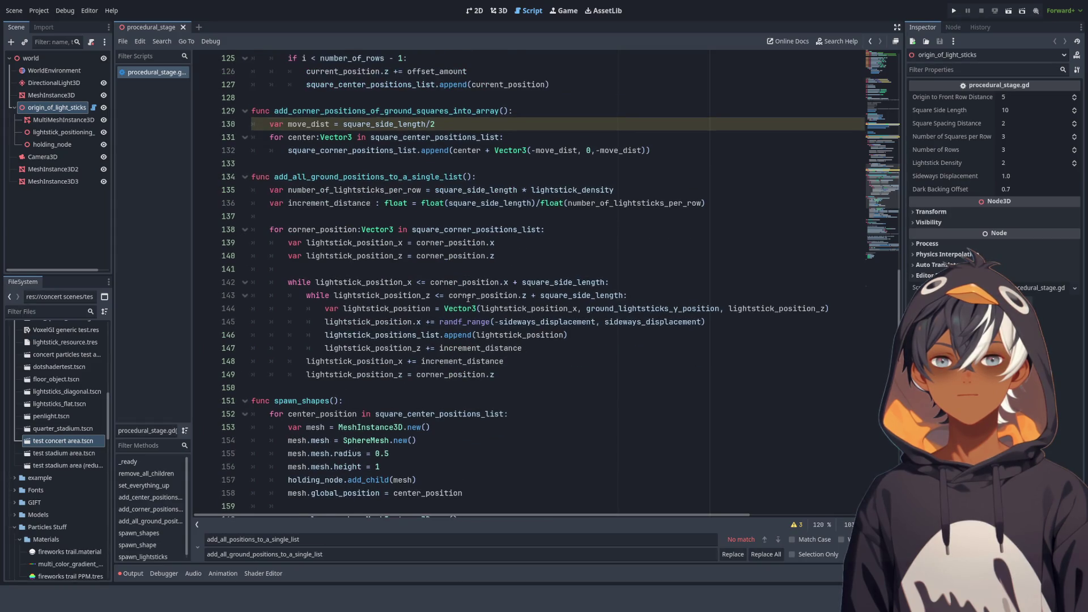
scroll(469, 298, "up", 4)
key("Up")
key("Up")
key("Up")
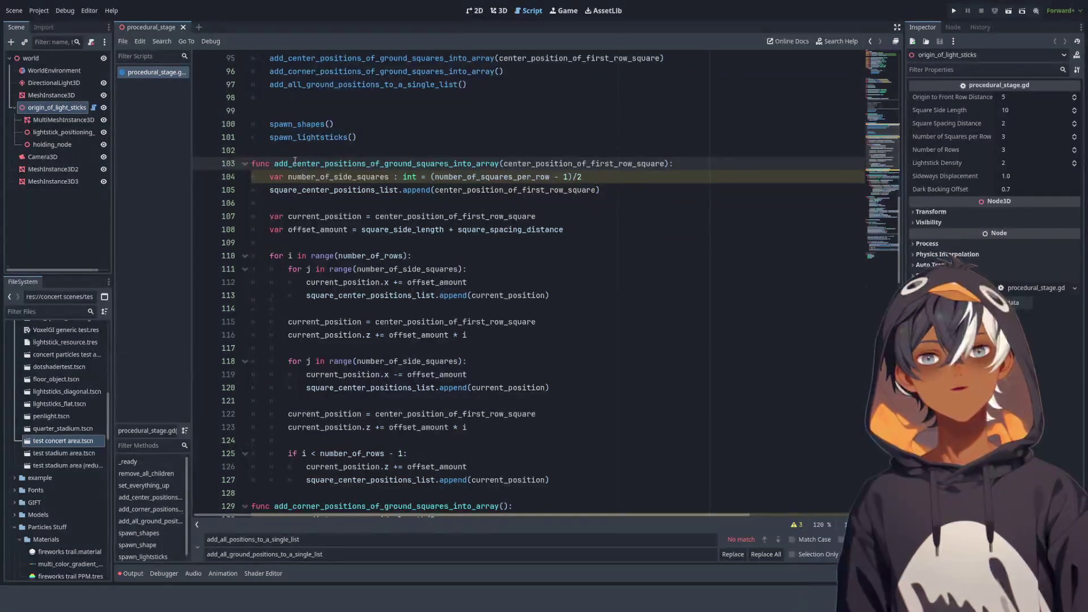
scroll(329, 165, "down", 5)
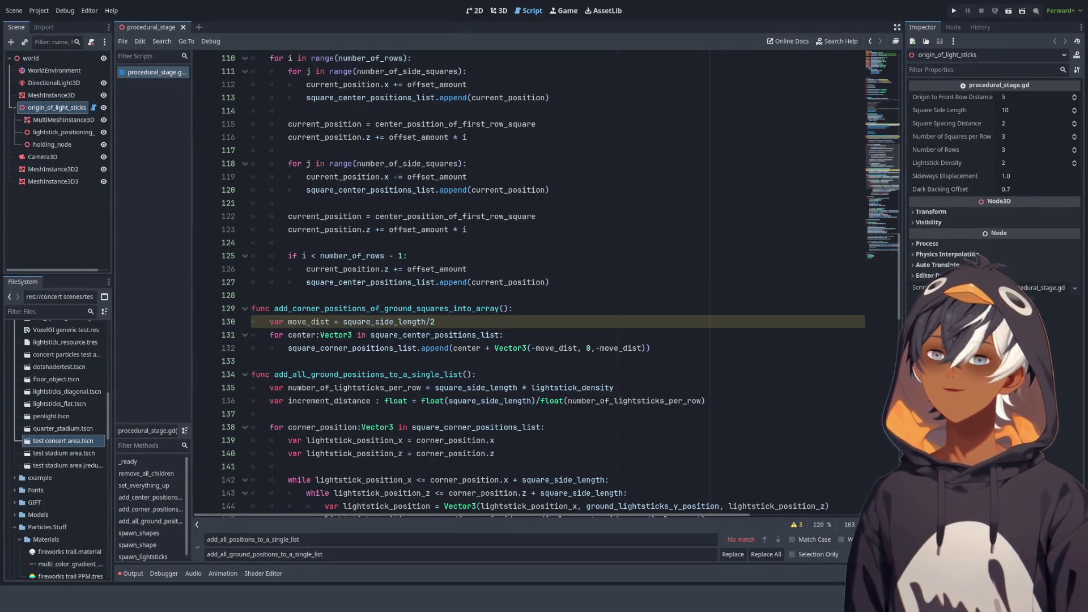
scroll(360, 176, "up", 3)
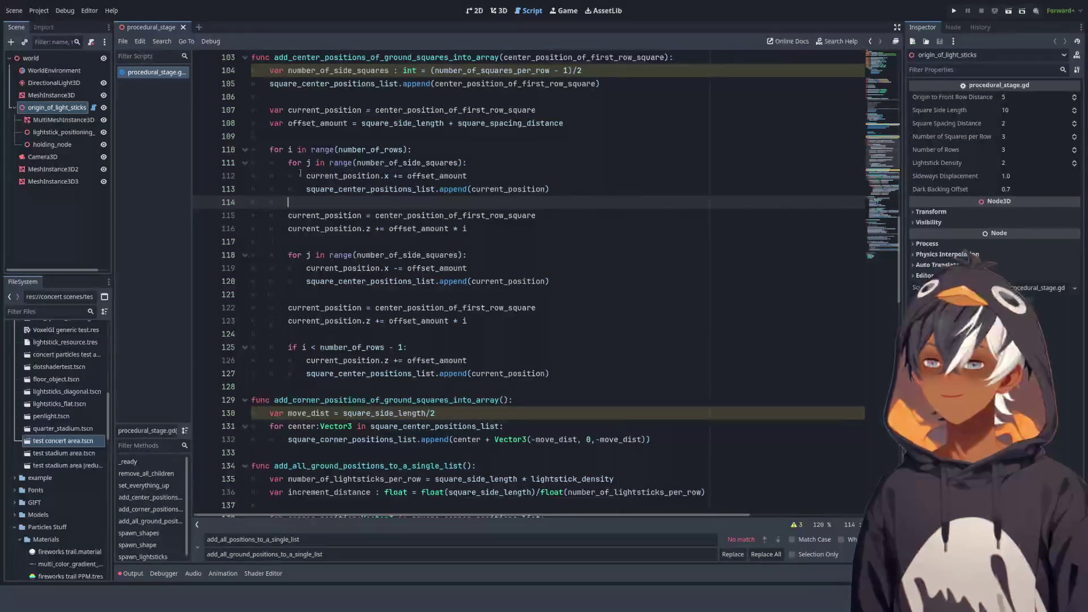
Select and review the center-positions function signature on line 103
left_click(323, 122)
scroll(423, 145, "up", 3)
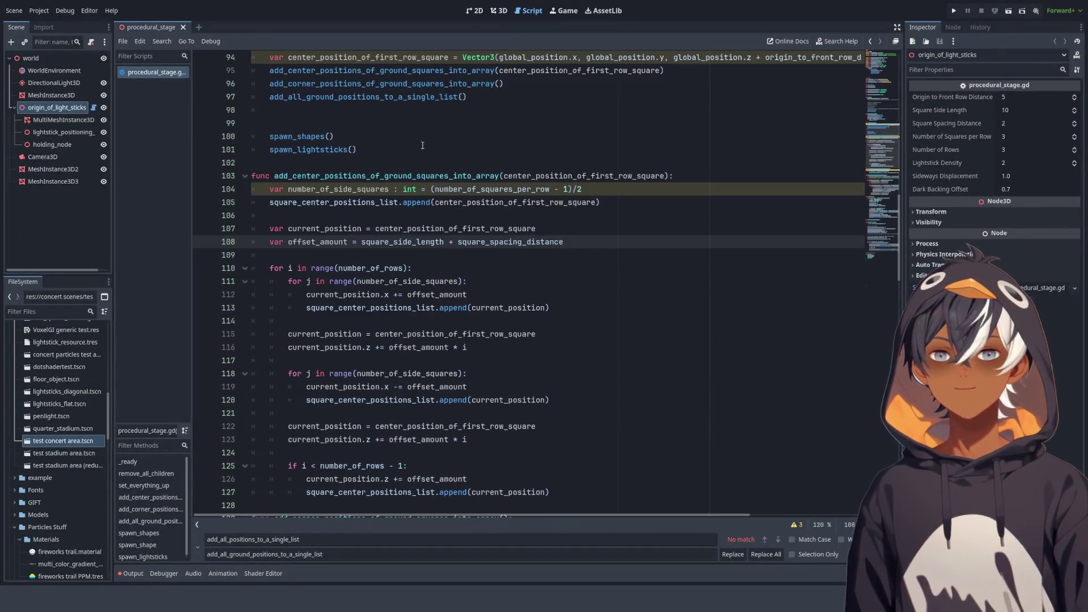
double_click(304, 176)
left_click_drag(304, 176, 596, 176)
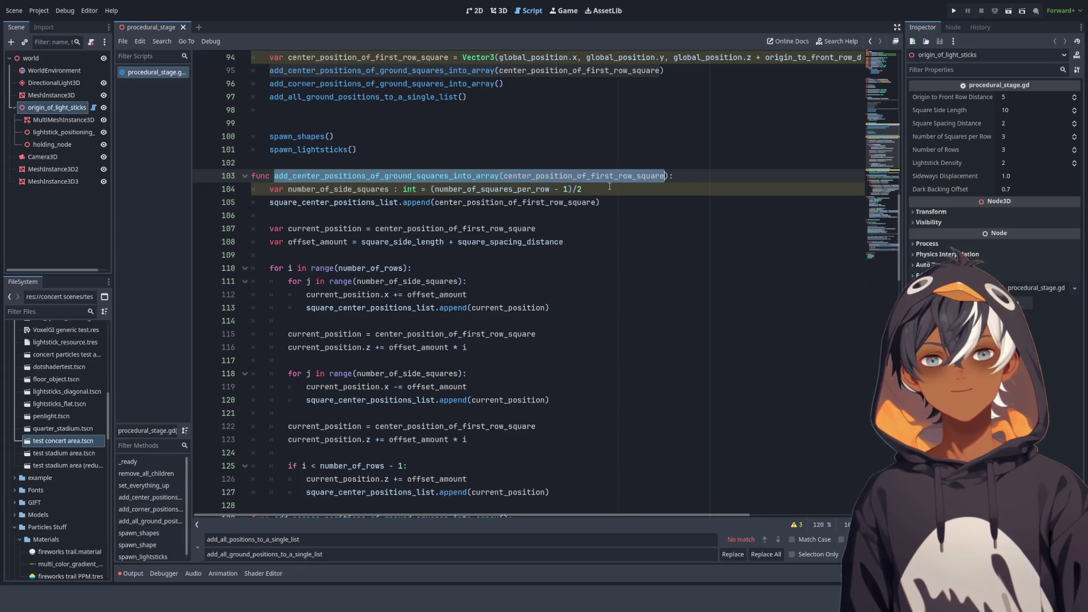
scroll(384, 238, "down", 5)
scroll(392, 254, "down", 6)
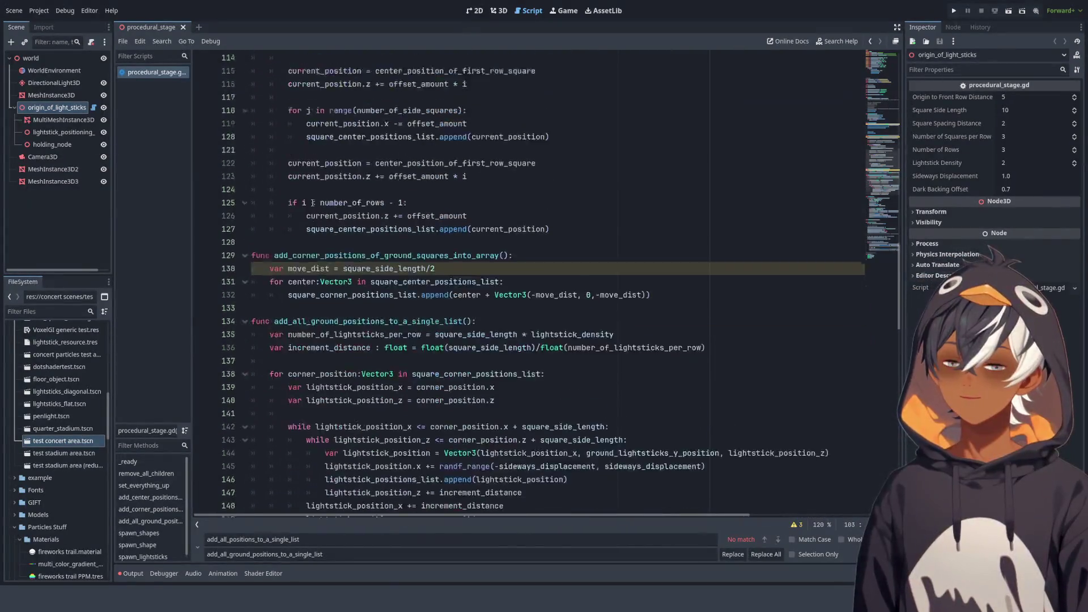
scroll(340, 368, "down", 9)
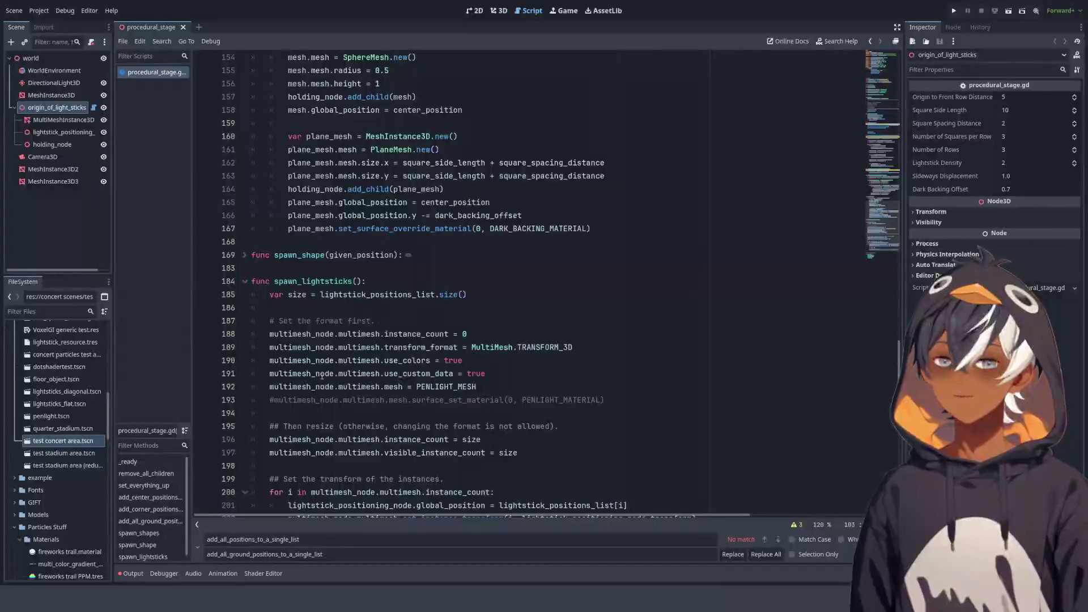
Fold spawn_lightsticks, colorlist and spawn_shapes, and add blank lines above spawn_shapes
left_click(244, 282)
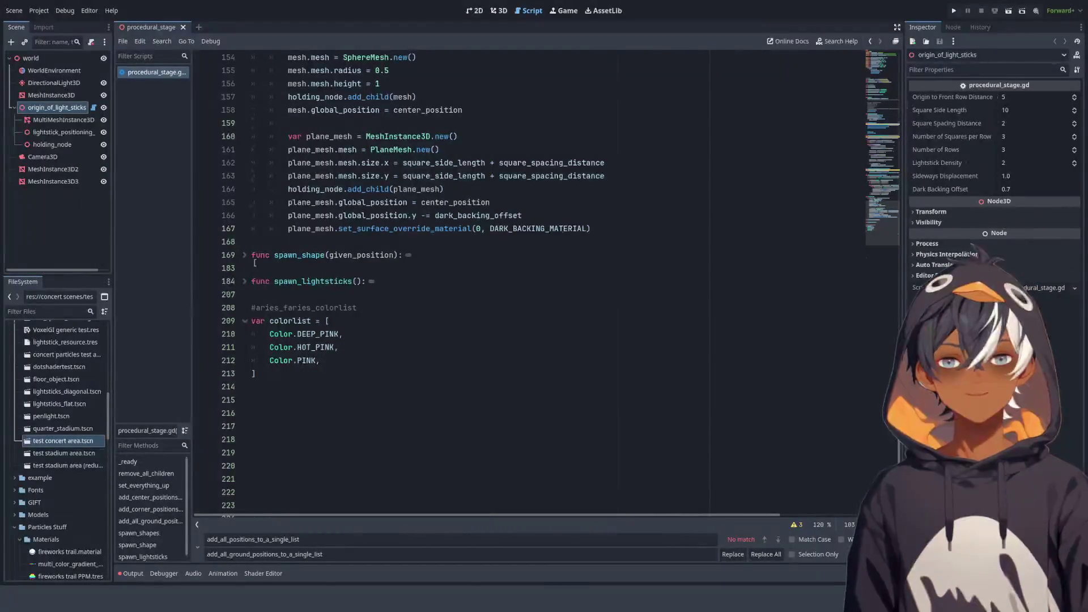
left_click(246, 321)
left_click(256, 295)
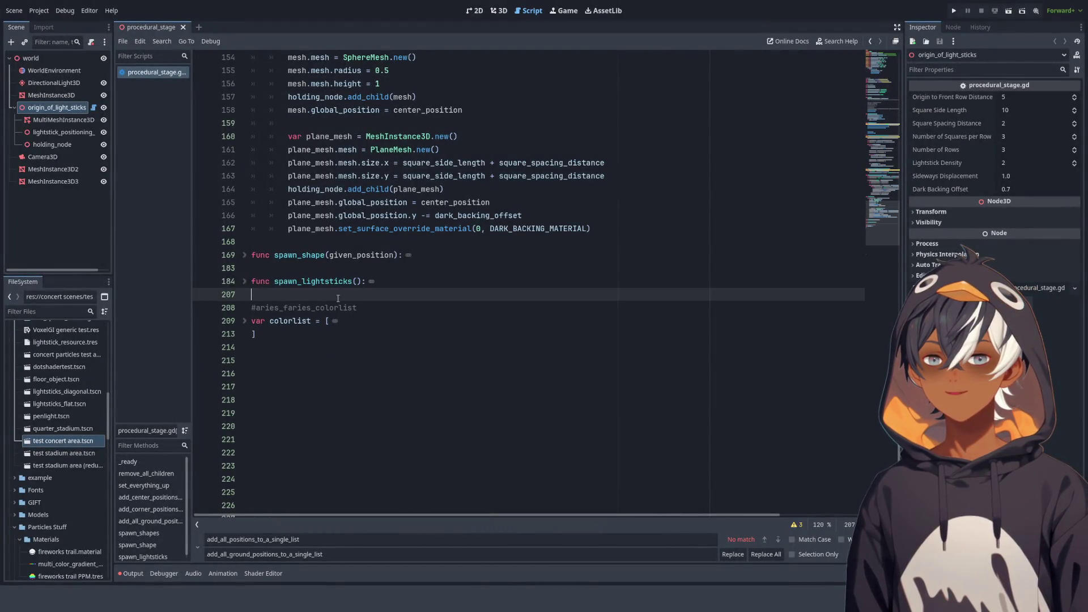
scroll(333, 252, "up", 5)
left_click(244, 215)
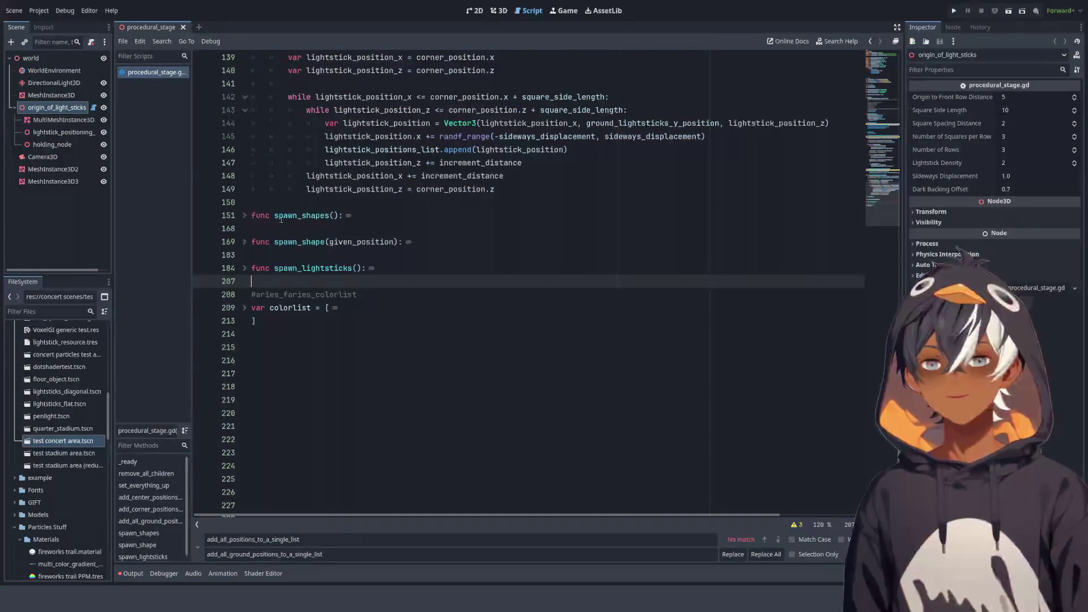
left_click(294, 202)
key("Return")
key("Return")
key("Return")
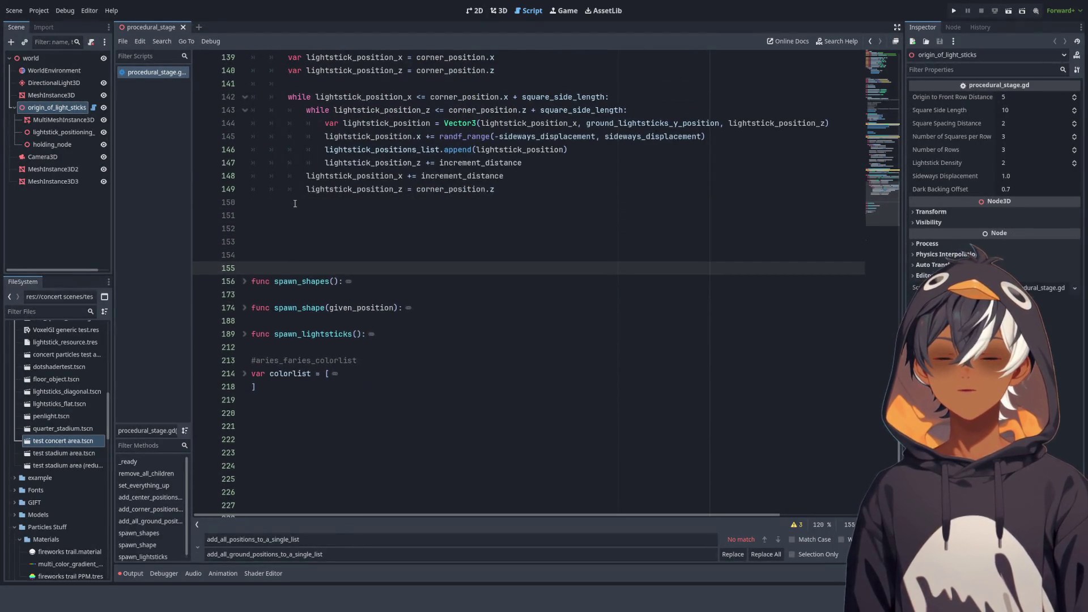
Select lines 104–122 of the center-positions code to review them, then clear the selection
scroll(295, 204, "up", 10)
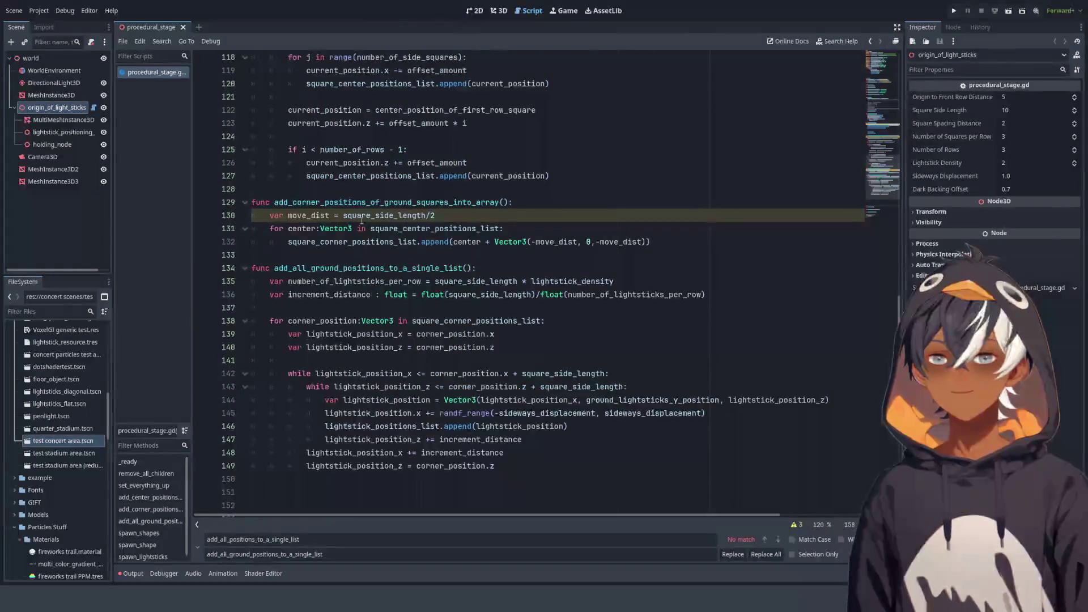
mouse_move(528, 347)
left_mouse_down()
mouse_move(272, 255)
mouse_move(343, 110)
left_mouse_up()
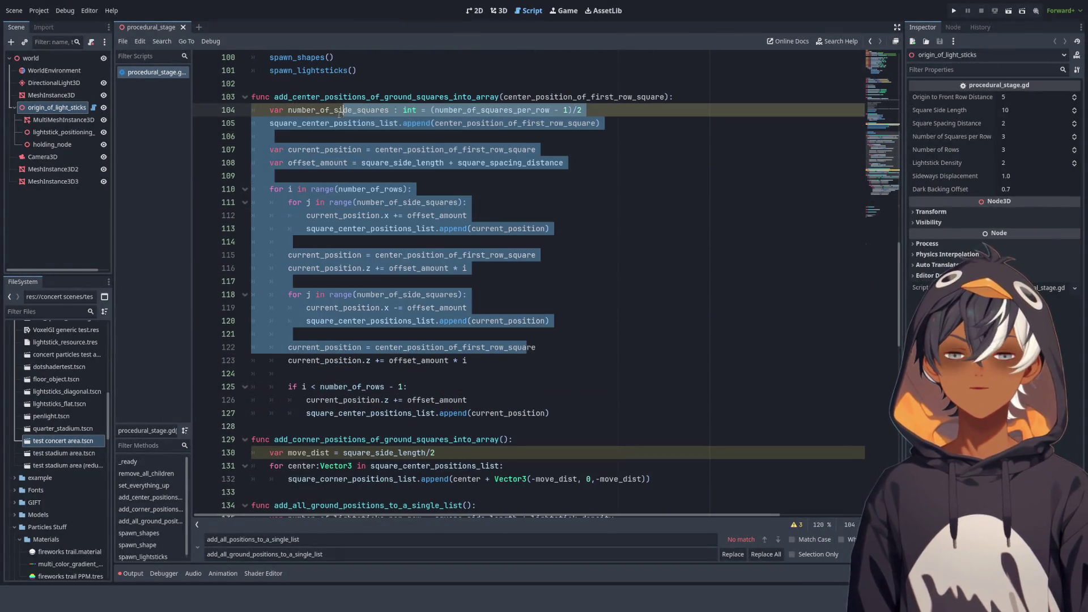
scroll(363, 150, "up", 3)
scroll(363, 150, "down", 5)
scroll(455, 203, "up", 4)
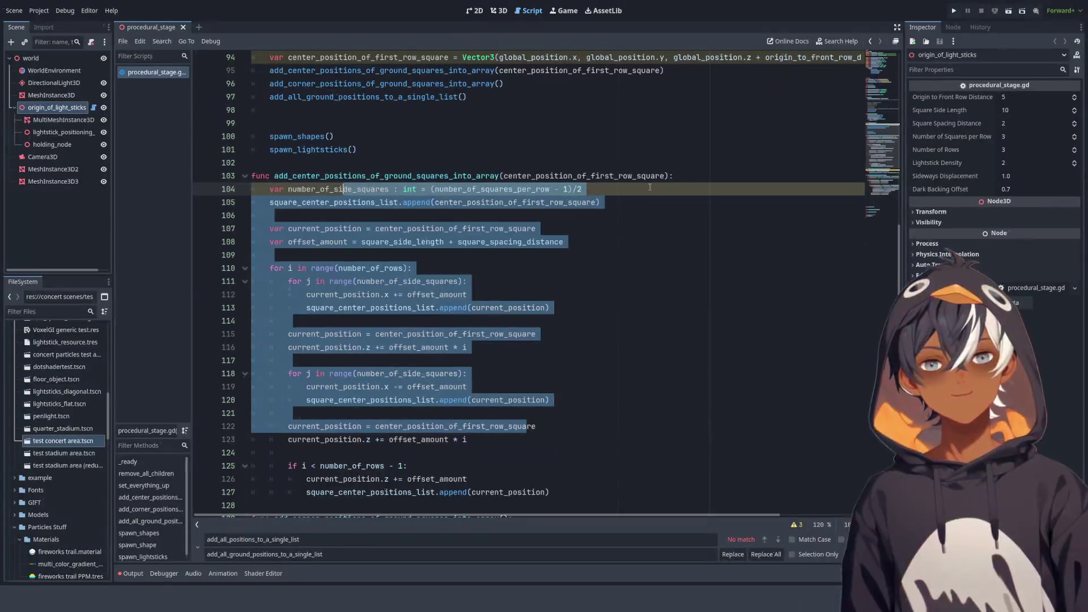
left_click(459, 164)
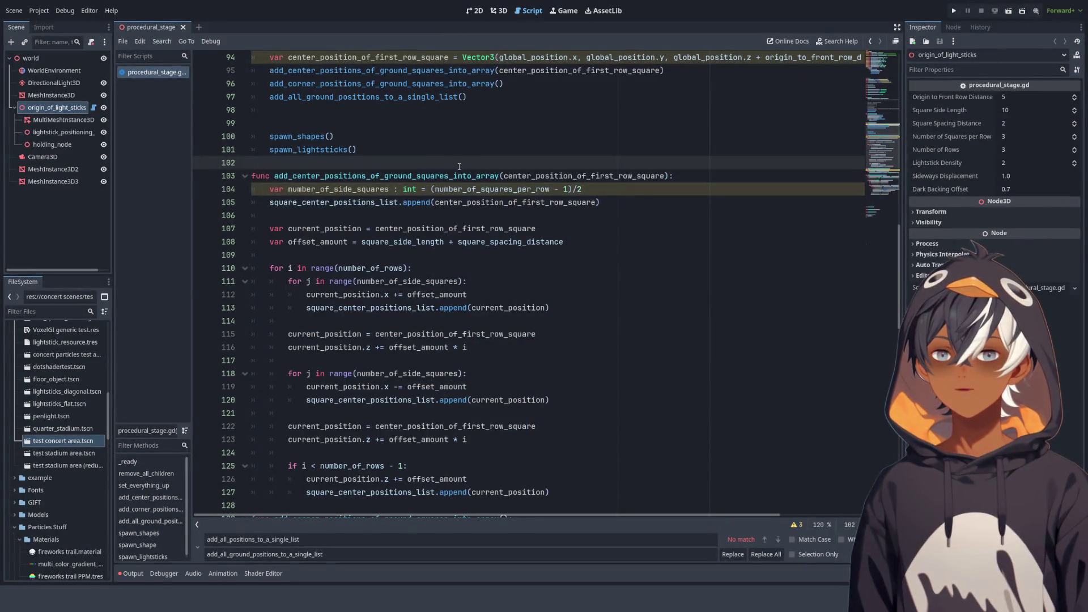
Review number_of_side_squares and the whole add_center_positions_of_ground_squares_into_array function, lines 103–127
scroll(459, 168, "down", 2)
double_click(340, 110)
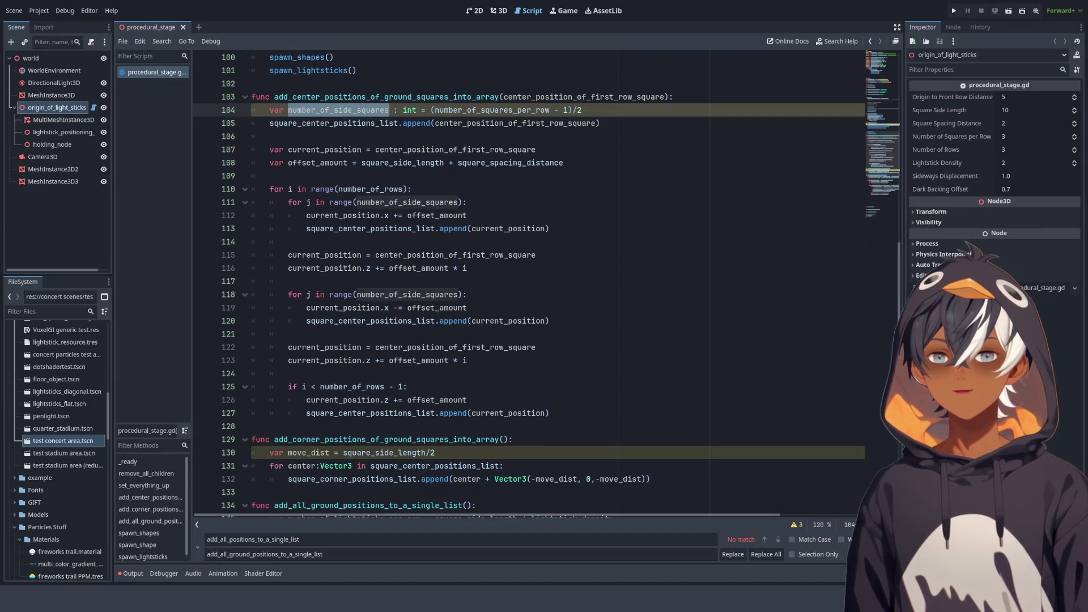
left_click(599, 109)
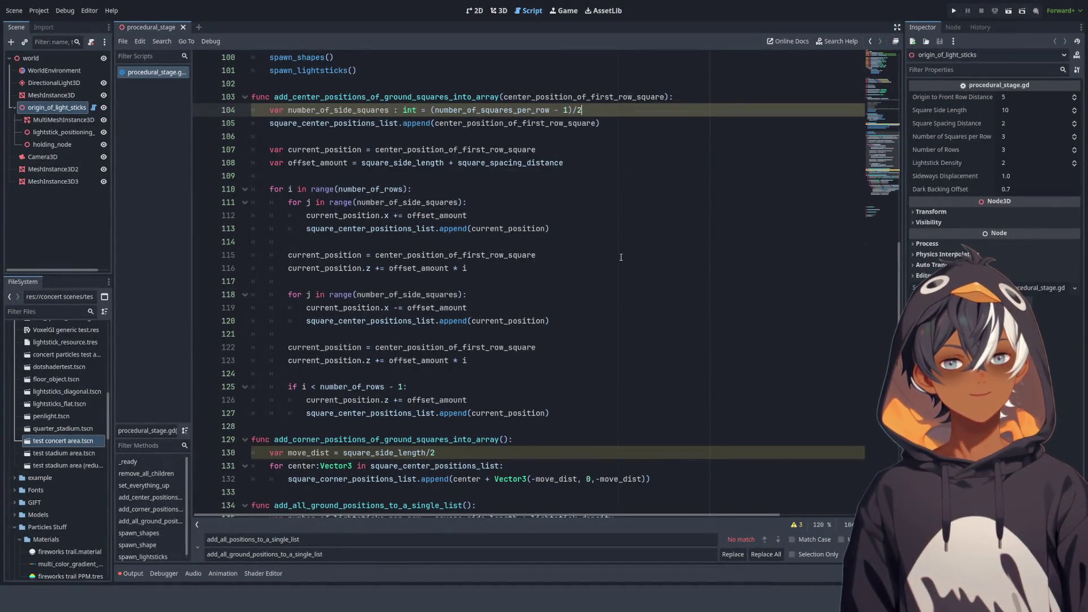
scroll(349, 398, "down", 1)
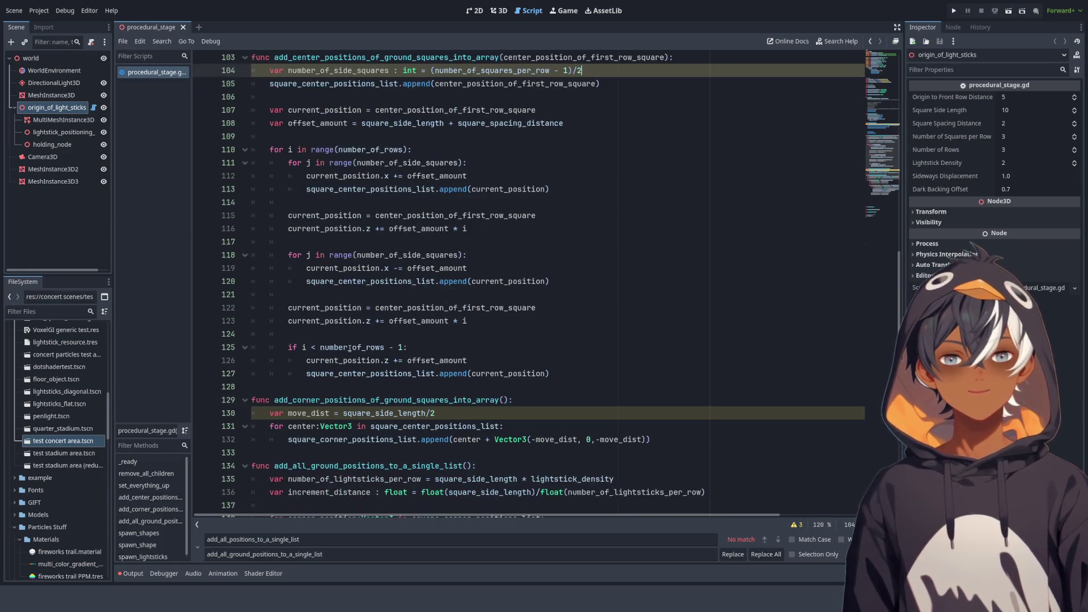
scroll(295, 113, "up", 1)
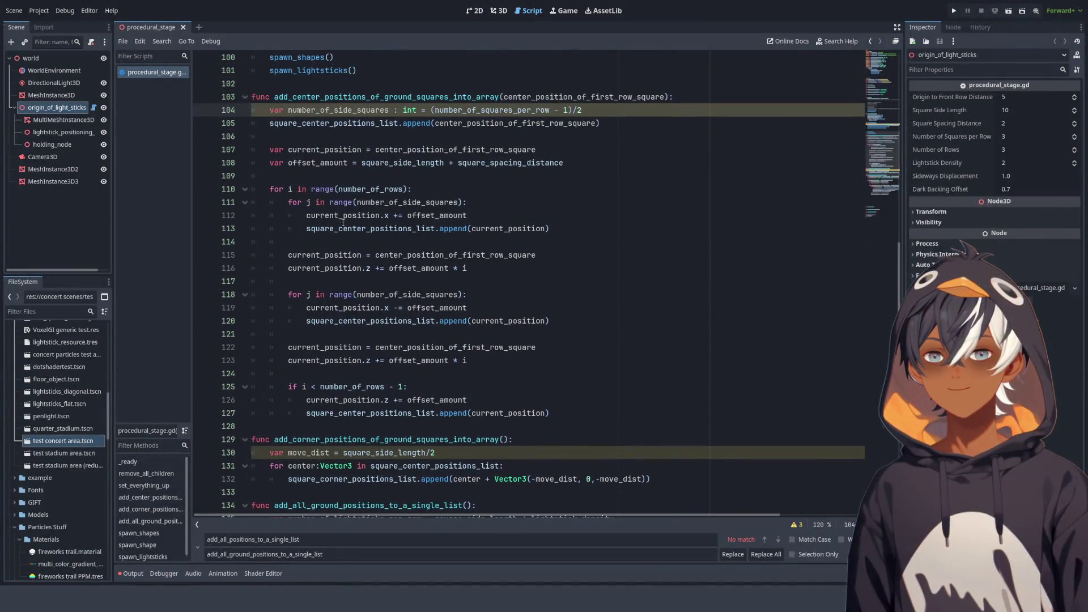
double_click(308, 98)
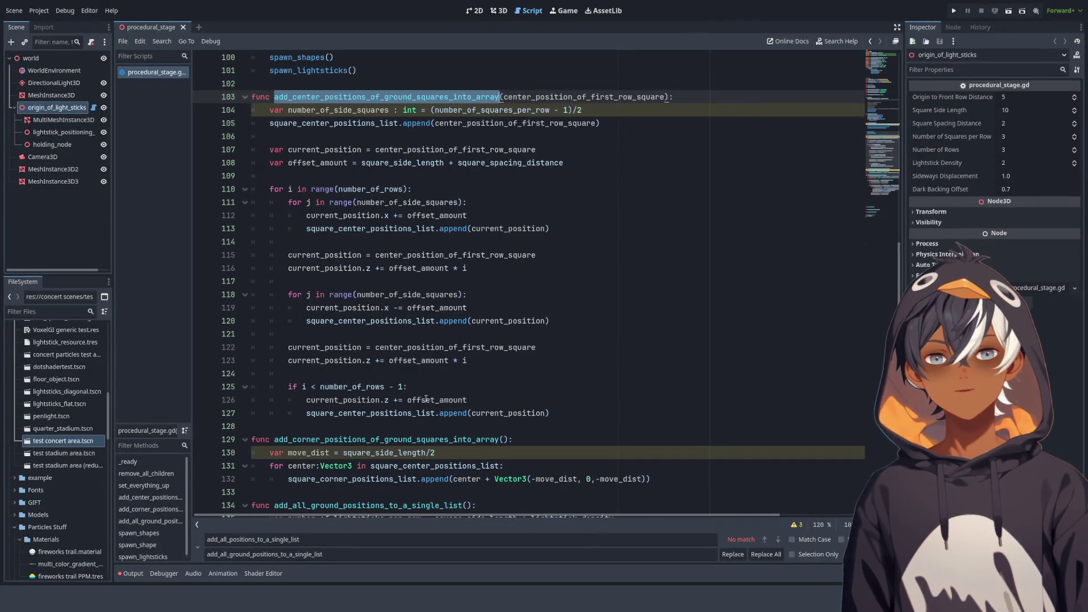
mouse_move(569, 416)
left_mouse_down()
mouse_move(238, 252)
mouse_move(226, 111)
mouse_move(211, 98)
left_mouse_up()
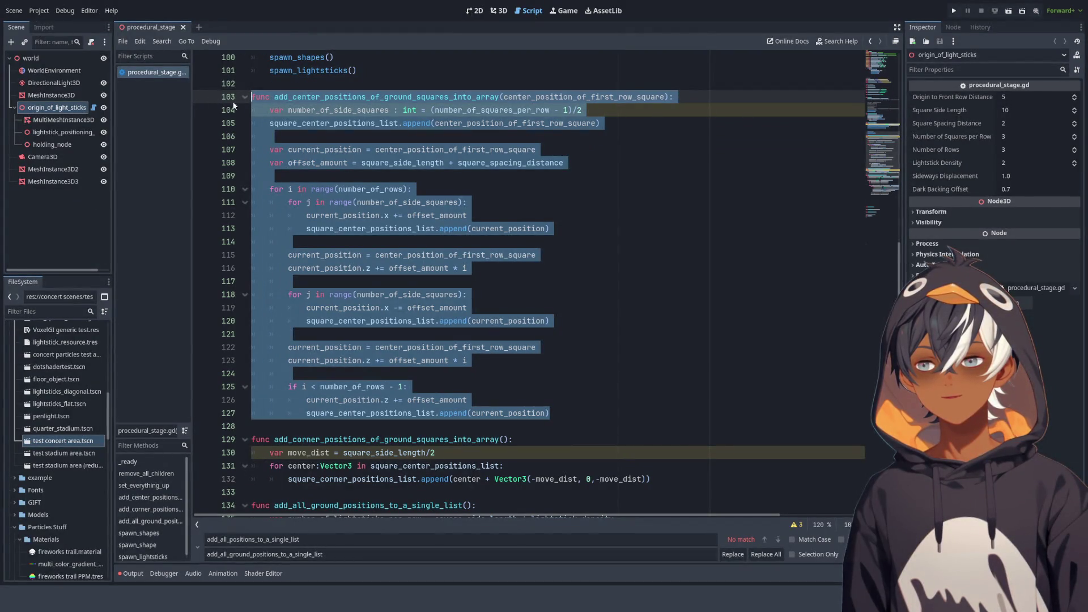
left_click(670, 251)
scroll(670, 251, "up", 15)
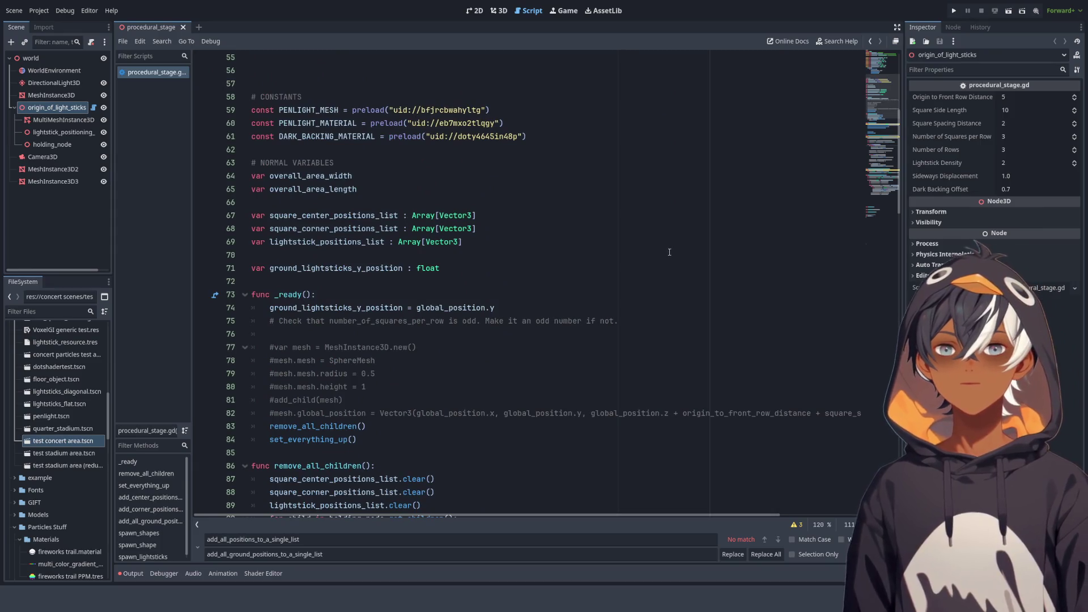
Fold dark_backing_offset's setter block at the top of the script
scroll(670, 251, "up", 6)
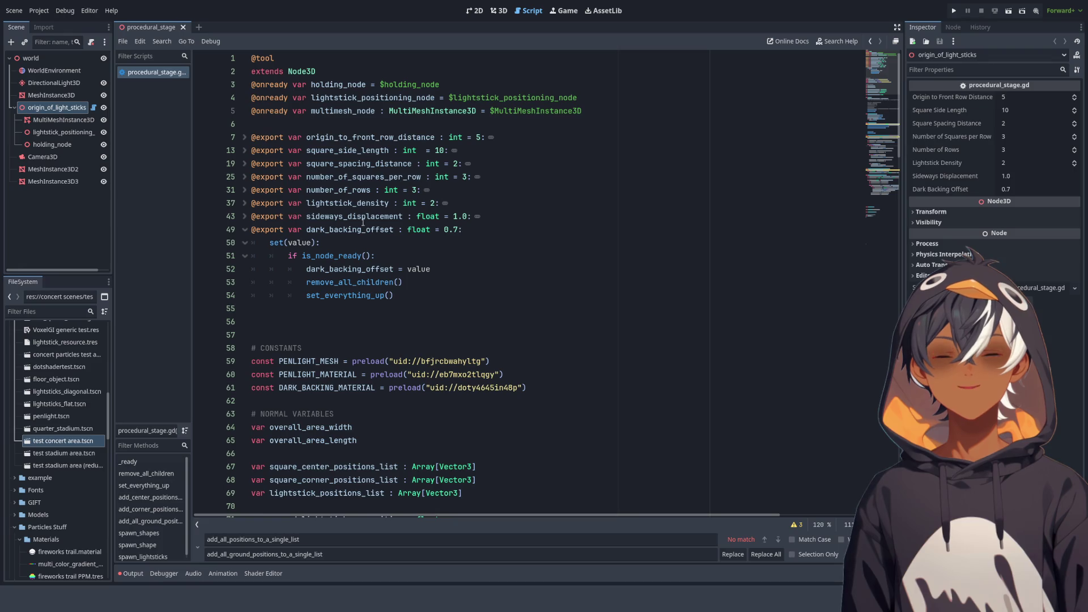
left_click(246, 230)
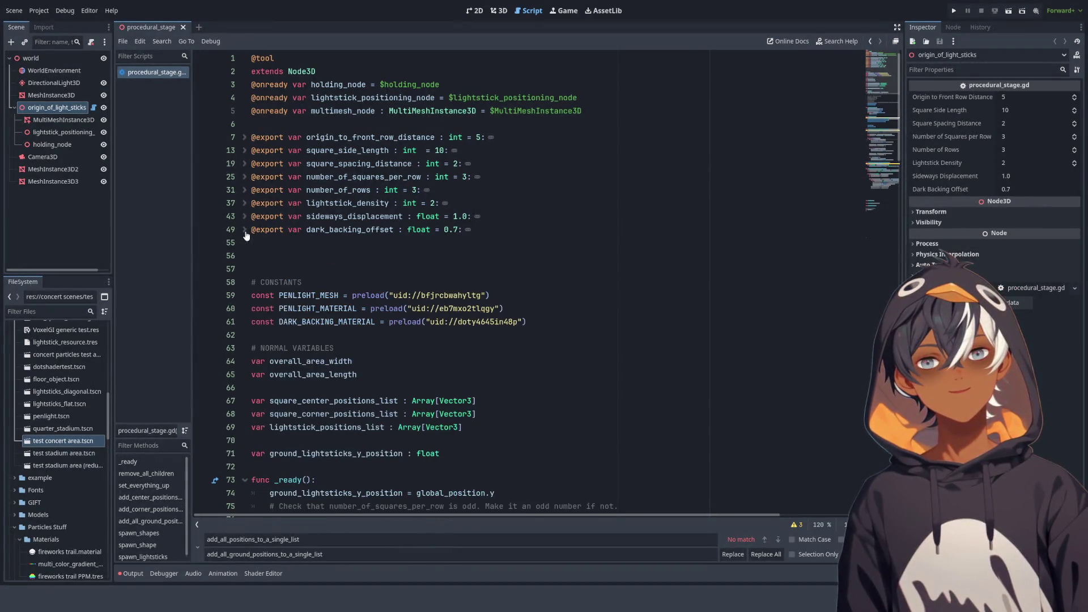
left_click(267, 242)
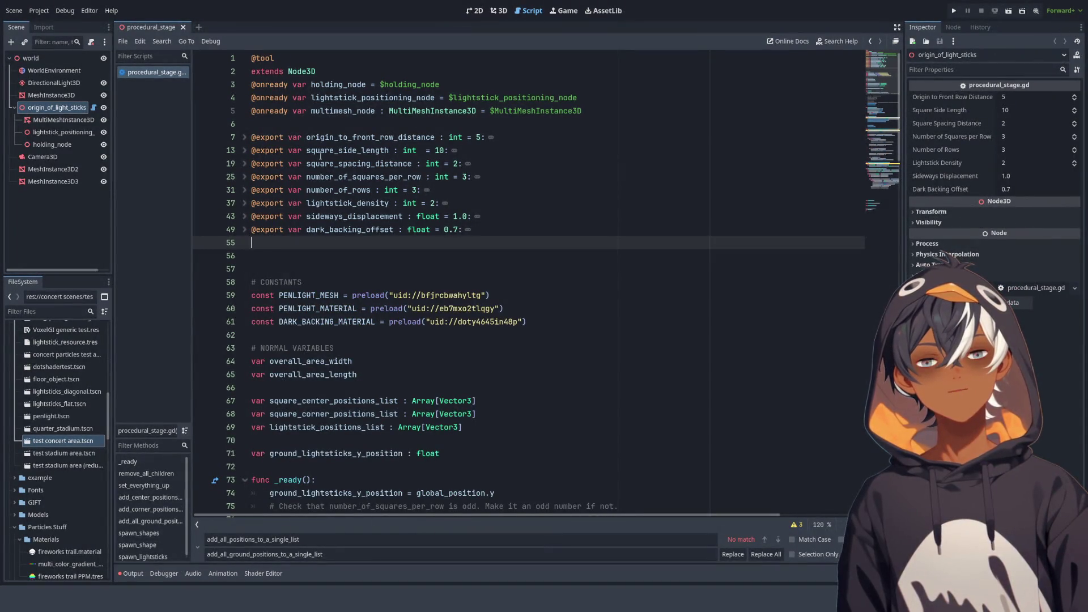
Review the exported distance, square size, spacing, squares-per-row and row-count variables, then view the stage in 3D
double_click(323, 137)
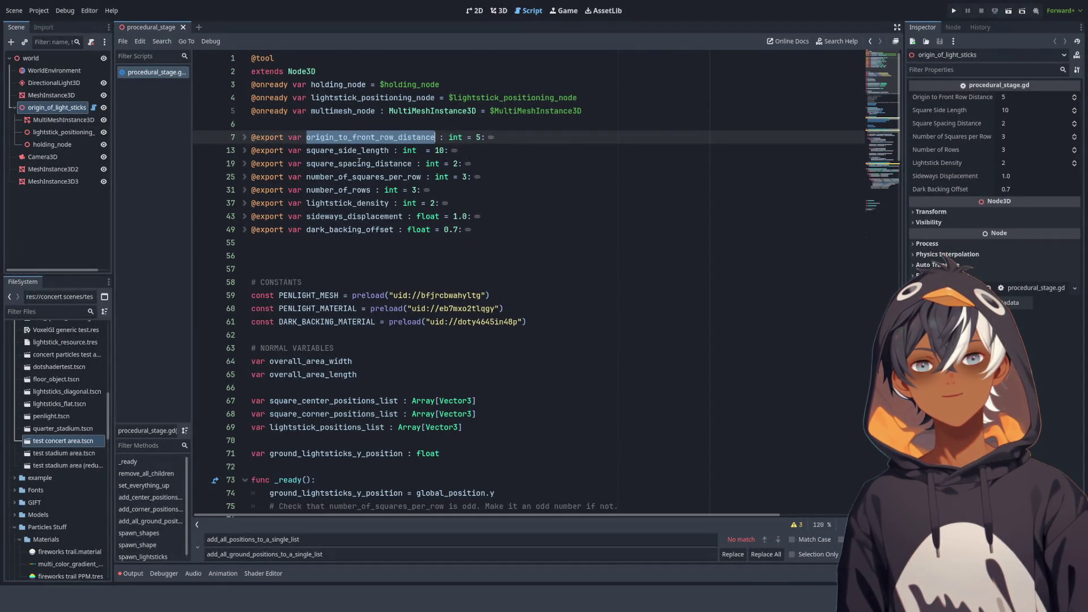
double_click(371, 150)
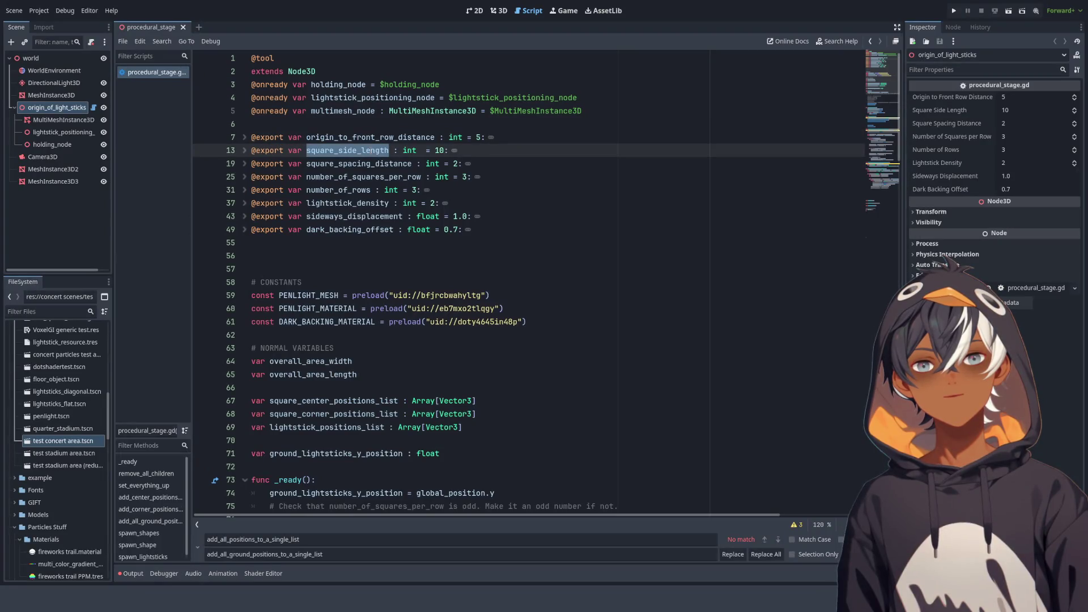
double_click(359, 164)
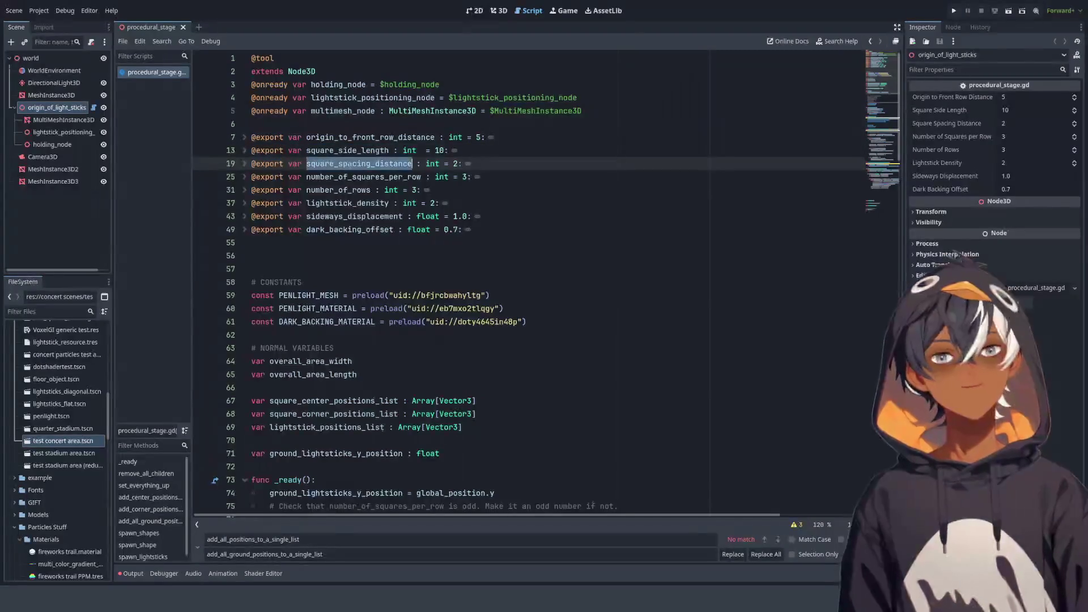
double_click(344, 177)
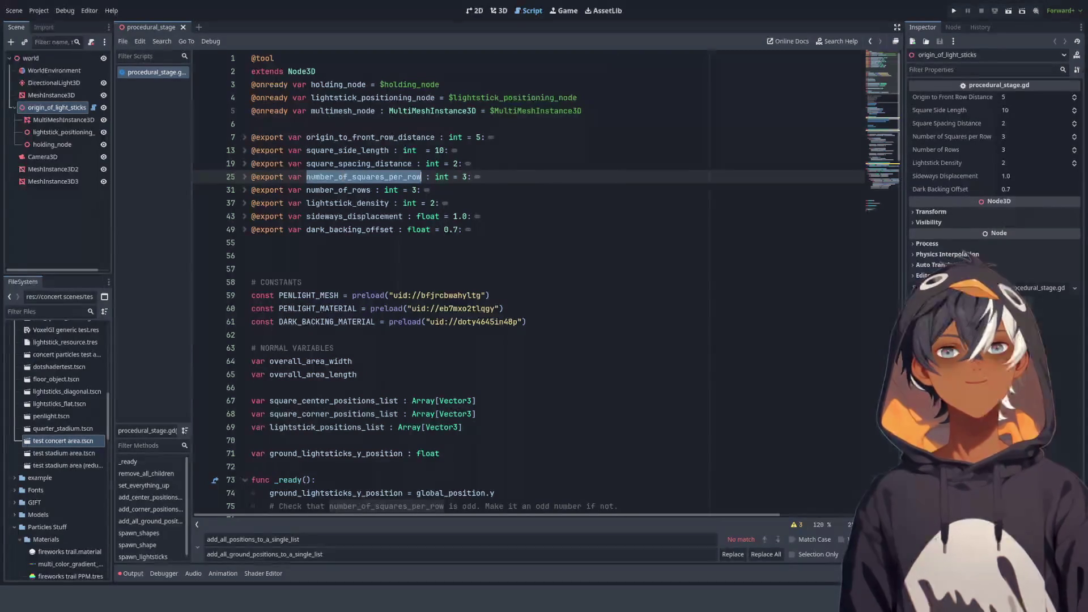
left_click(344, 176)
double_click(344, 190)
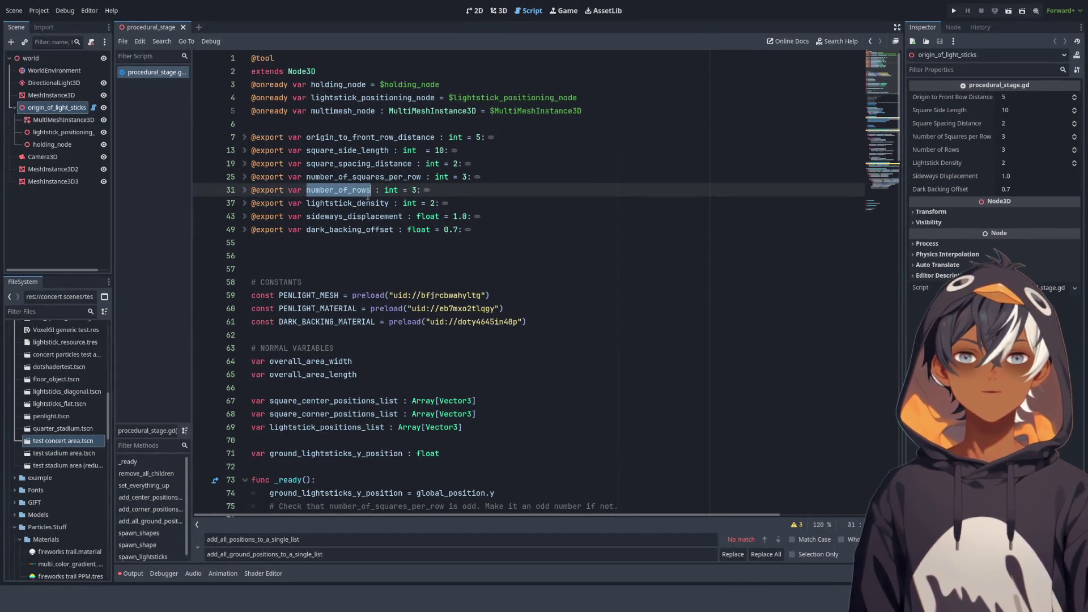
left_click(498, 10)
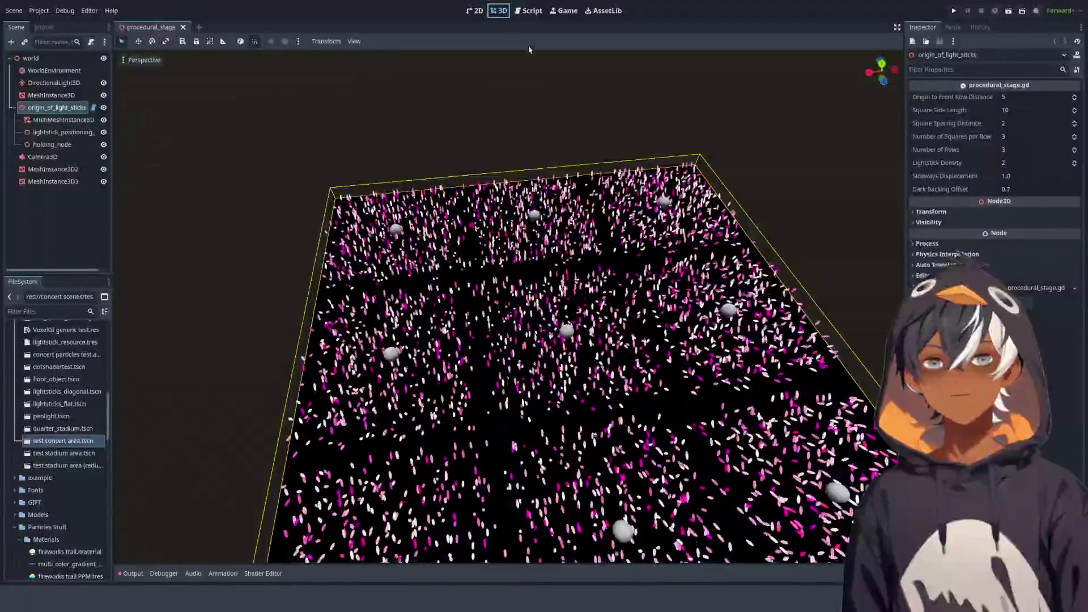
scroll(538, 340, "down", 3)
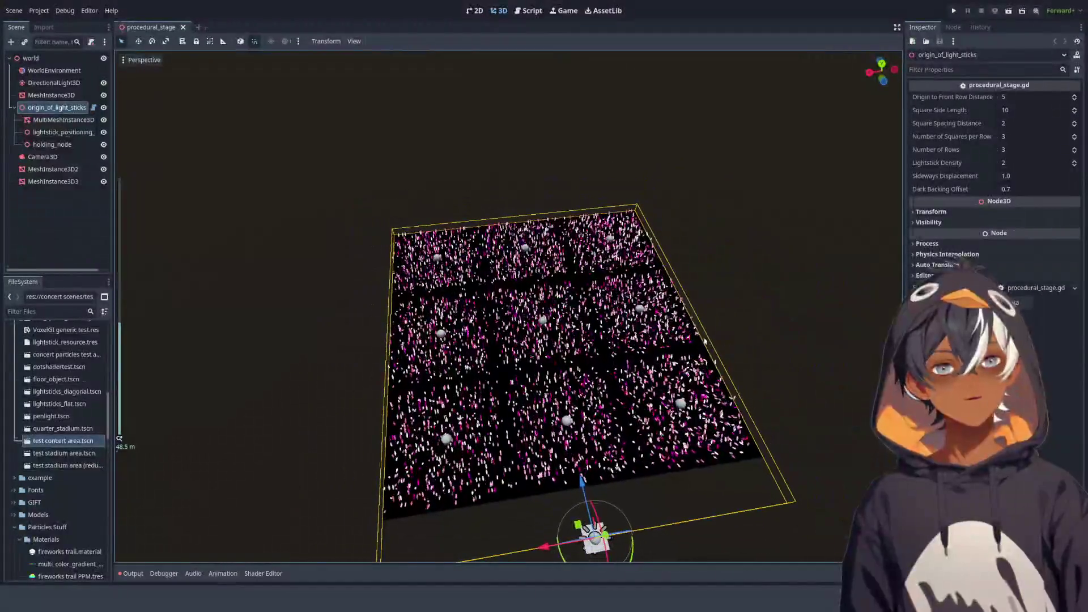
left_click(1074, 148)
left_click(1074, 148)
left_click(1074, 148)
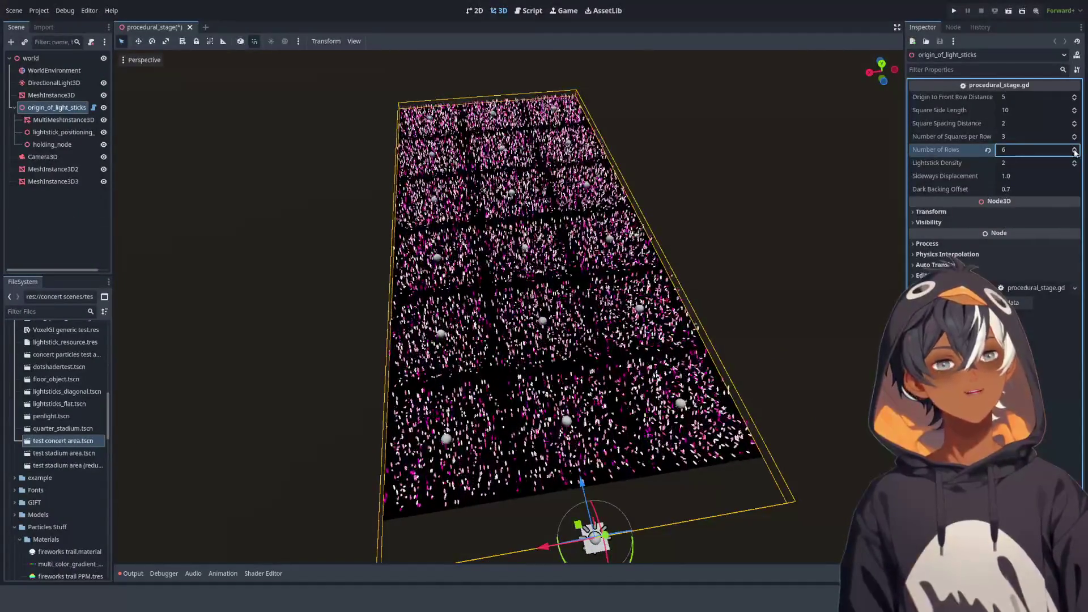
left_click(988, 151)
left_click(936, 149, "ctrl")
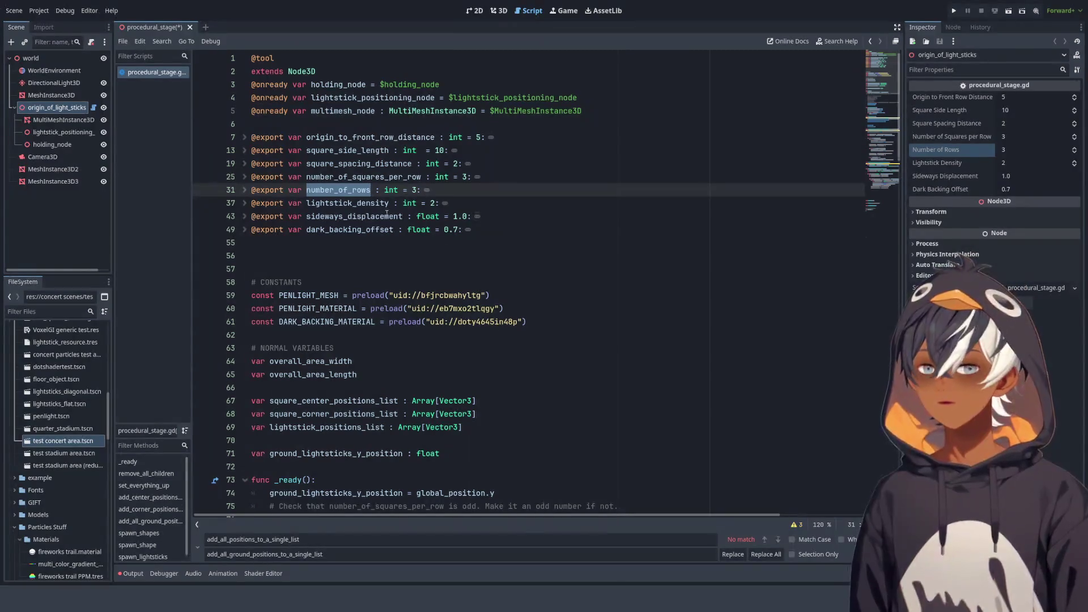
Open test concert area.tscn and orbit the view over the lightstick floor
left_click(68, 446)
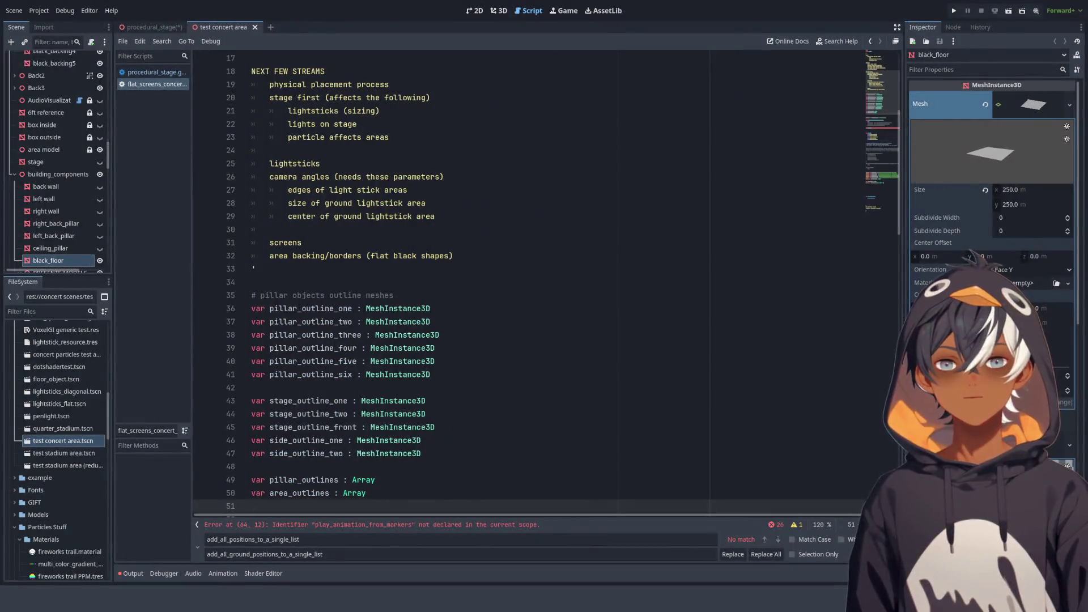
left_click(499, 10)
left_click_drag(511, 365, 511, 366)
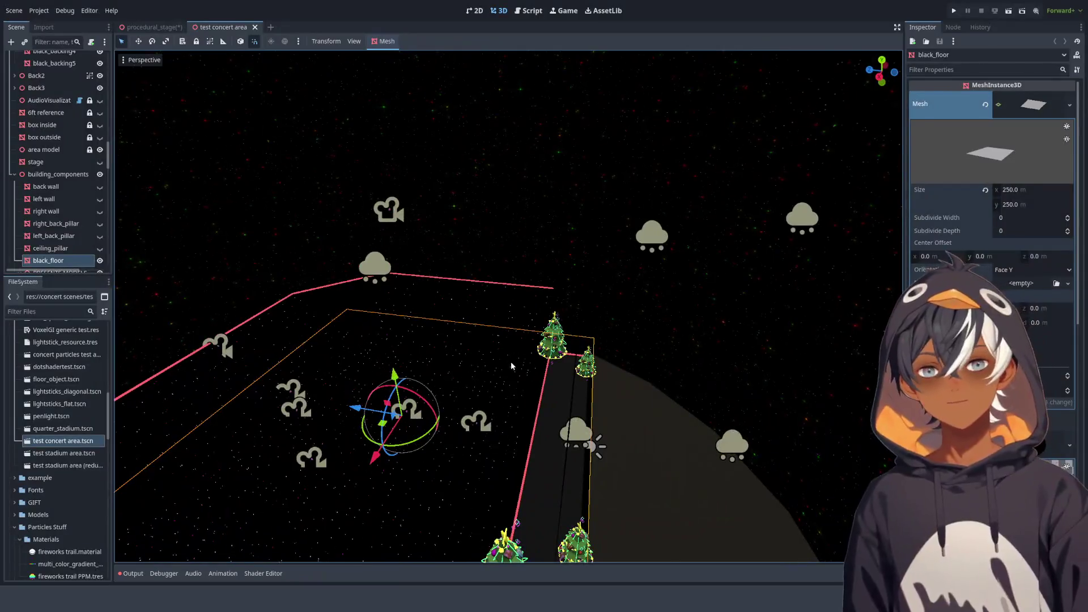
scroll(451, 321, "up", 5)
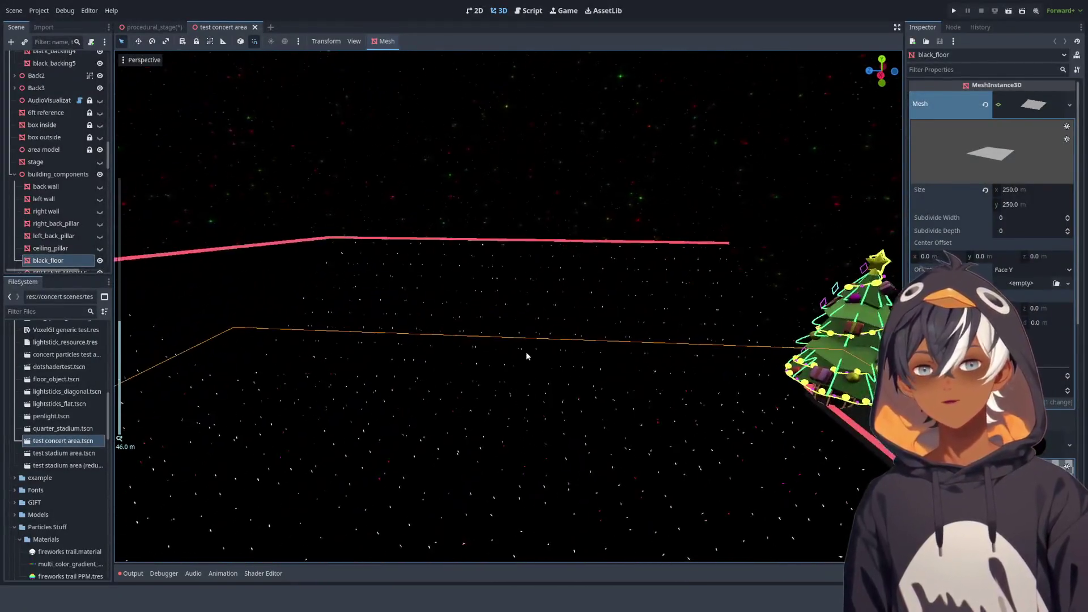
left_click_drag(503, 350, 539, 172)
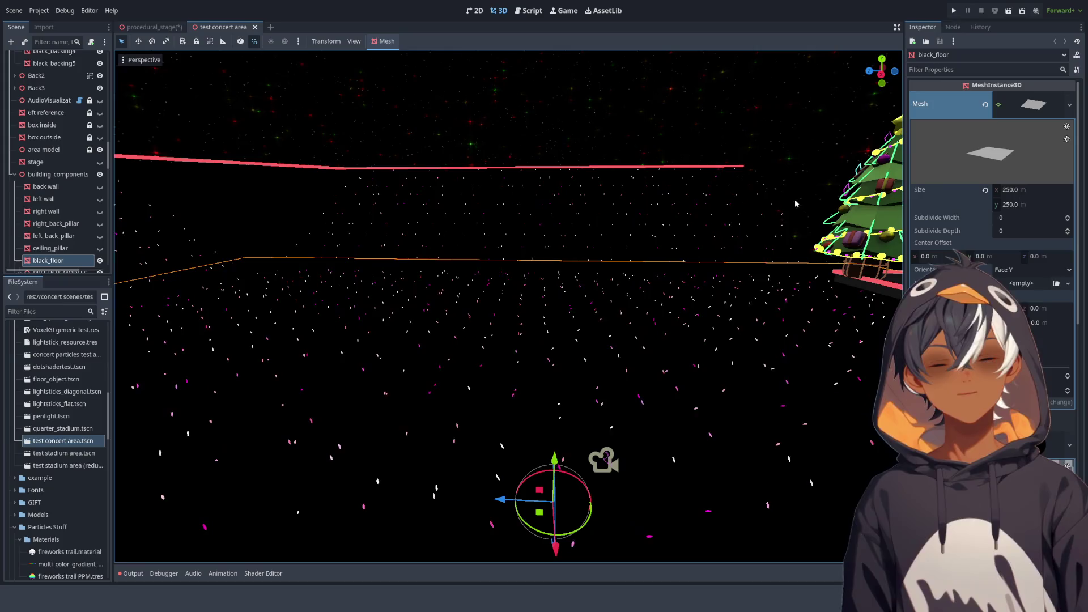
mouse_move(472, 136)
left_mouse_down()
mouse_move(600, 216)
mouse_move(439, 287)
mouse_move(474, 221)
mouse_move(471, 186)
mouse_move(315, 191)
mouse_move(528, 18)
left_mouse_up()
Close the test concert area scene, save procedural_stage, and return to the script editor
left_click(255, 26)
key("ctrl+s")
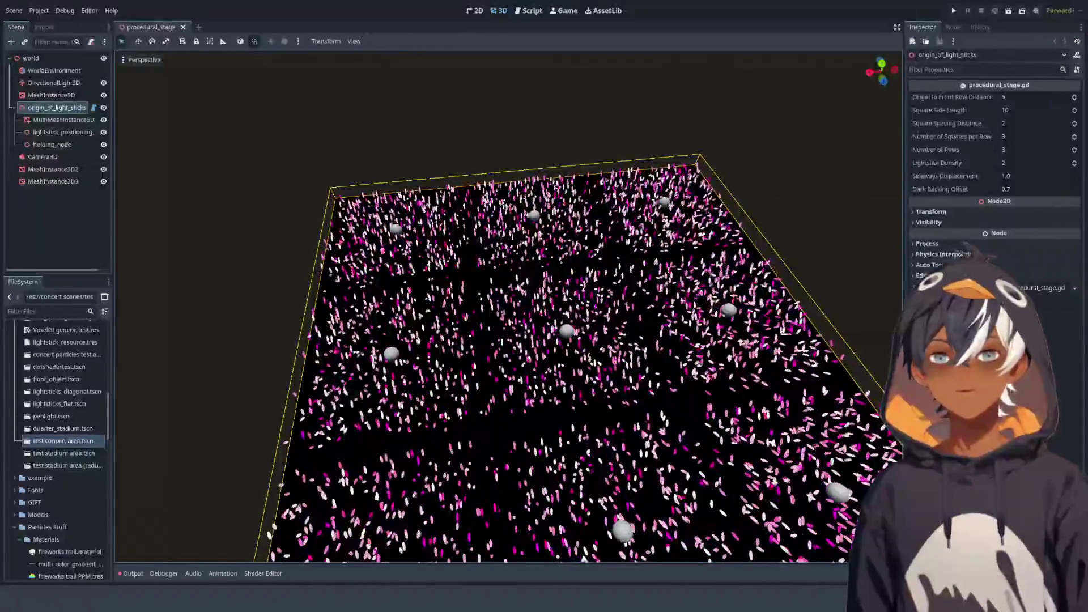
left_click(528, 10)
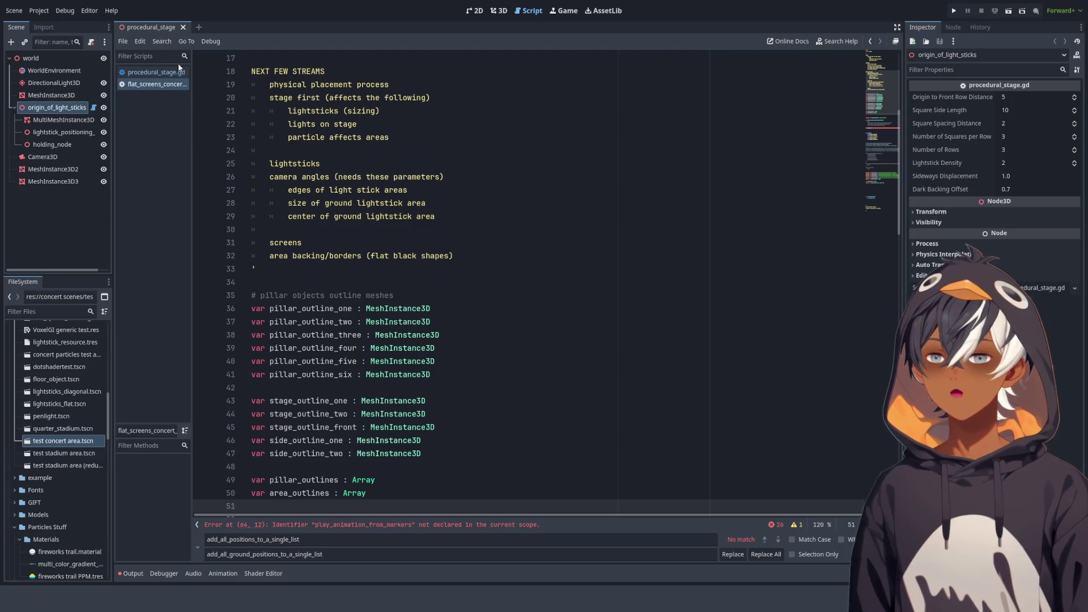
Close the flat_screens_concert notes script and jump to the number_of_rows declaration
middle_click(170, 86)
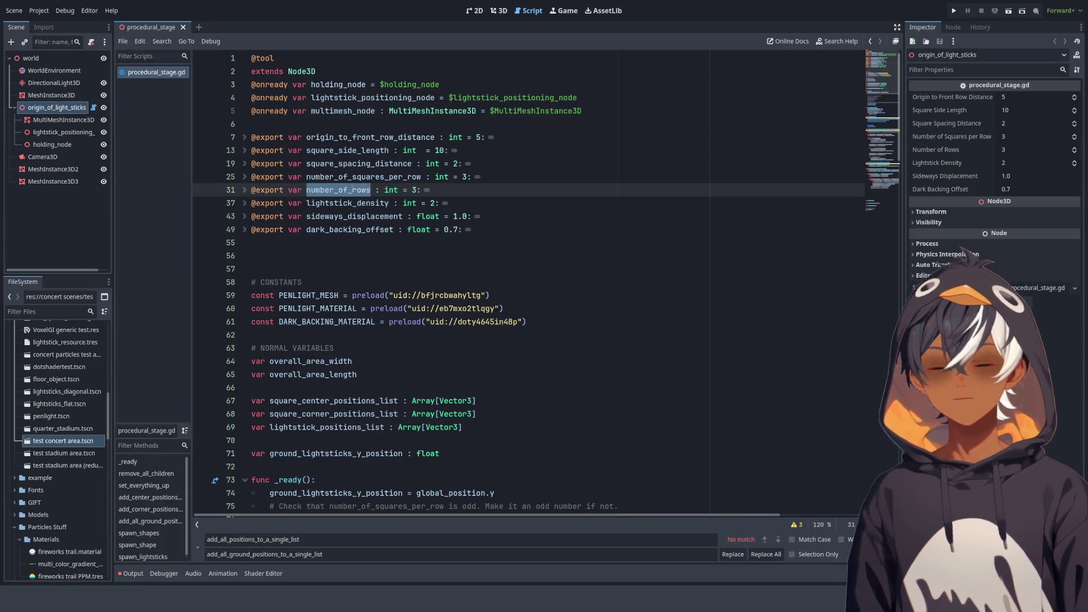
scroll(492, 212, "down", 20)
scroll(493, 213, "down", 1)
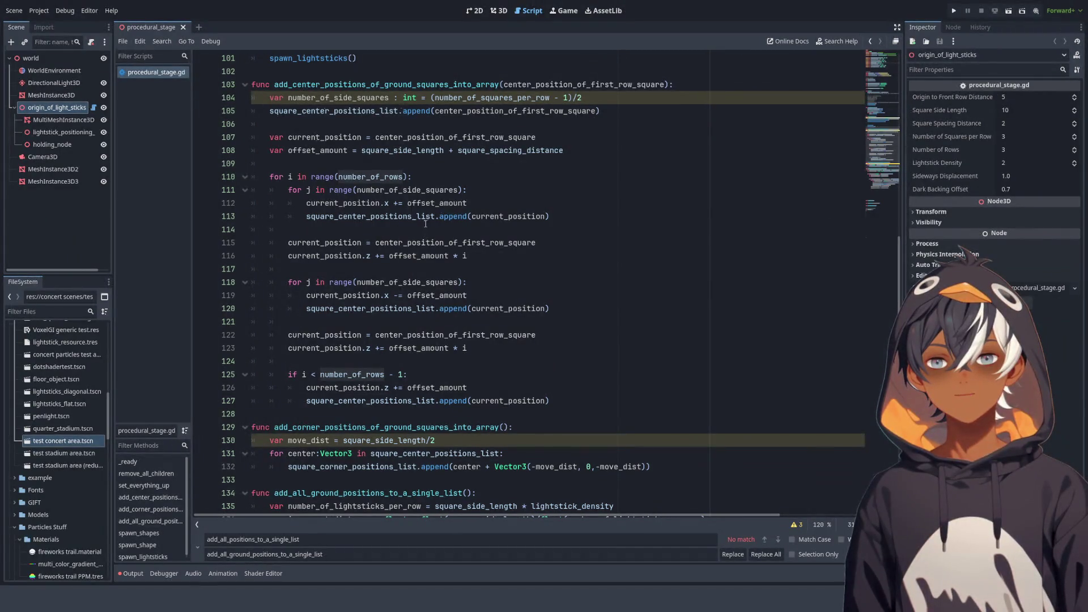
left_click(372, 177, "ctrl")
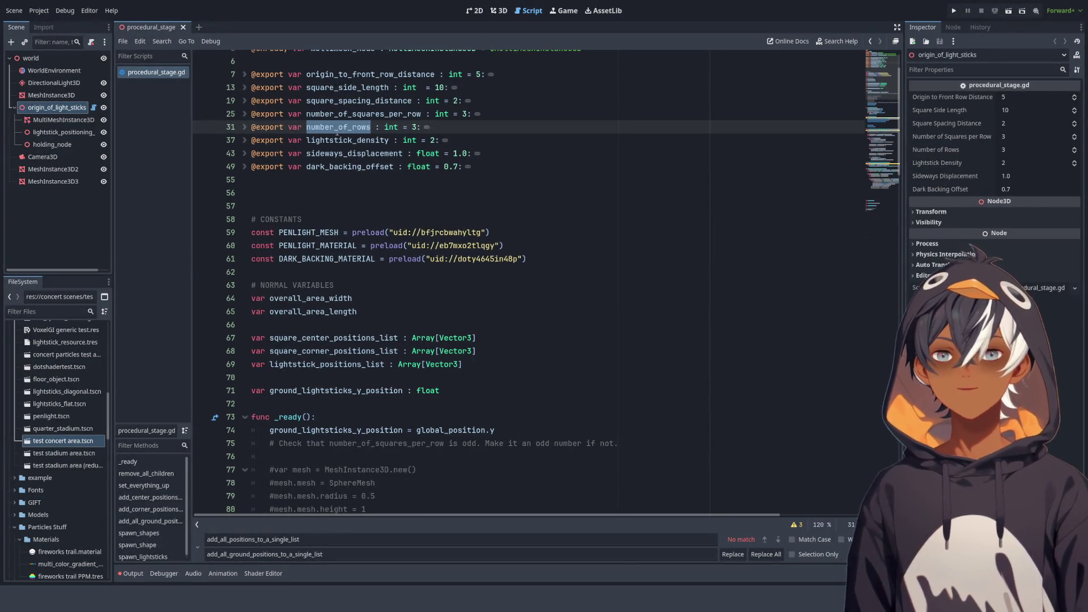
scroll(341, 125, "down", 10)
scroll(341, 124, "down", 13)
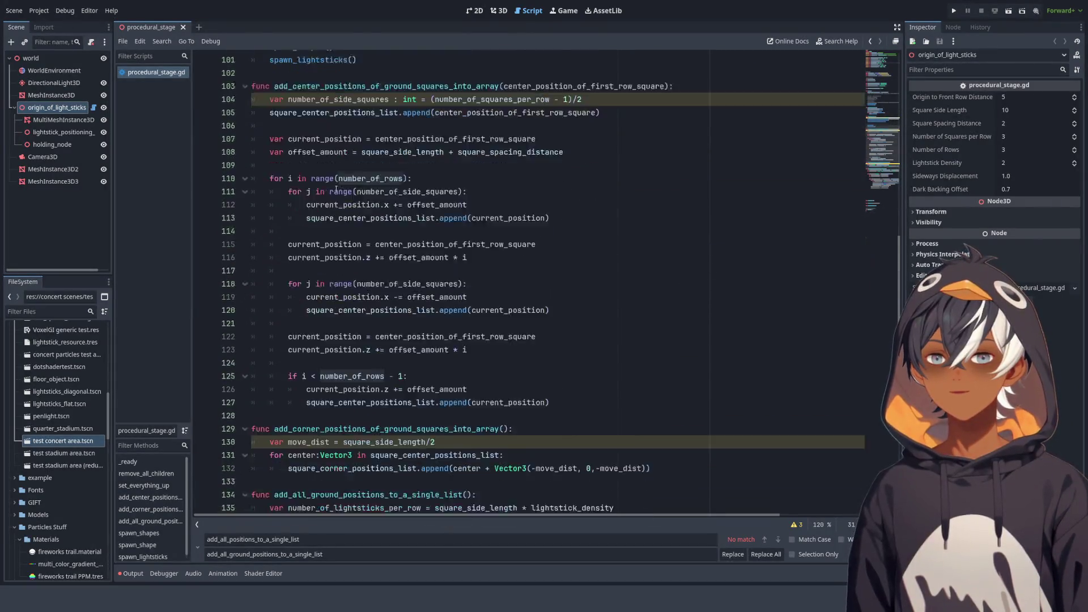
Fold the two ground-position functions and type a row of # below them on line 151
left_click(245, 312)
left_click(244, 245)
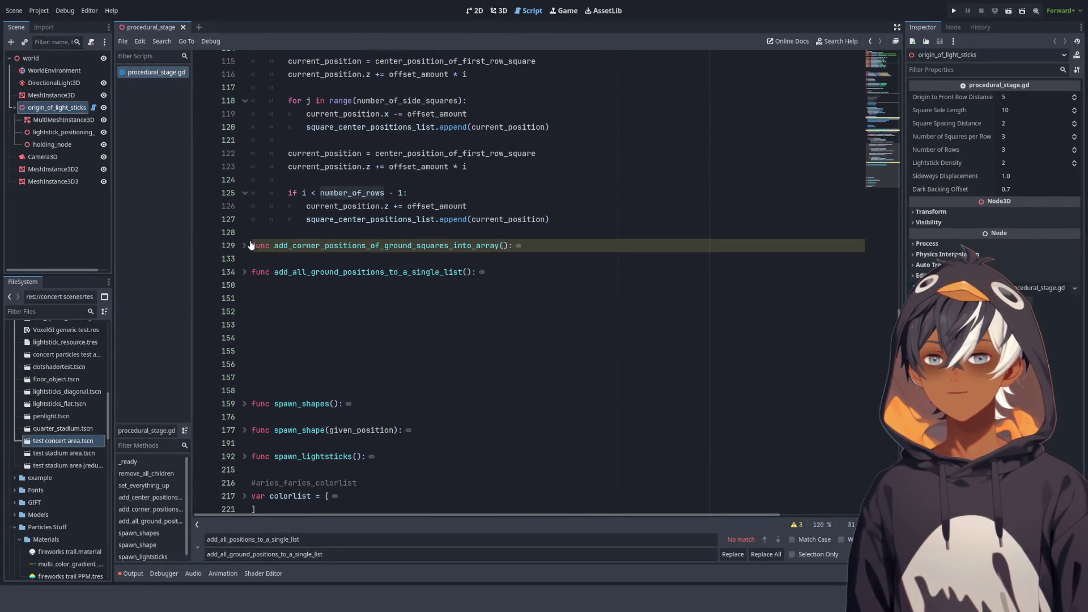
left_click(286, 229)
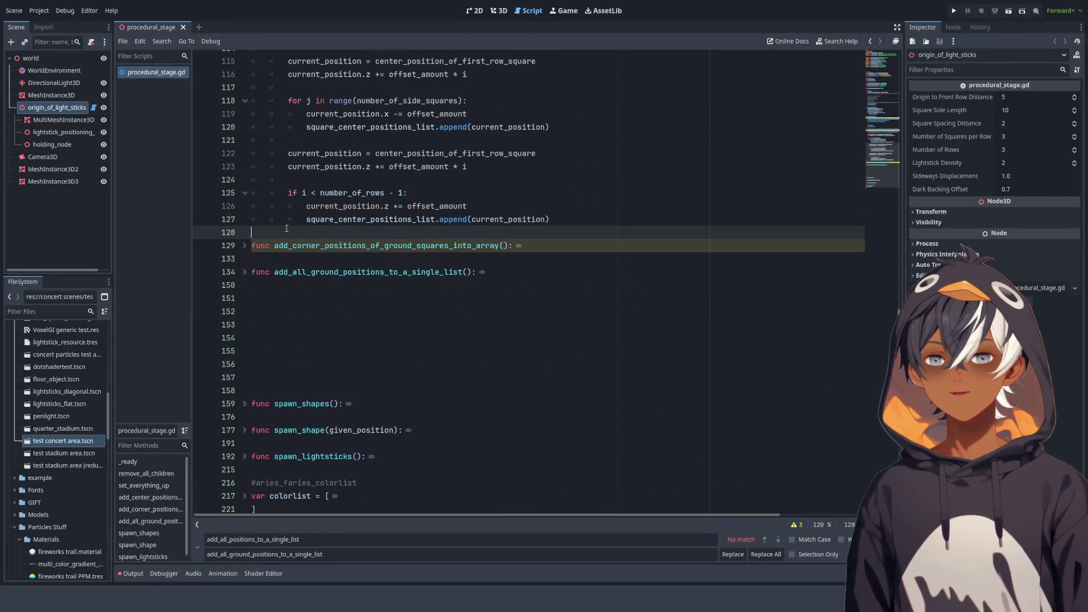
left_click(288, 379)
key("Up")
key("Up")
key("Up")
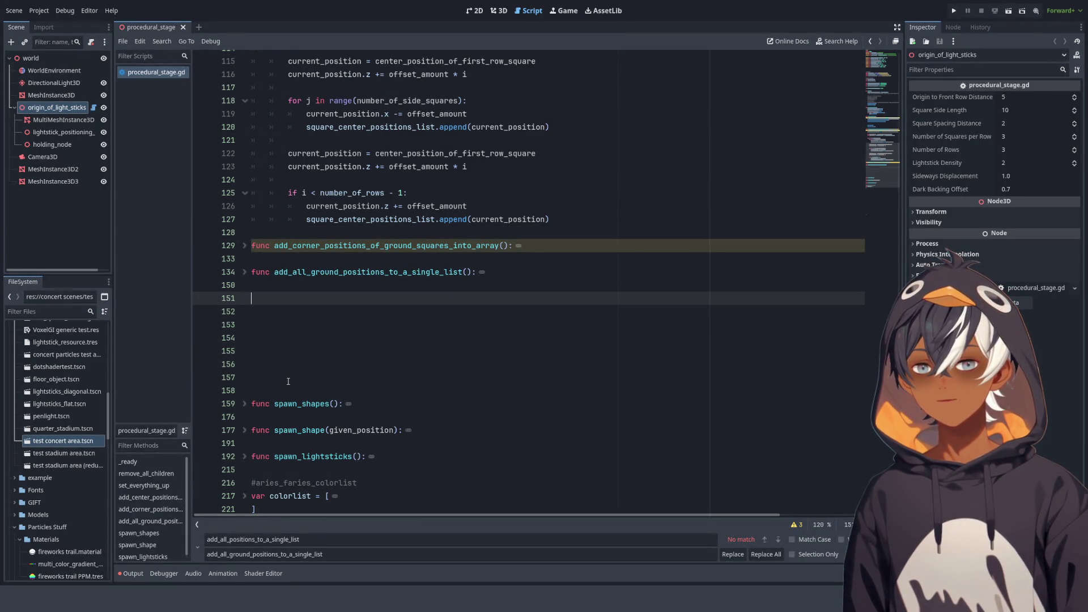
type("#######################################################################################")
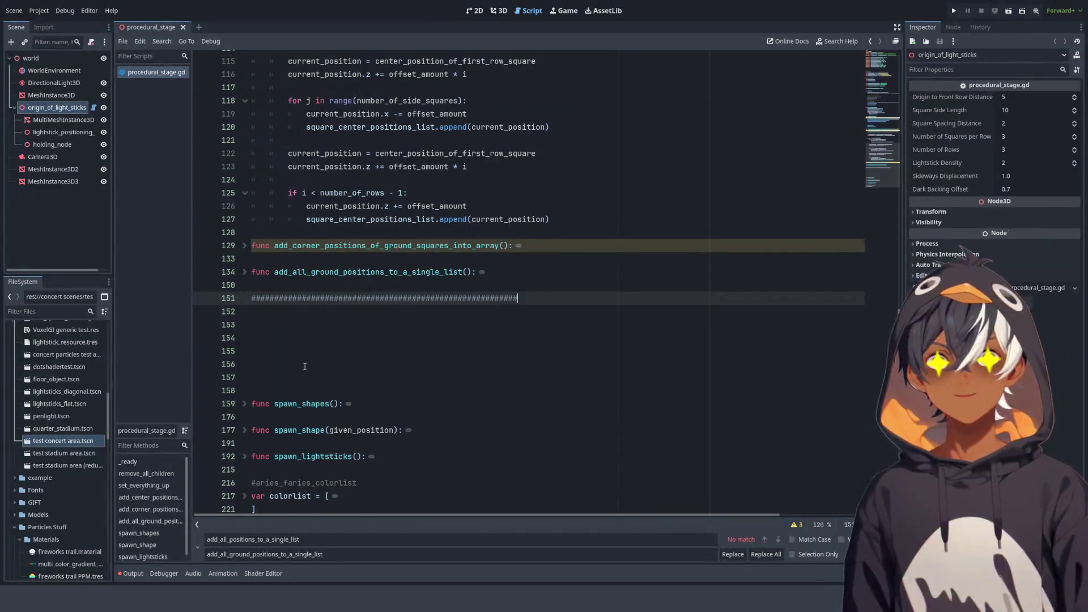
type("#############")
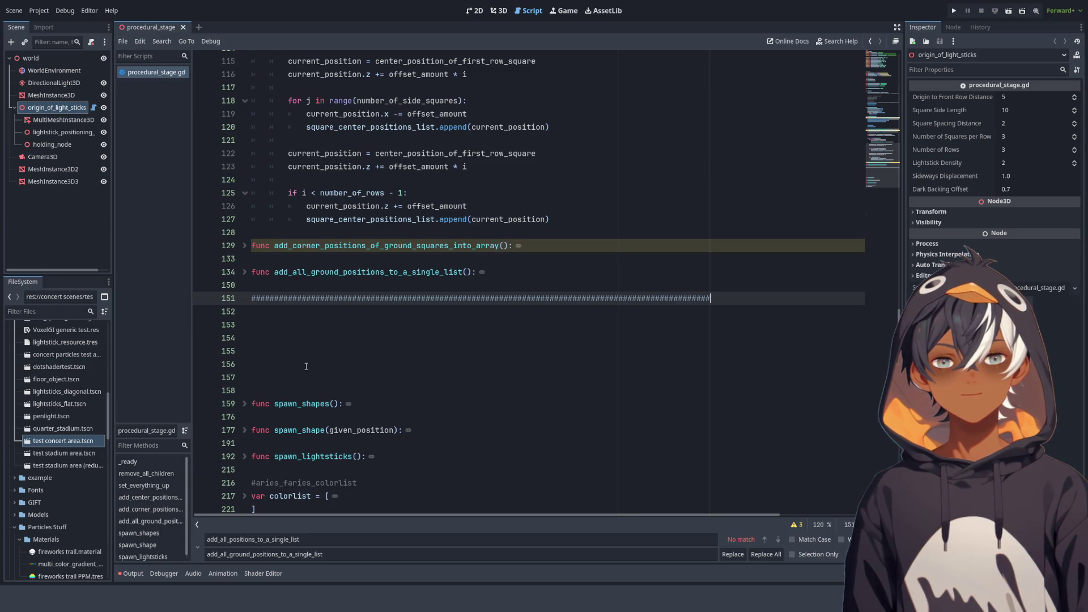
Add the comment '# GENERATE ANGLED SEATING AT THE BACK OF THE STADIUM' with a copied # divider beneath
key("Return")
type("# GENRT")
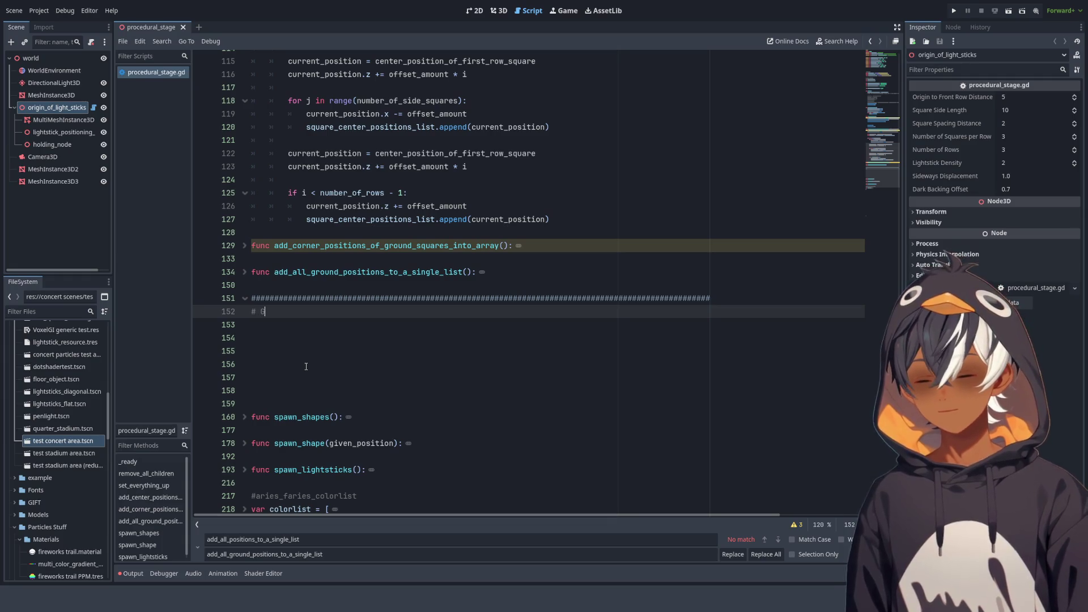
key("BackSpace")
key("BackSpace")
type("ERATE ANGLEDSEATING TO")
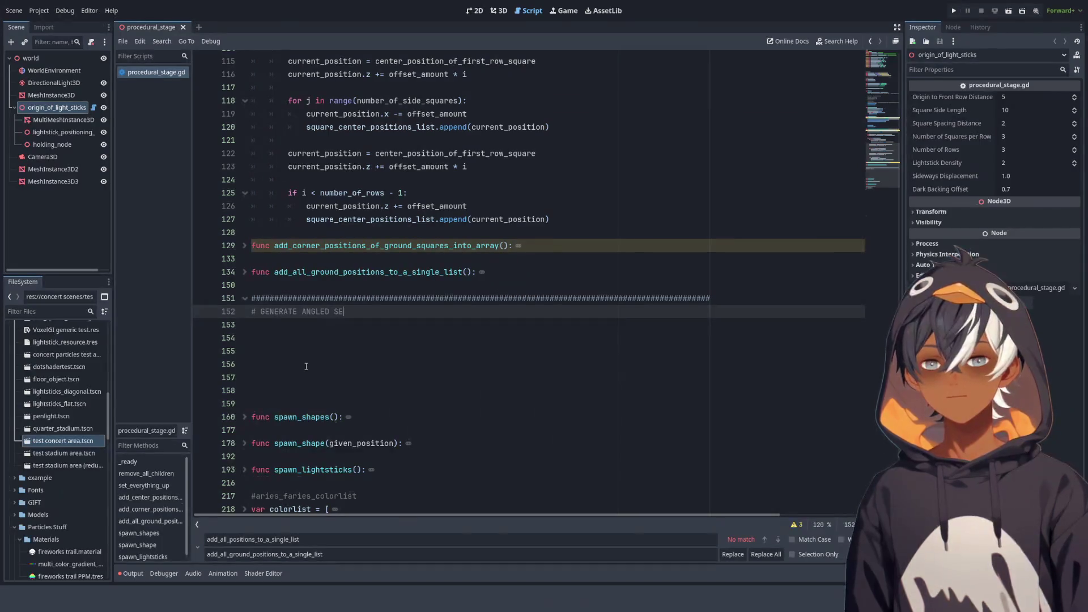
type("WARD")
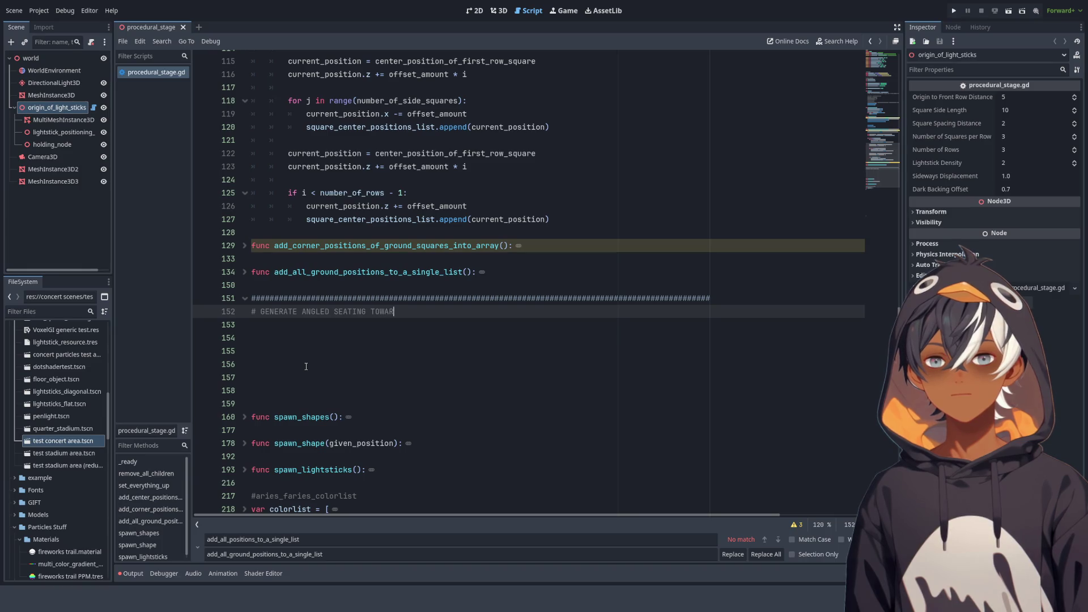
key("ctrl+BackSpace")
type("AT THE ")
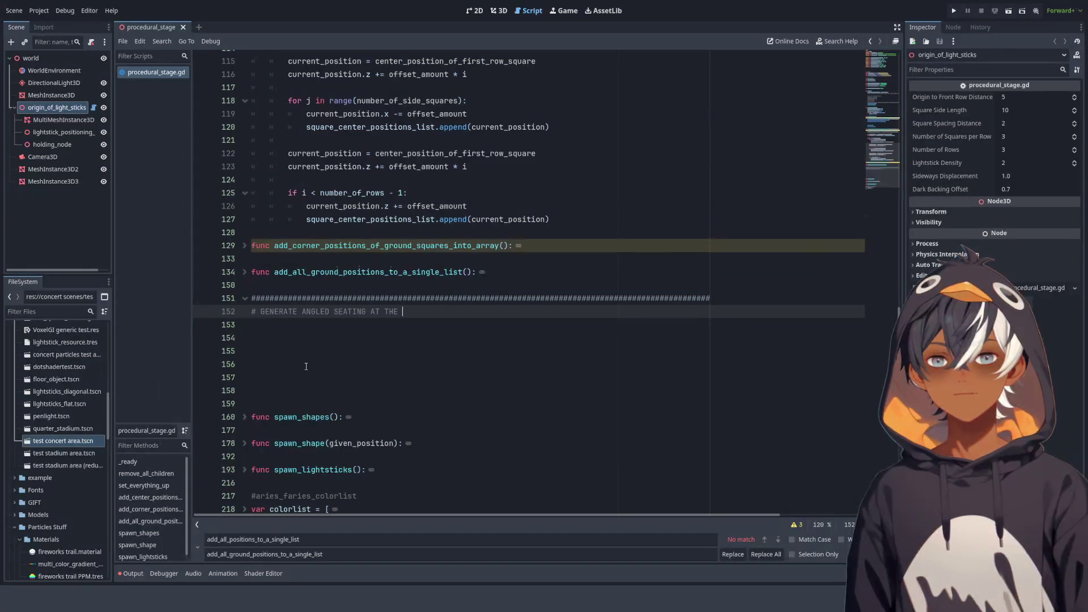
type("BACK OF THE STADIUM")
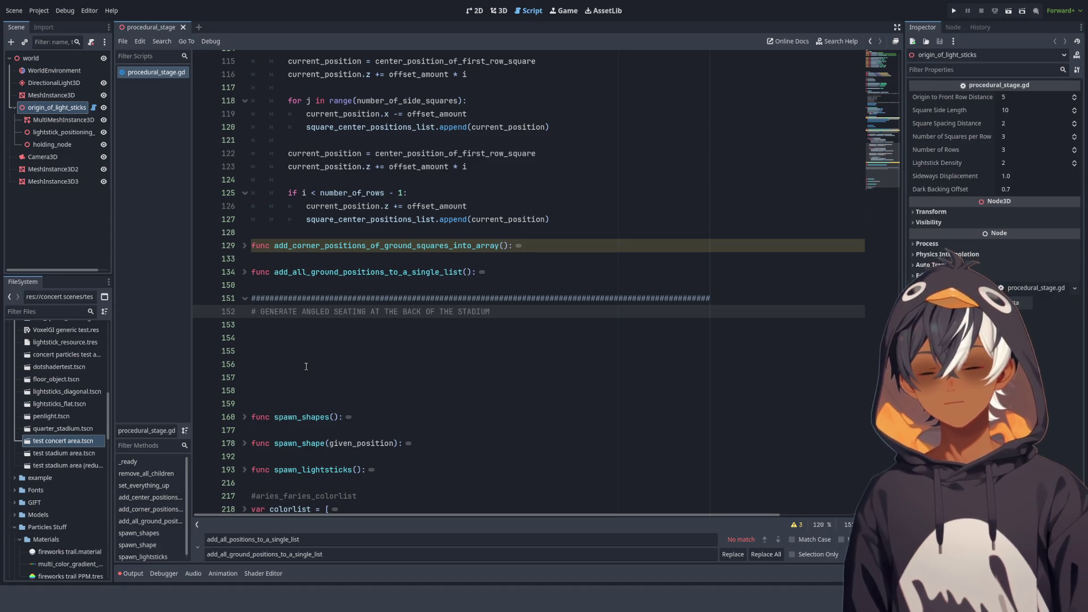
left_click(715, 295)
double_click(715, 295)
key("ctrl+c")
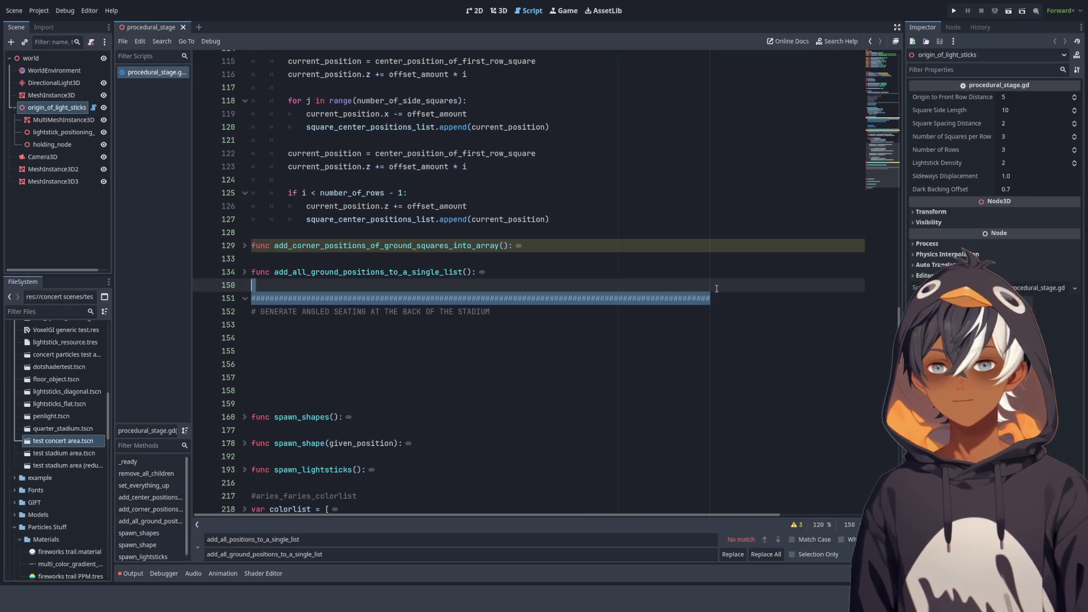
left_click(590, 311)
key("Return")
key("ctrl+v")
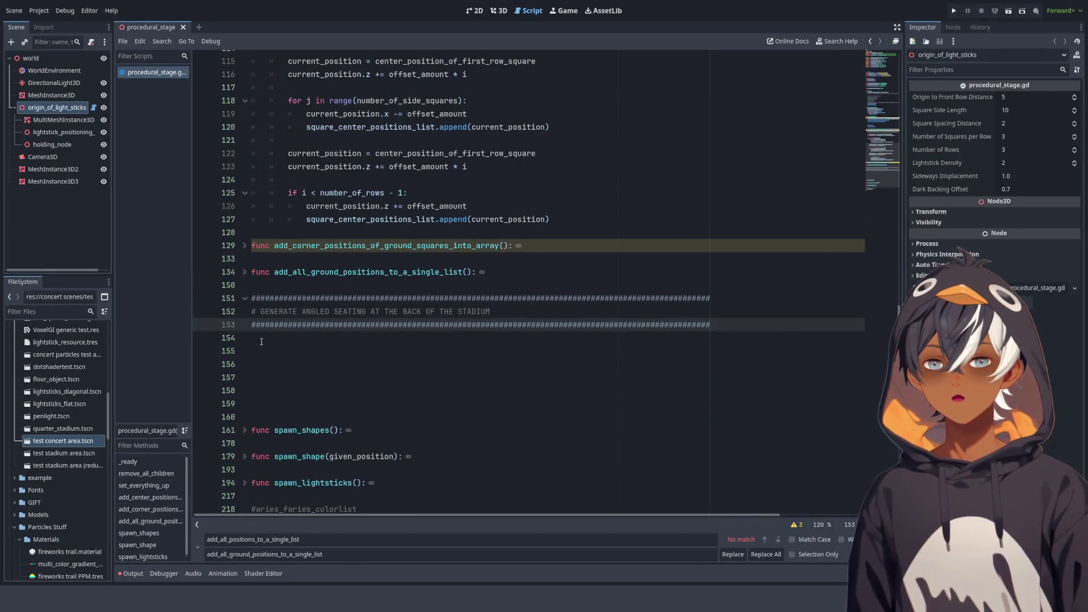
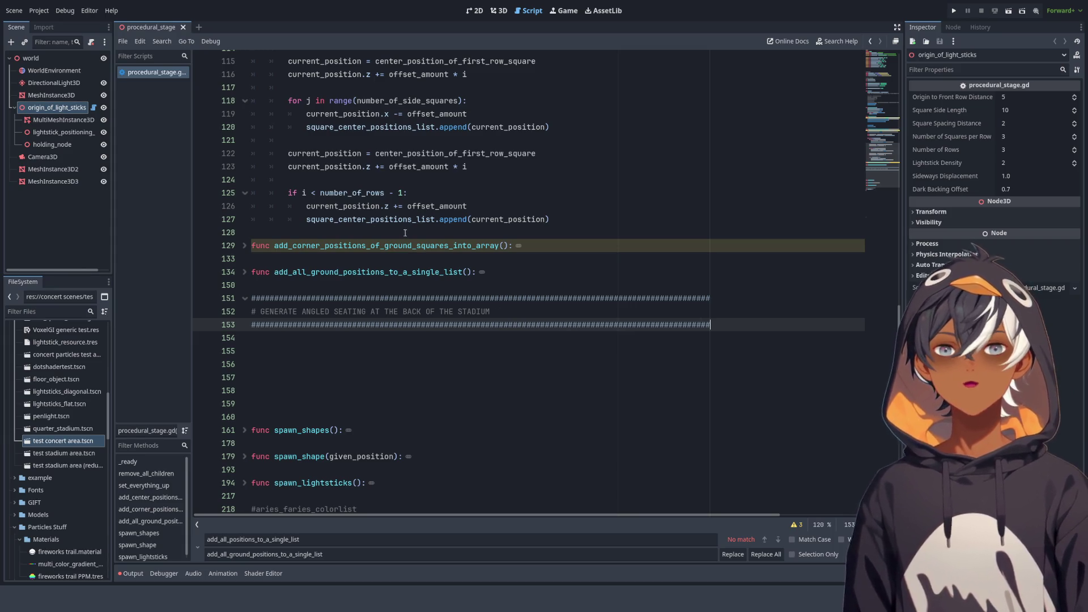
Turn the seating comment into a ## section header
left_click(320, 343)
left_click(266, 311)
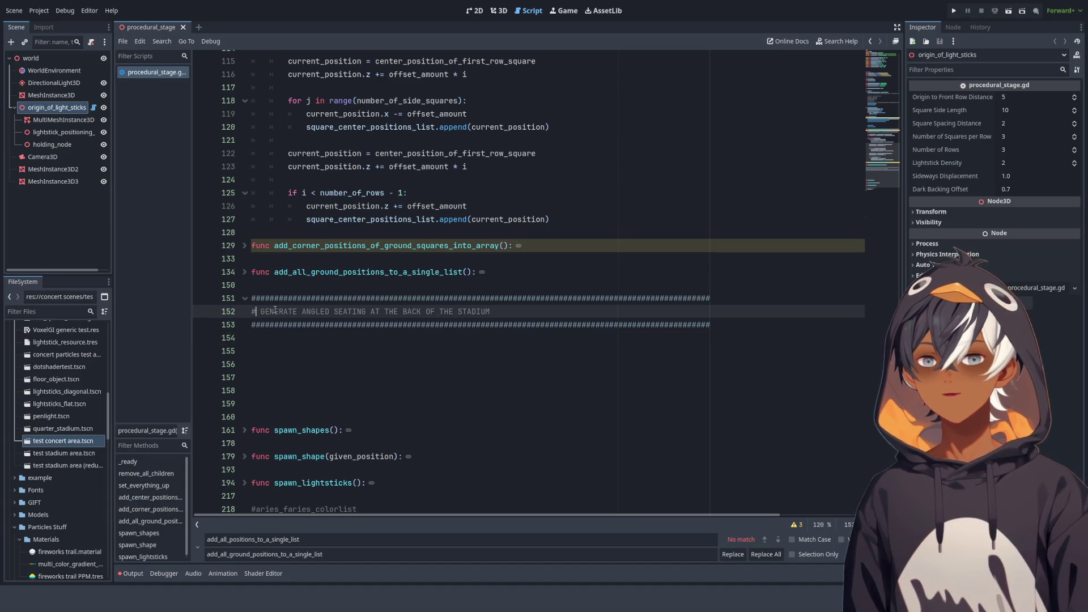
type("#")
left_click(408, 349)
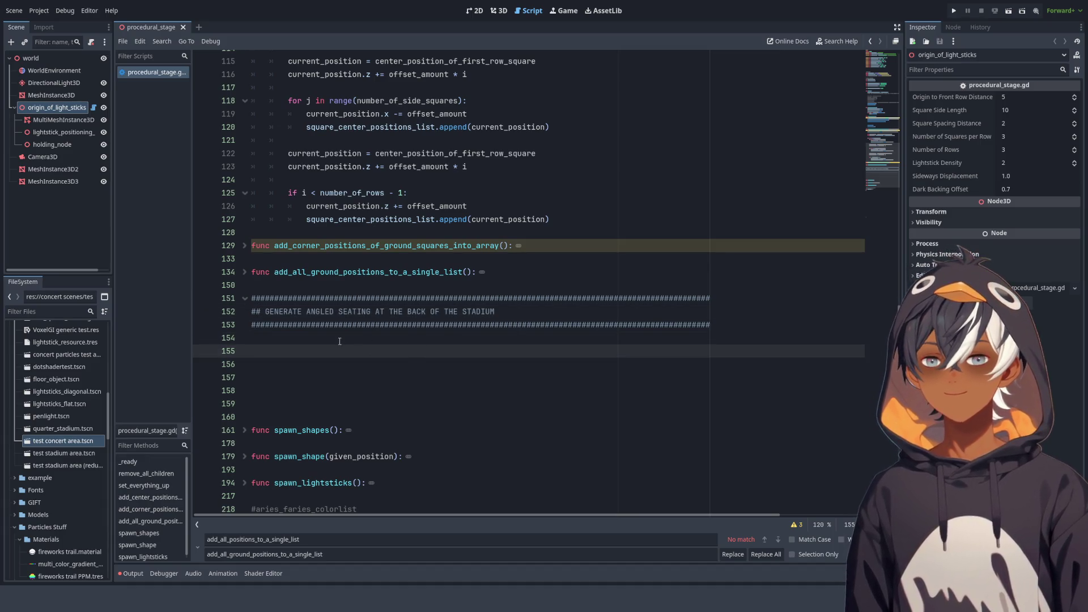
left_click(355, 334)
Copy the square-centre function on lines 103–127 and paste it below the seating header
scroll(441, 344, "up", 5)
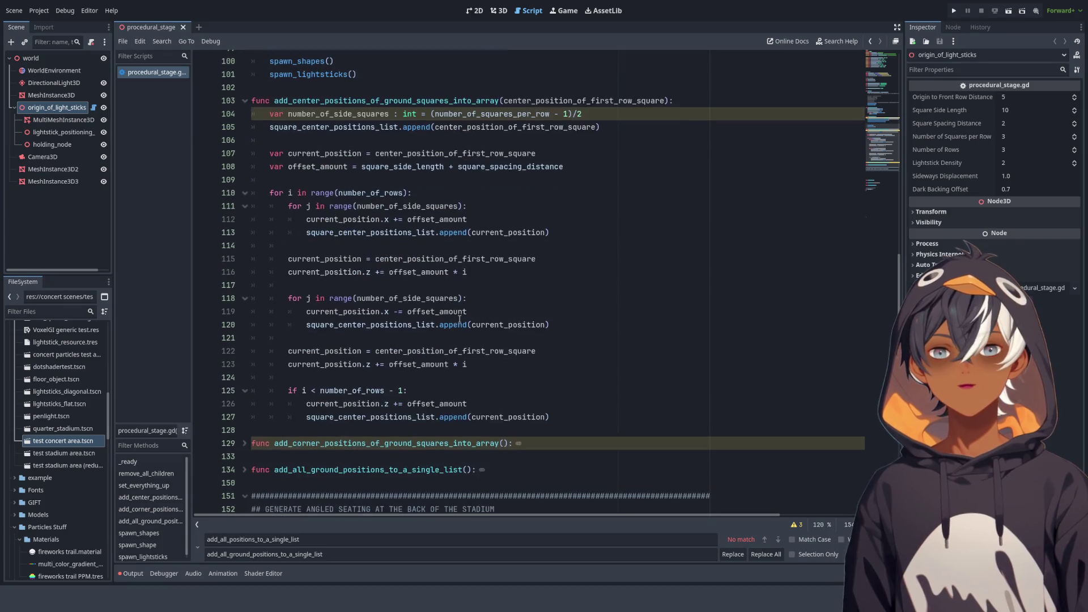
mouse_move(252, 101)
left_mouse_down()
mouse_move(584, 121)
mouse_move(555, 249)
mouse_move(592, 430)
mouse_move(595, 420)
left_mouse_up()
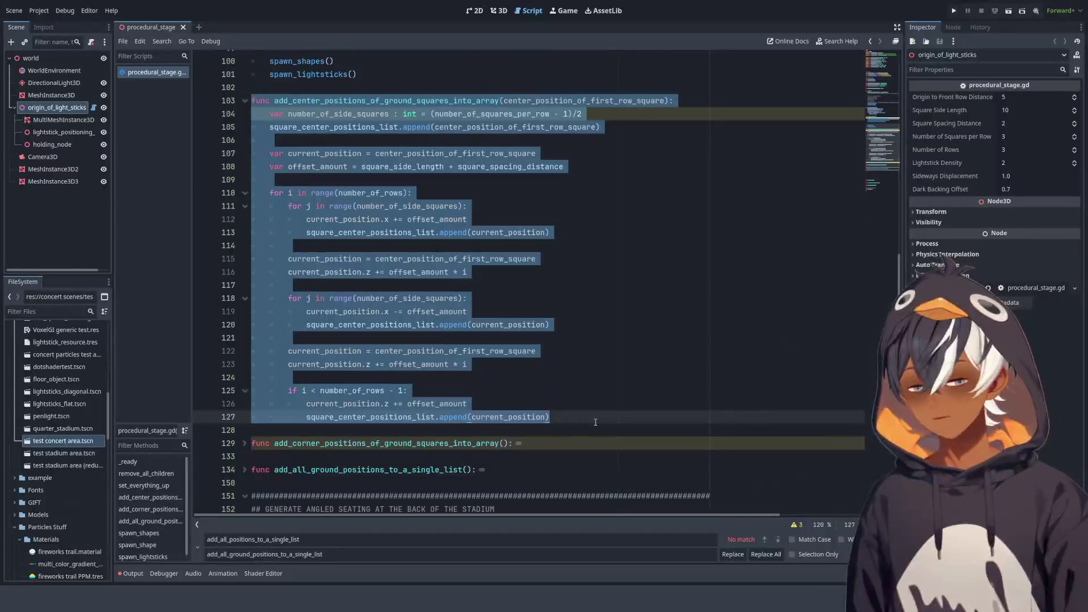
key("ctrl+c")
scroll(408, 425, "down", 5)
left_click(510, 335)
key("Return")
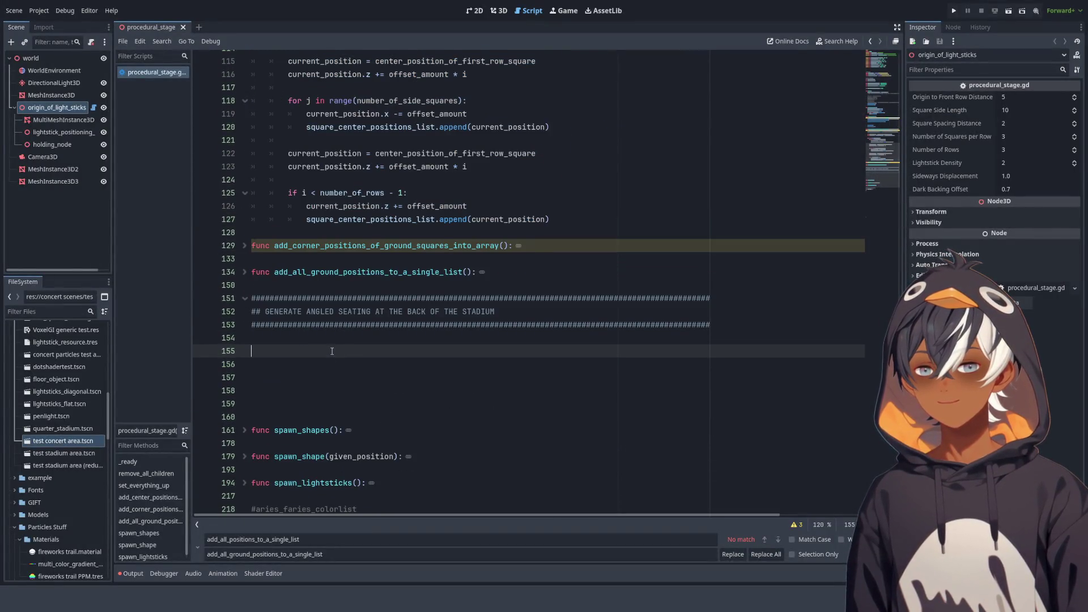
key("ctrl+v")
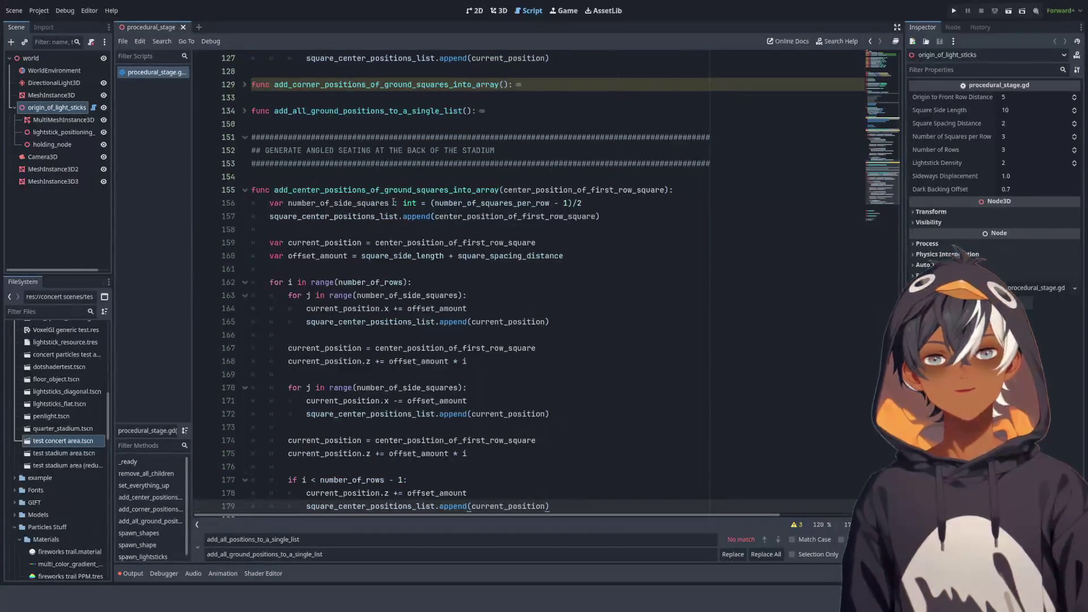
Rename the pasted function by replacing 'ground' with 'back' in its name
left_click_drag(417, 195, 385, 193)
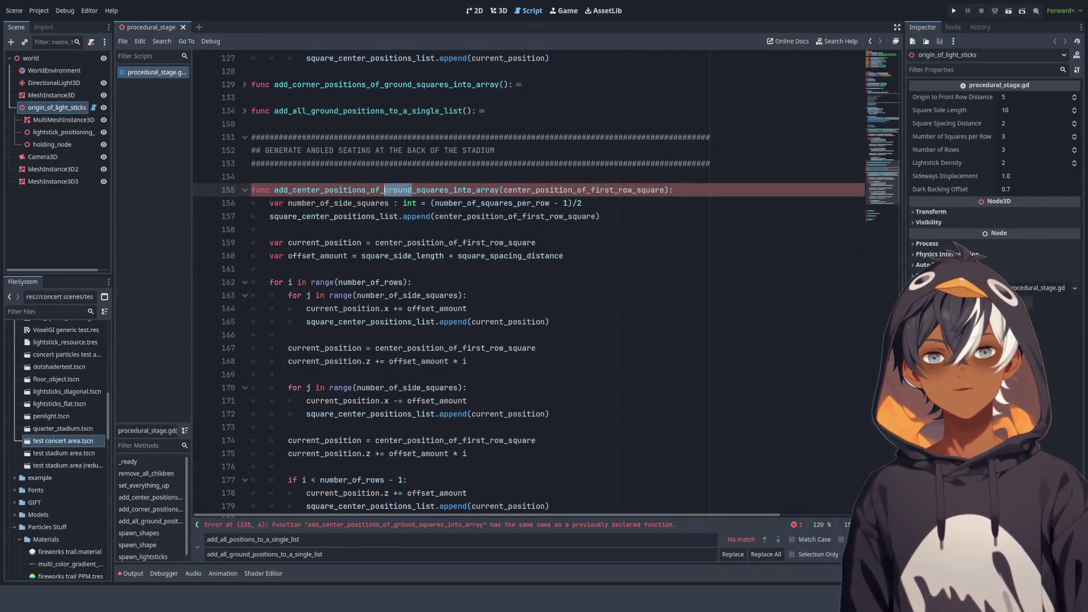
key("BackSpace")
key("Delete")
type("back")
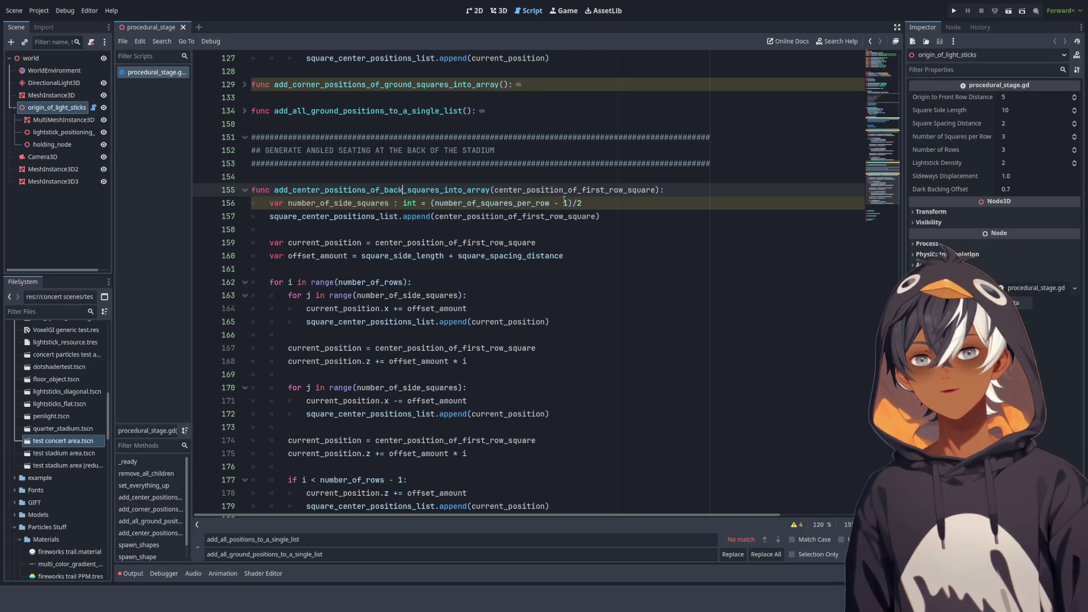
double_click(561, 191)
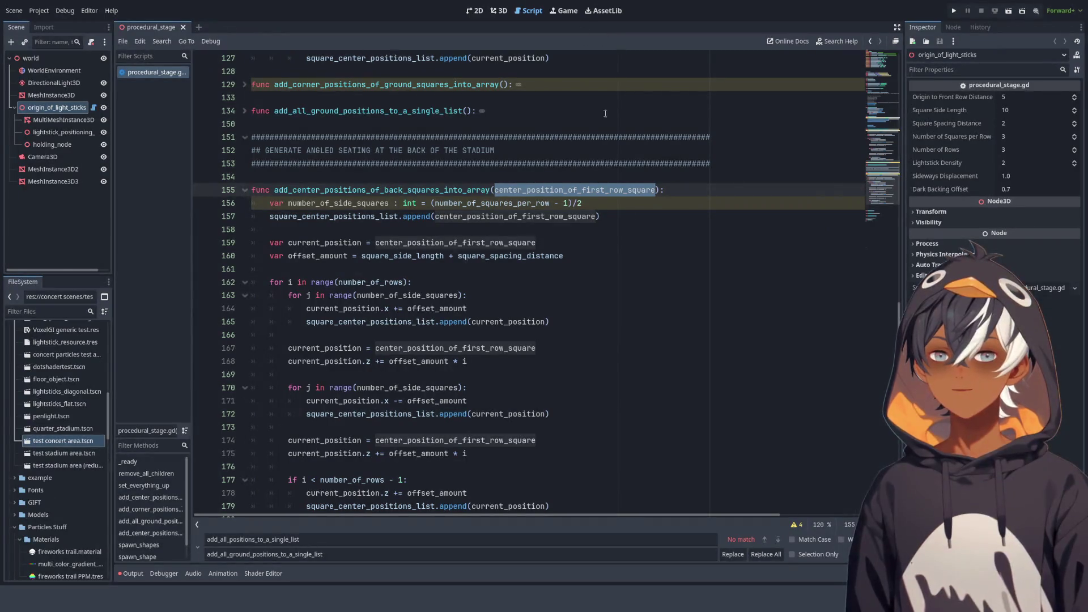
scroll(425, 221, "up", 12)
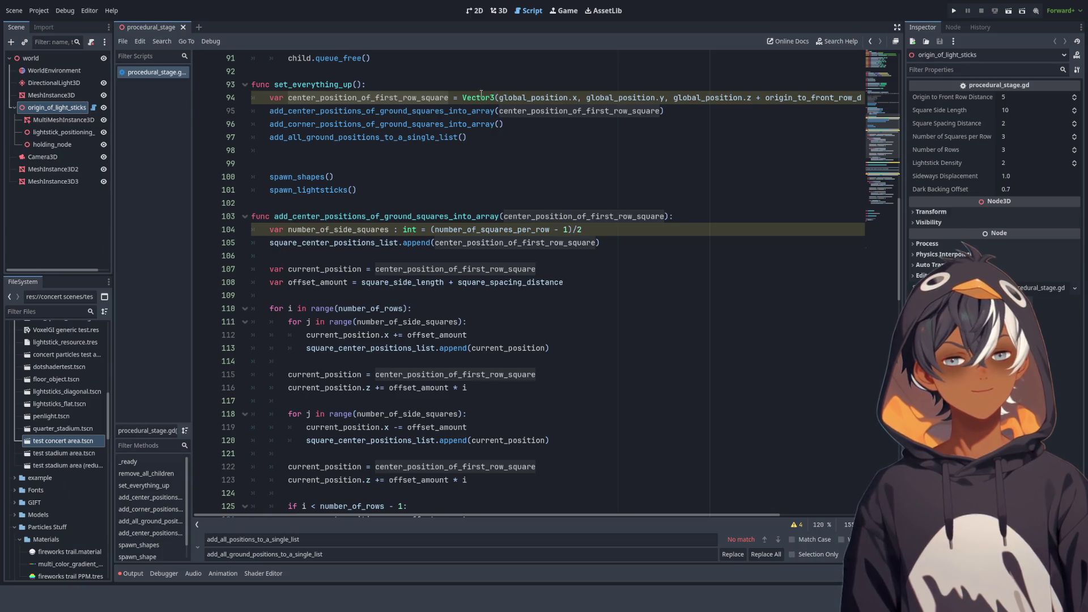
scroll(481, 93, "up", 4)
left_click(545, 266)
key("Up")
key("Up")
key("Up")
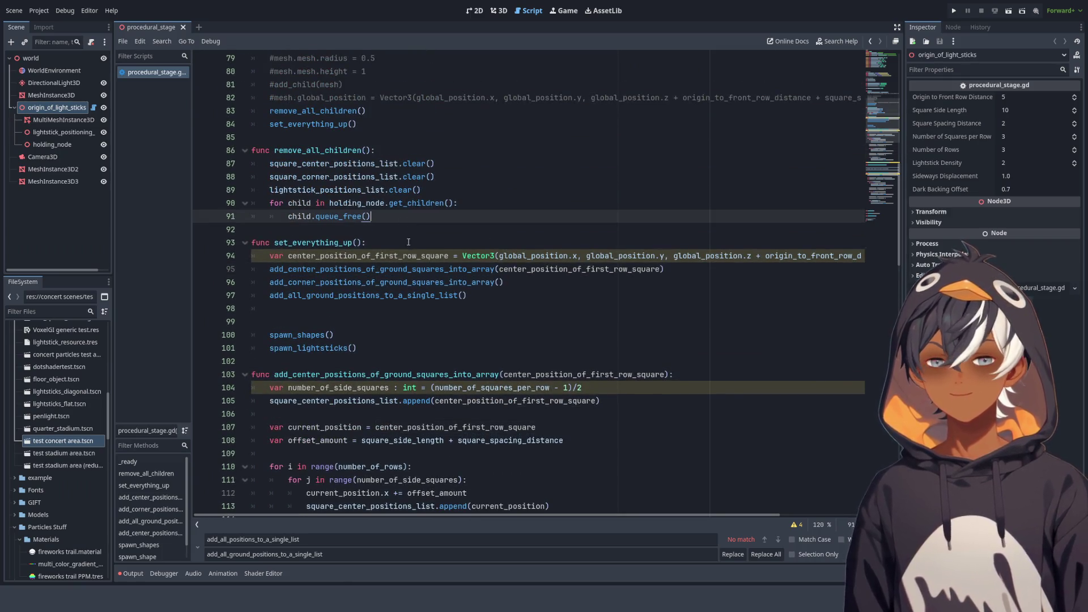
key("Down")
key("Down")
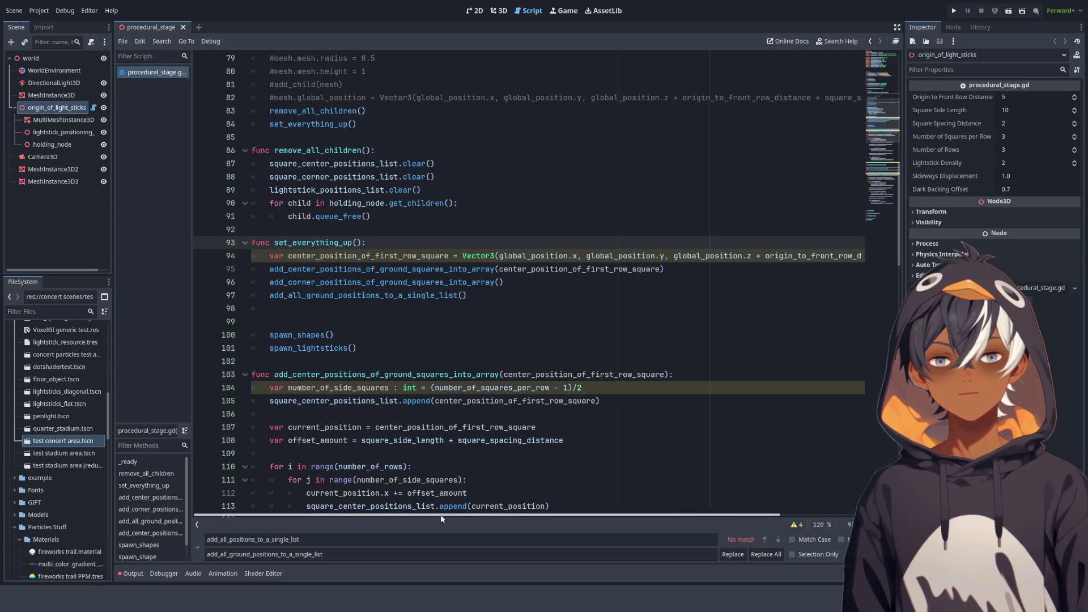
left_click_drag(444, 517, 624, 518)
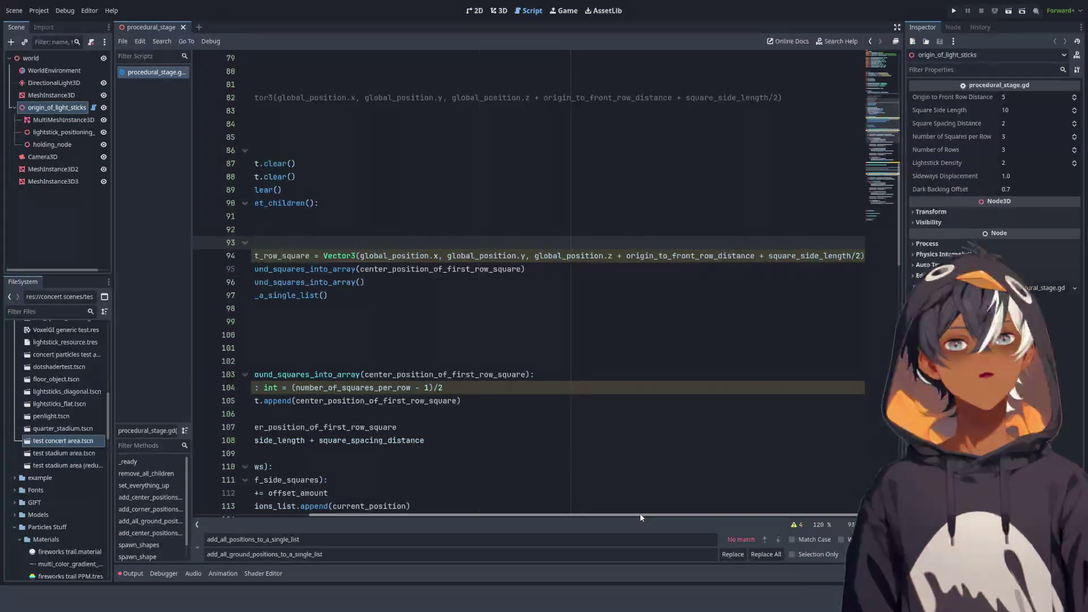
left_click_drag(641, 518, 213, 476)
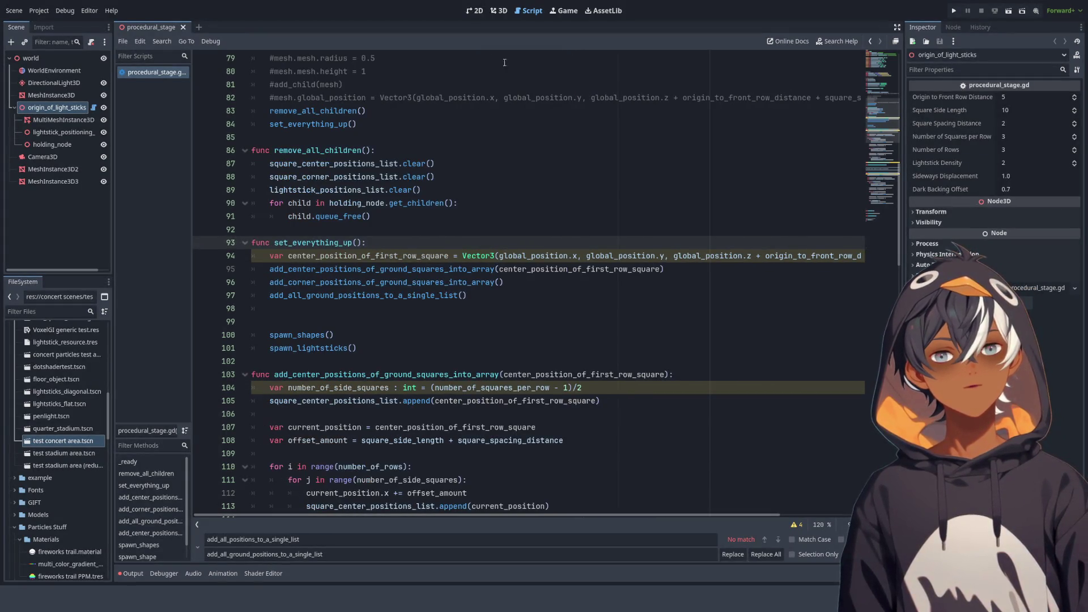
left_click(508, 13)
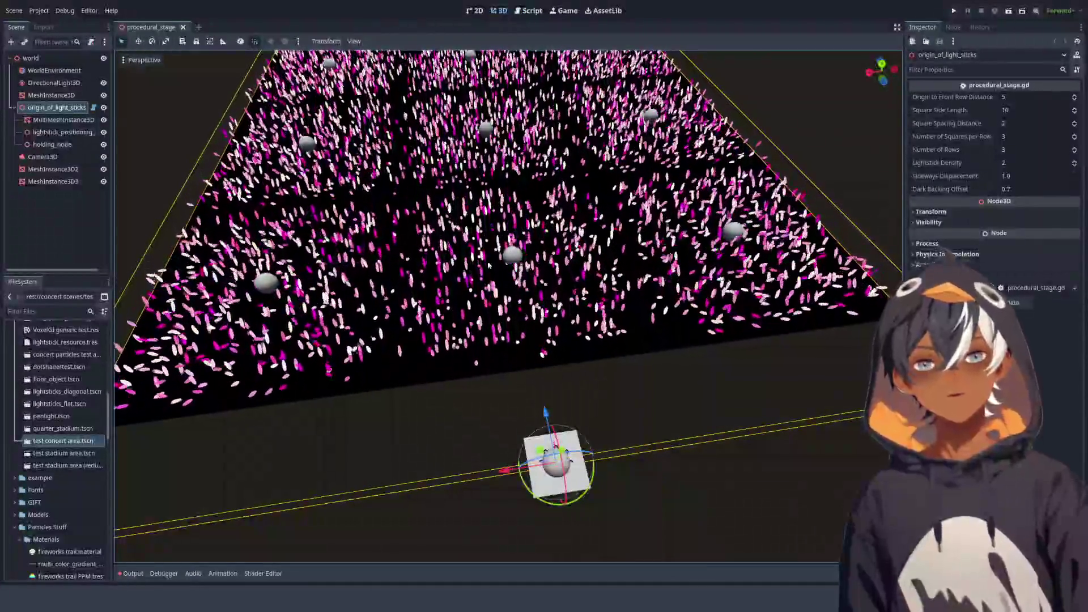
key("ctrl+F3")
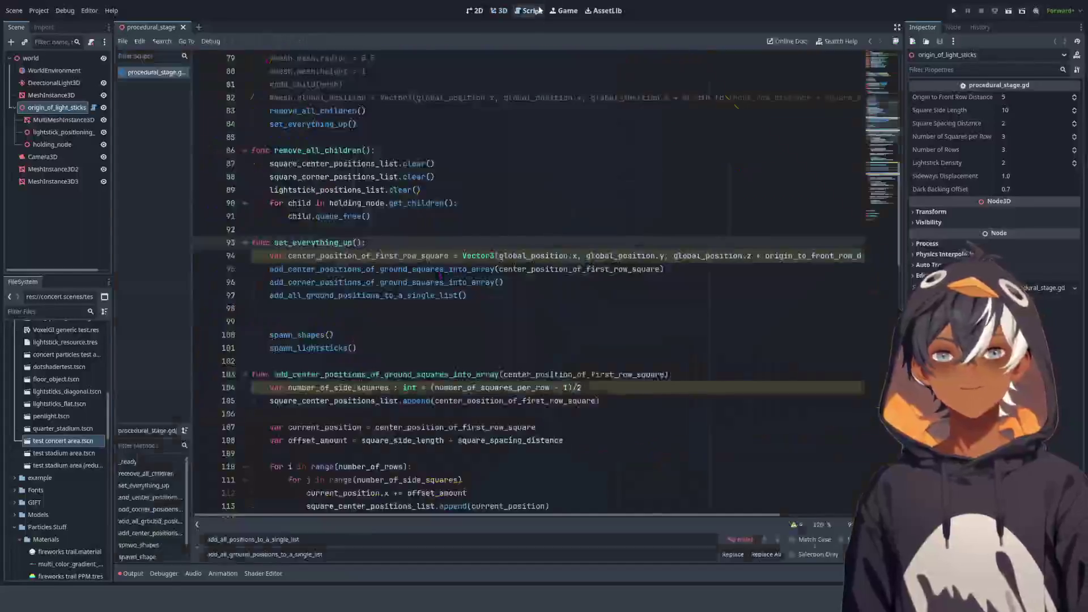
scroll(536, 295, "down", 10)
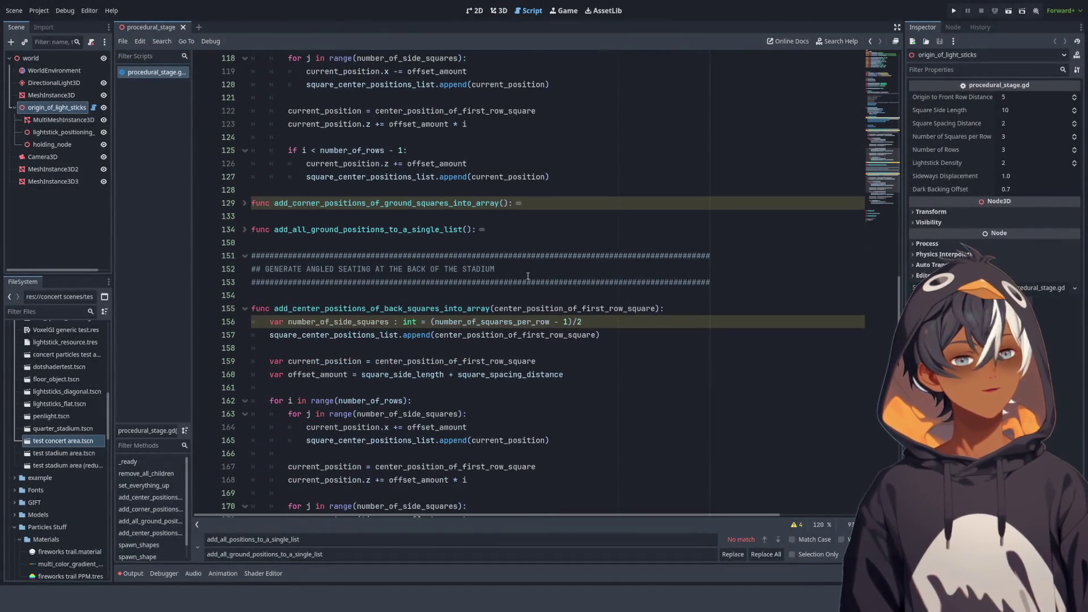
scroll(465, 316, "down", 4)
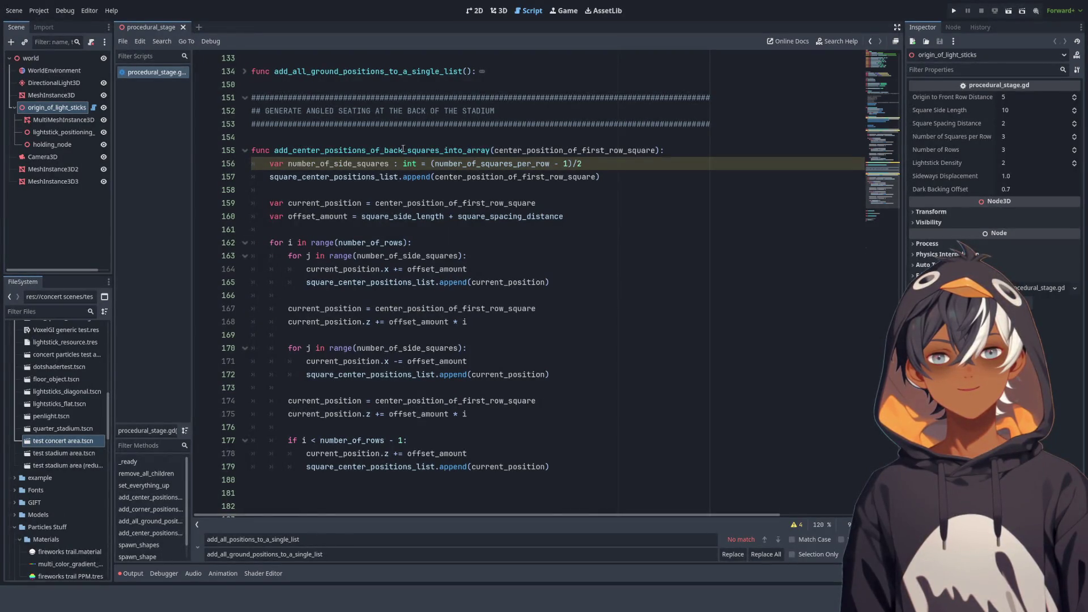
double_click(415, 150)
double_click(583, 150)
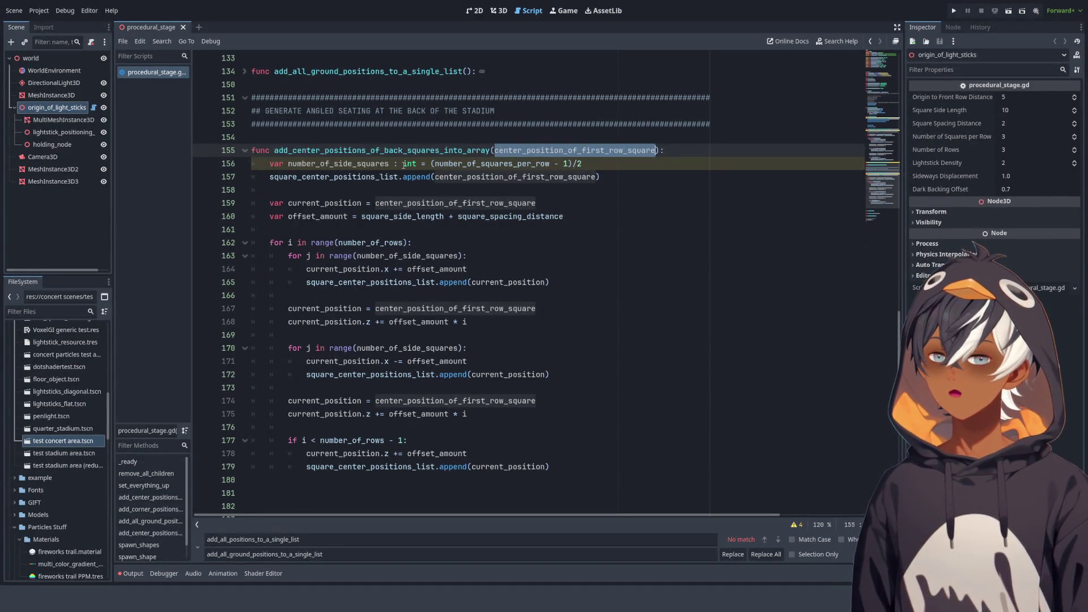
mouse_move(275, 150)
left_mouse_down()
mouse_move(637, 150)
mouse_move(274, 151)
left_mouse_up()
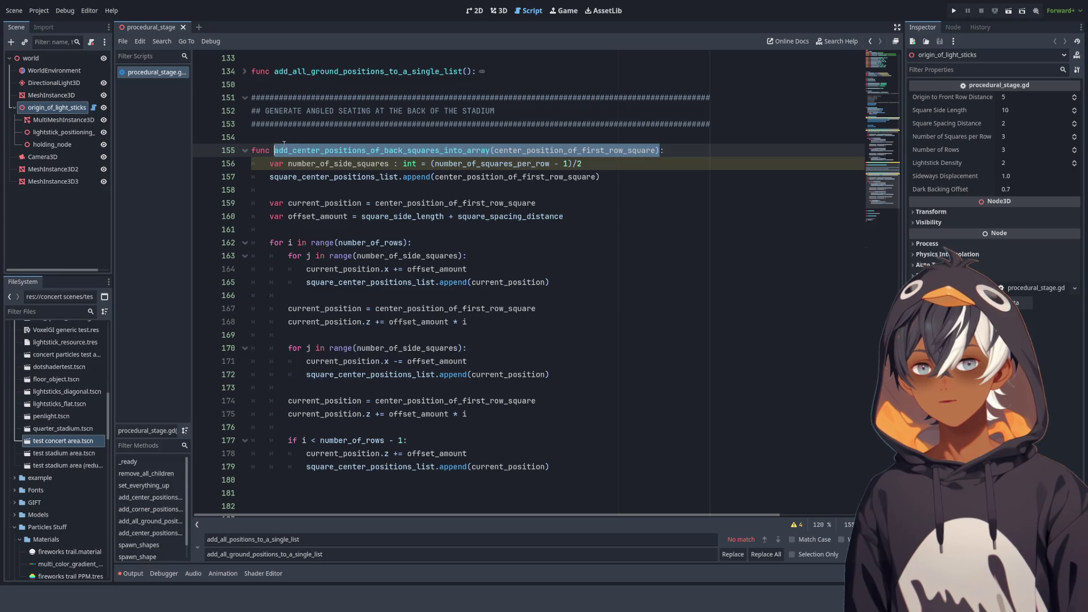
left_click(399, 203)
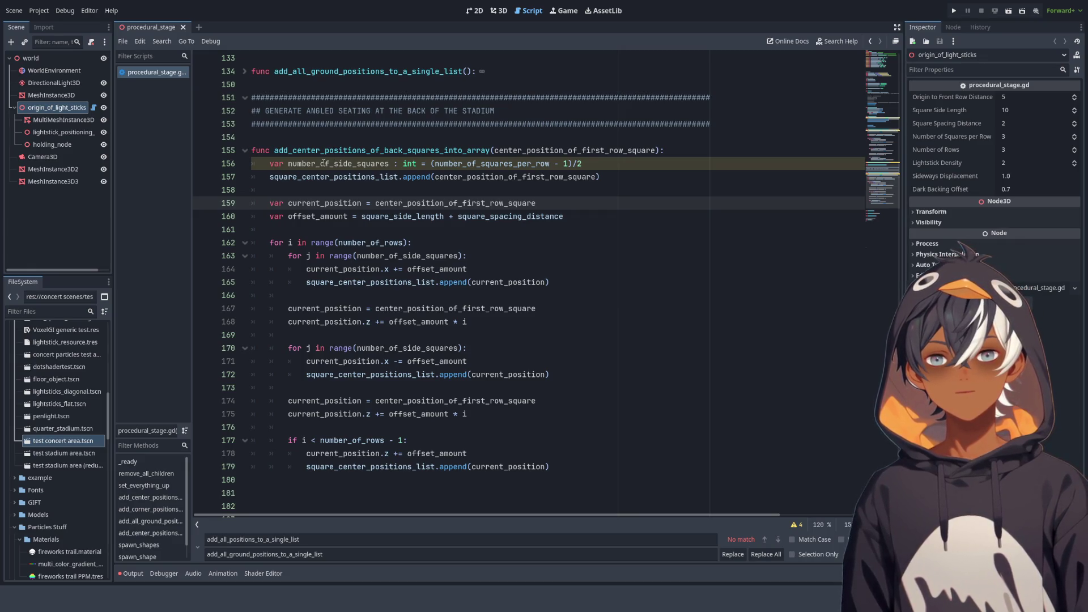
double_click(354, 164)
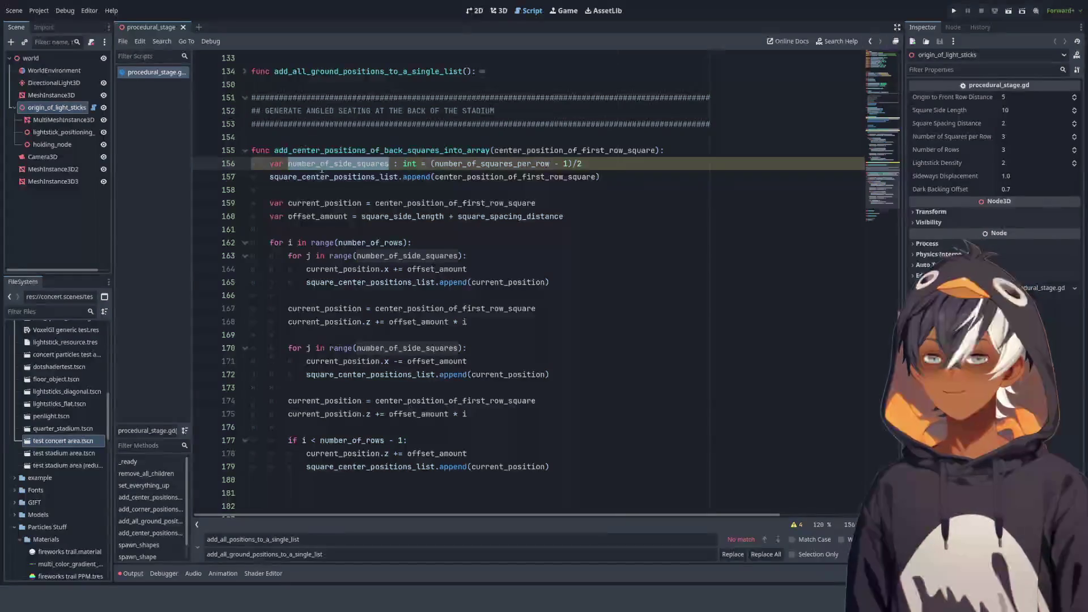
double_click(513, 177)
double_click(338, 164)
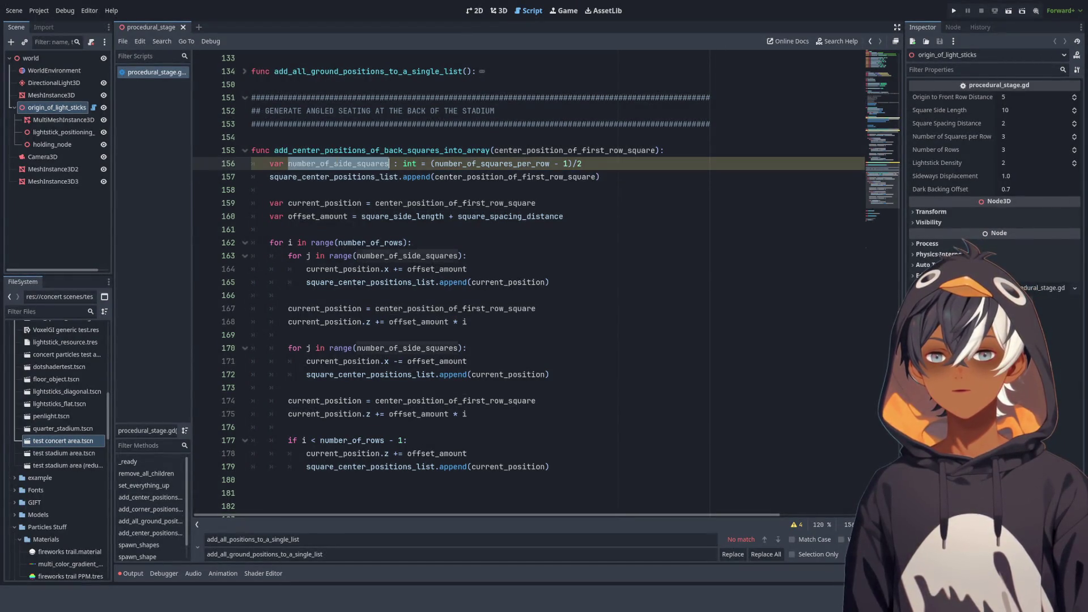
scroll(489, 168, "up", 10)
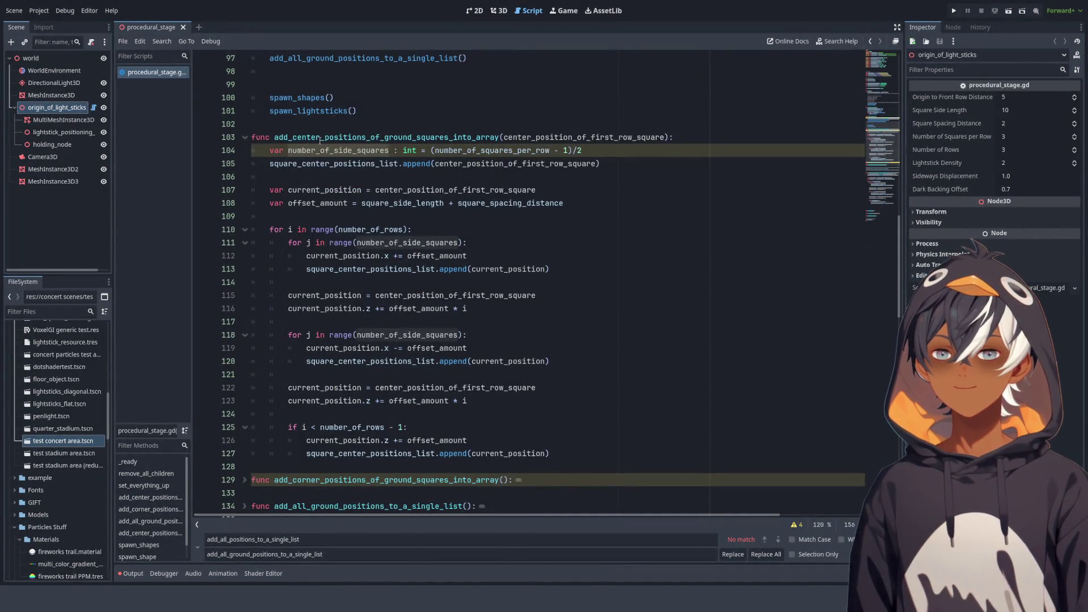
scroll(519, 141, "down", 10)
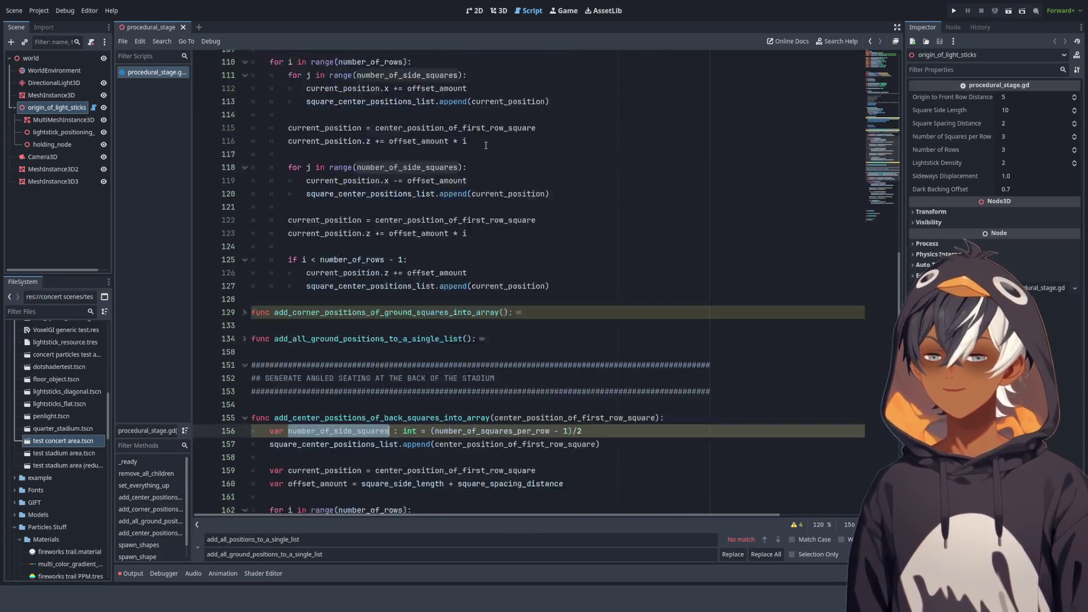
scroll(451, 140, "up", 1)
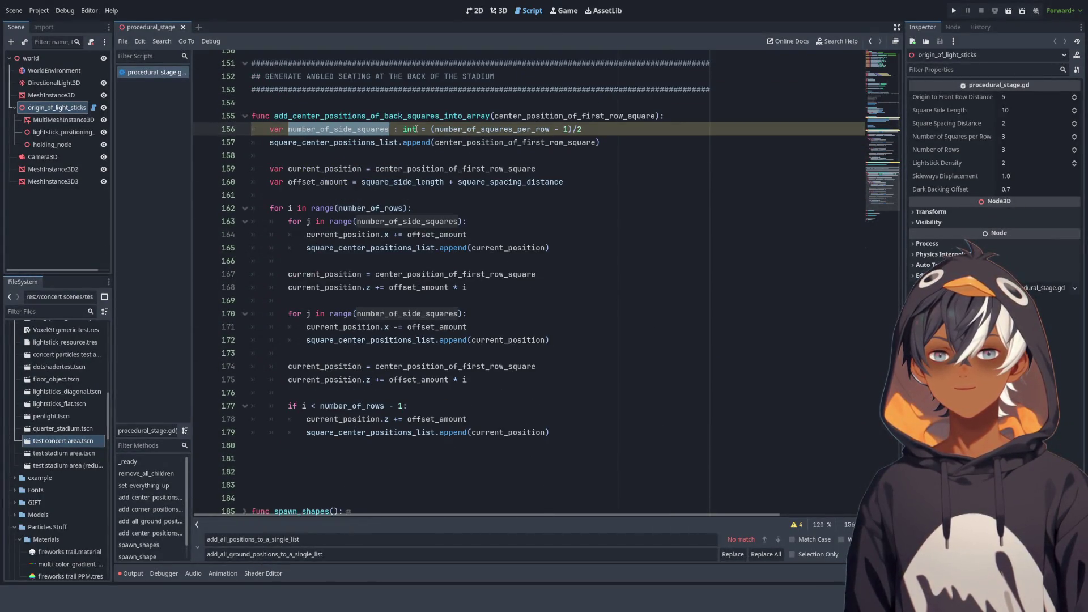
double_click(515, 130)
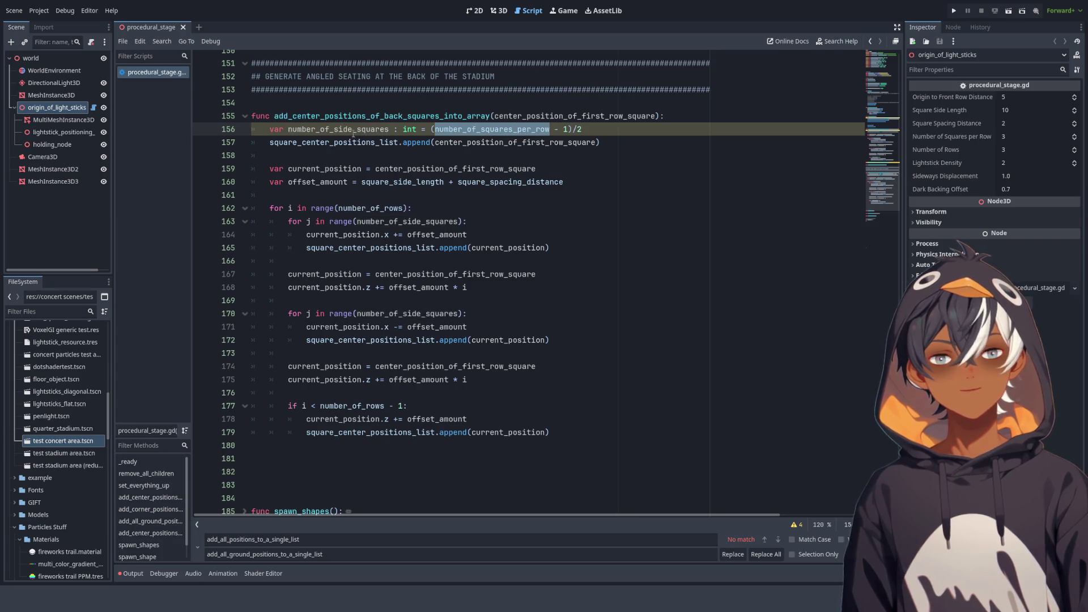
double_click(354, 130)
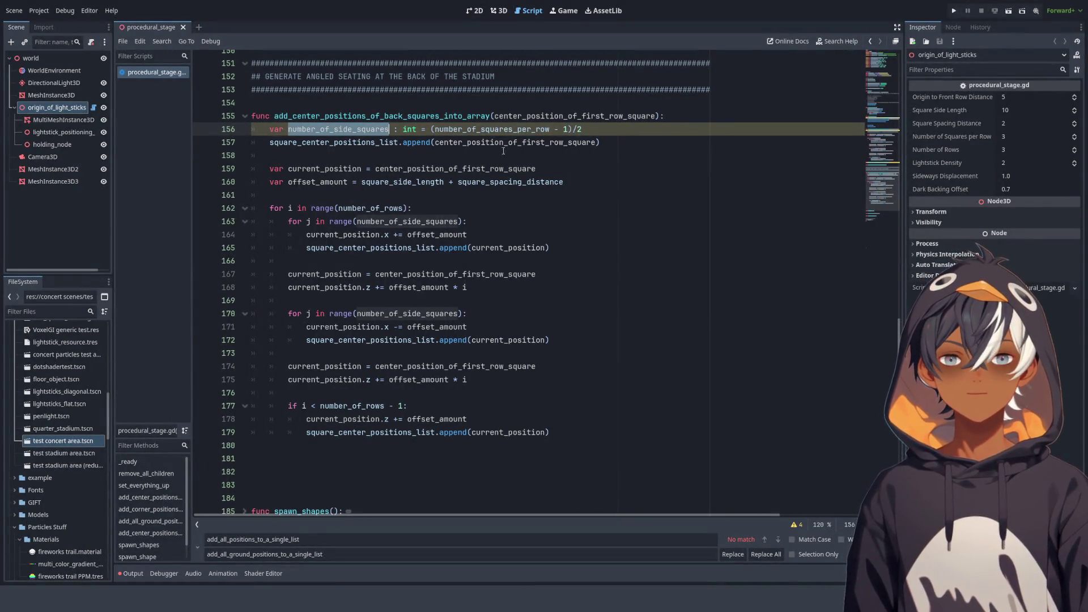
double_click(314, 142)
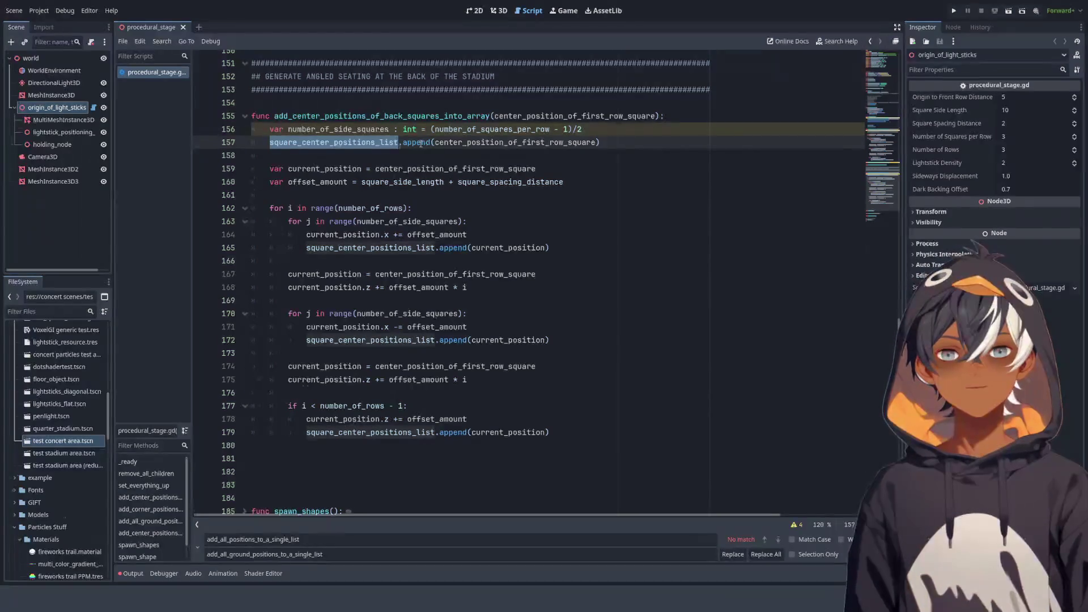
double_click(538, 142)
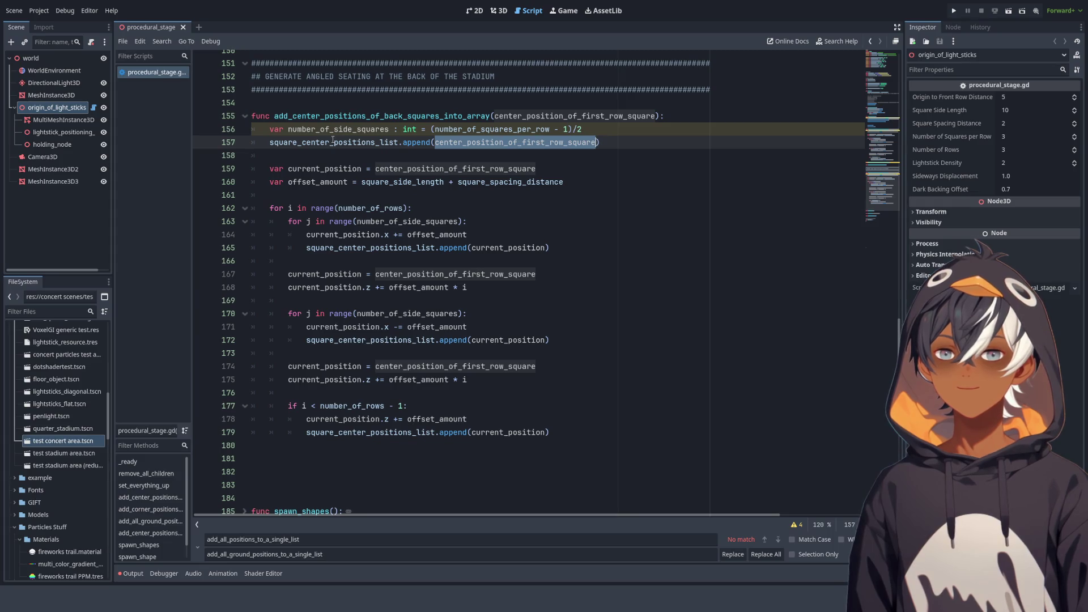
double_click(310, 143)
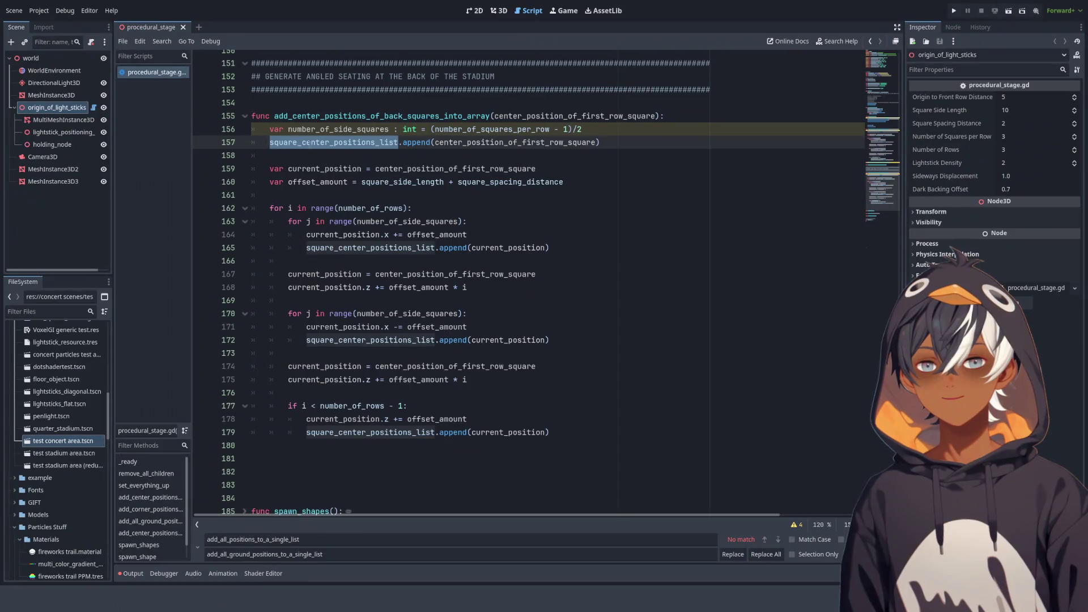
left_click(330, 142)
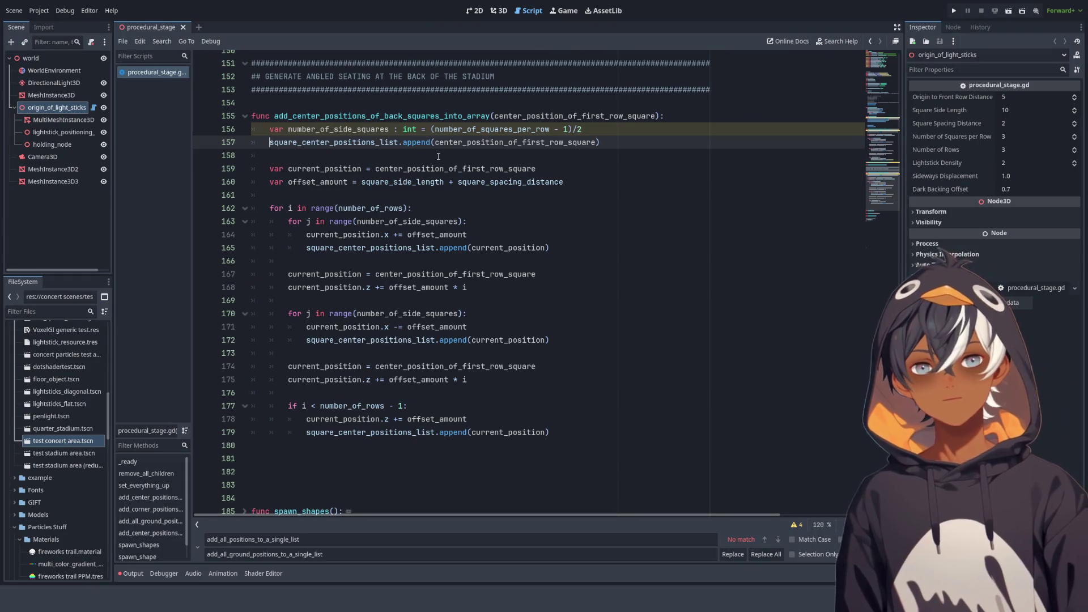
Replace square_center_positions_list with back_square_center_positions_list on lines 165, 172 and 179
type("back")
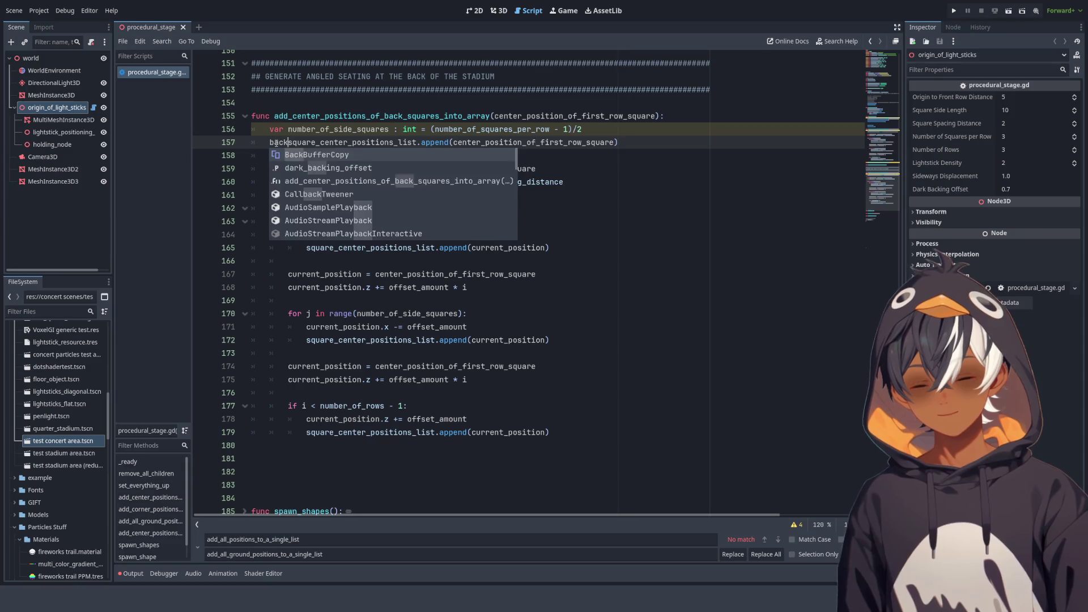
type("_")
double_click(293, 142)
key("ctrl+c")
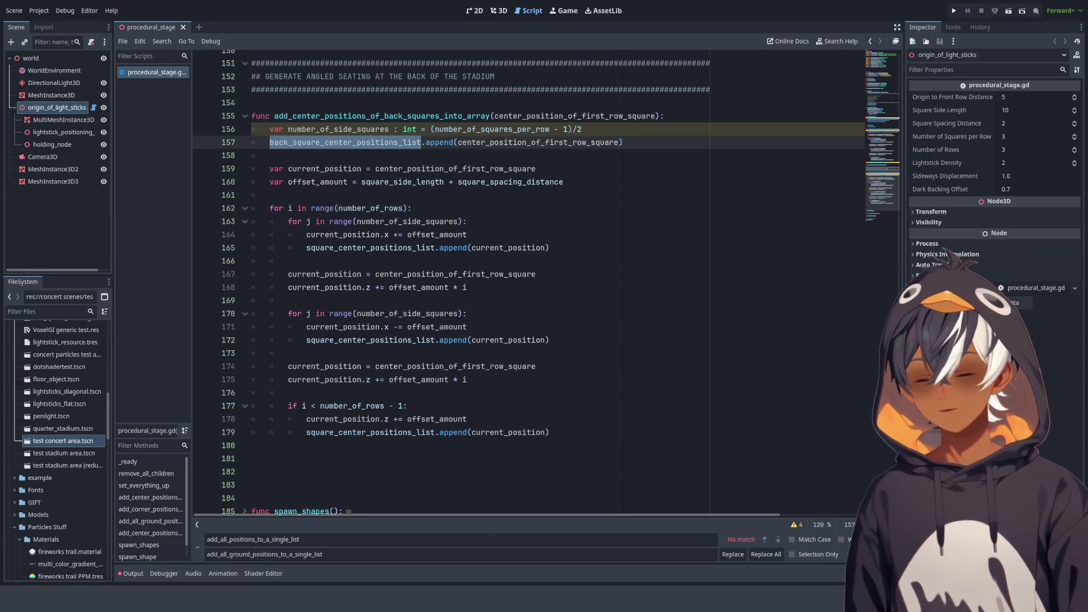
left_click(408, 157)
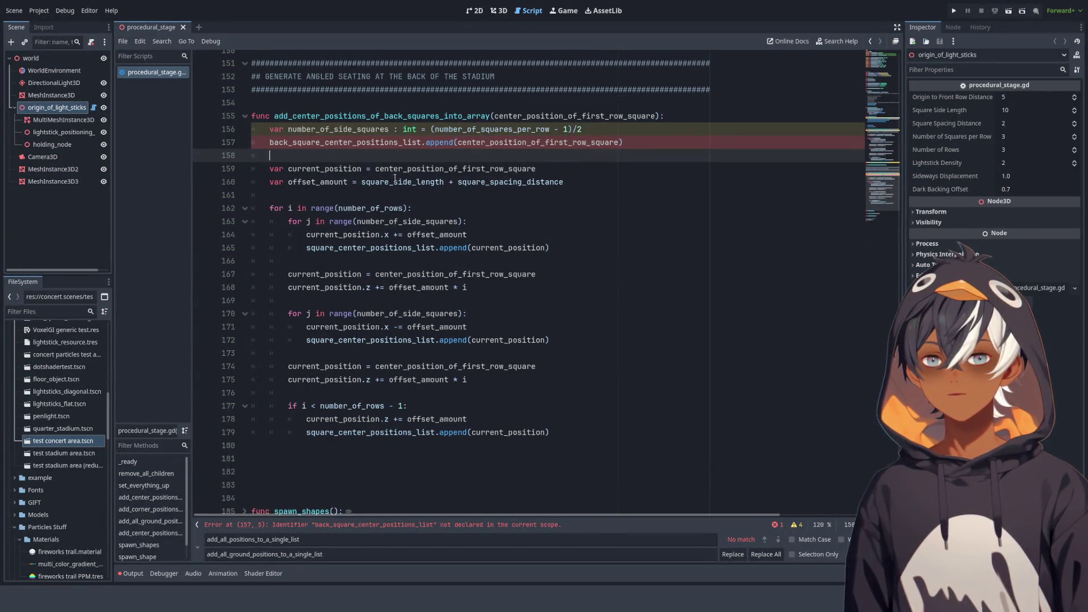
double_click(347, 248)
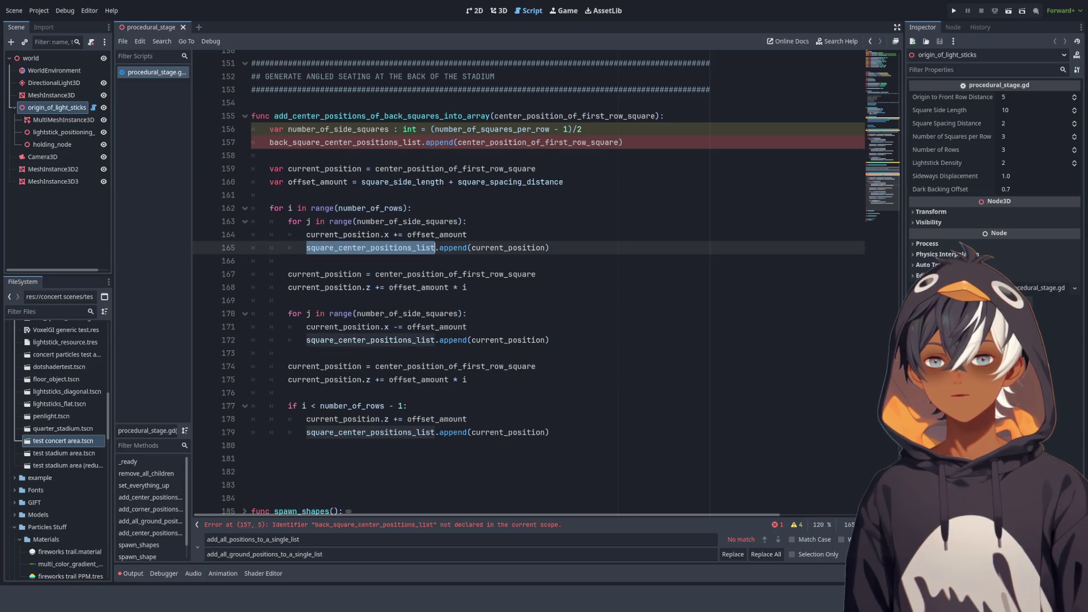
key("ctrl+v")
double_click(368, 340)
key("ctrl+v")
double_click(347, 432)
key("ctrl+v")
Declare 'var back_square_center_positions_list : array = []' above the back-squares function
left_click(279, 109)
key("Return")
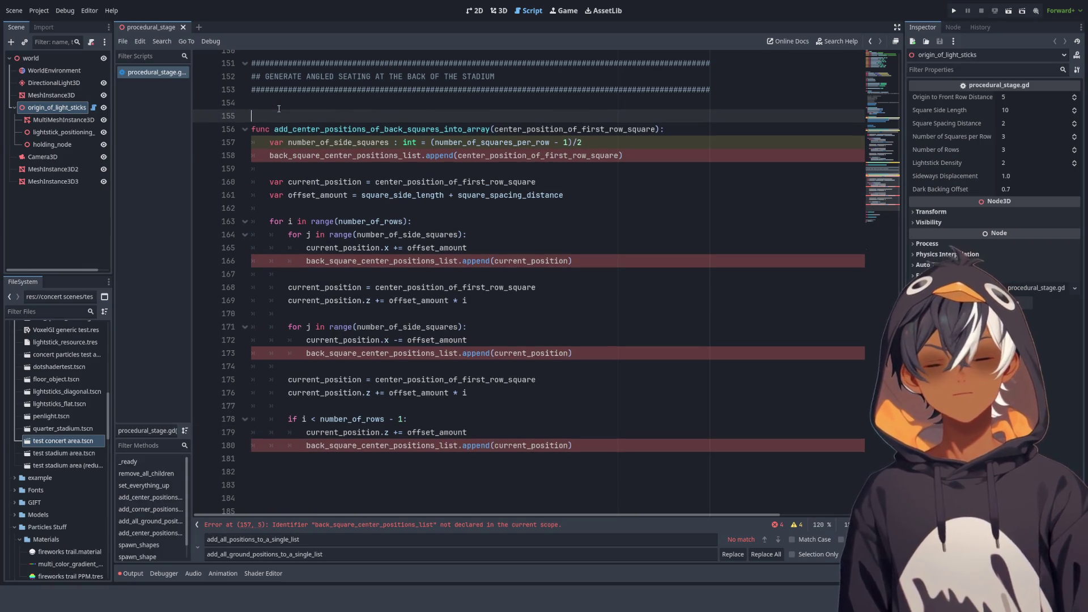
key("ctrl+v")
type(": array")
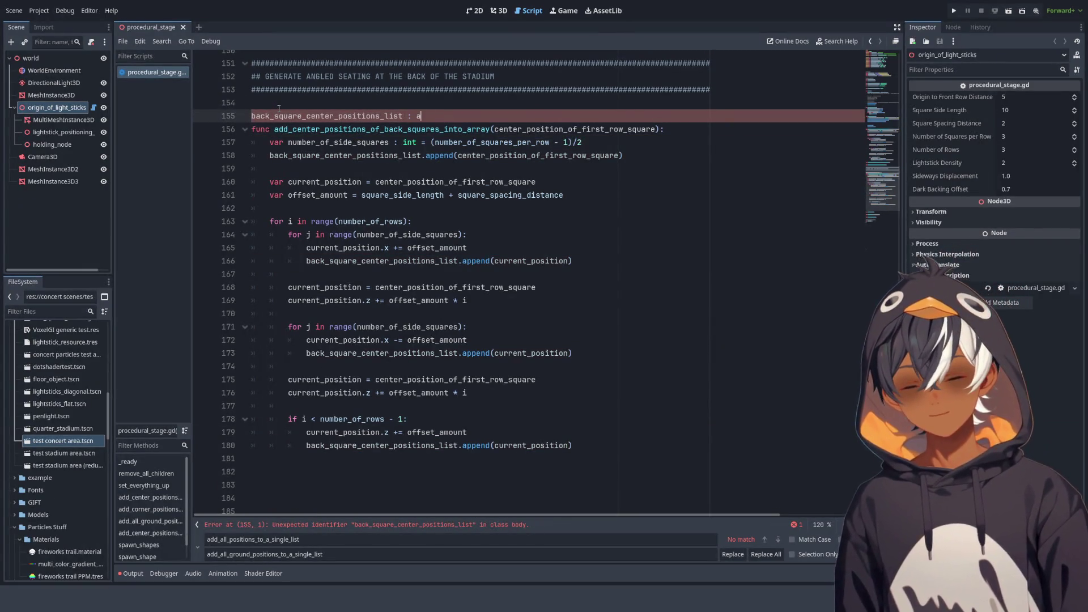
key("Home")
type("var")
key("End")
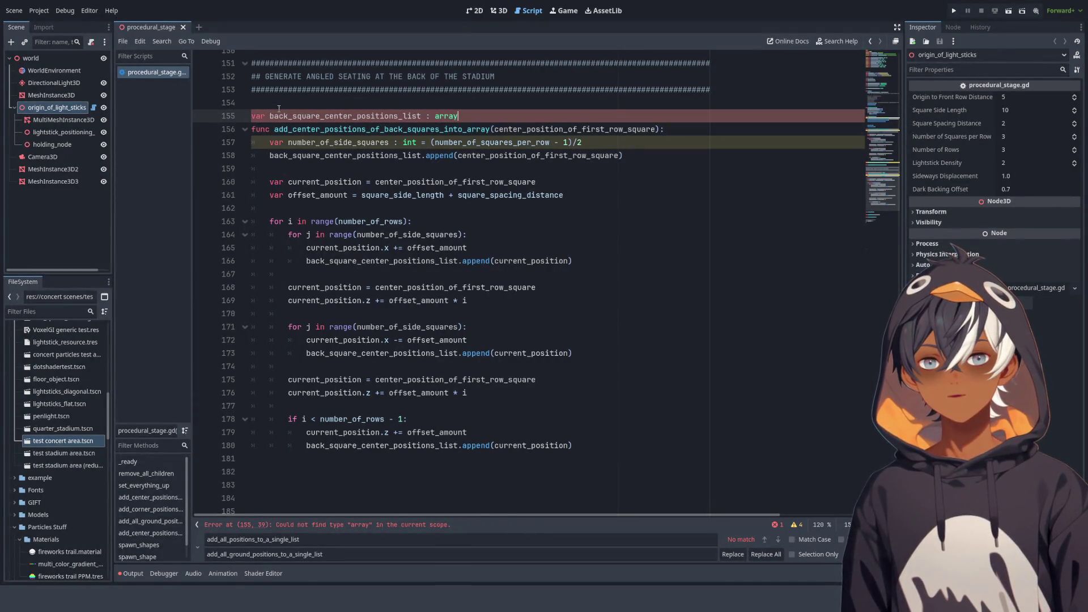
type("= []")
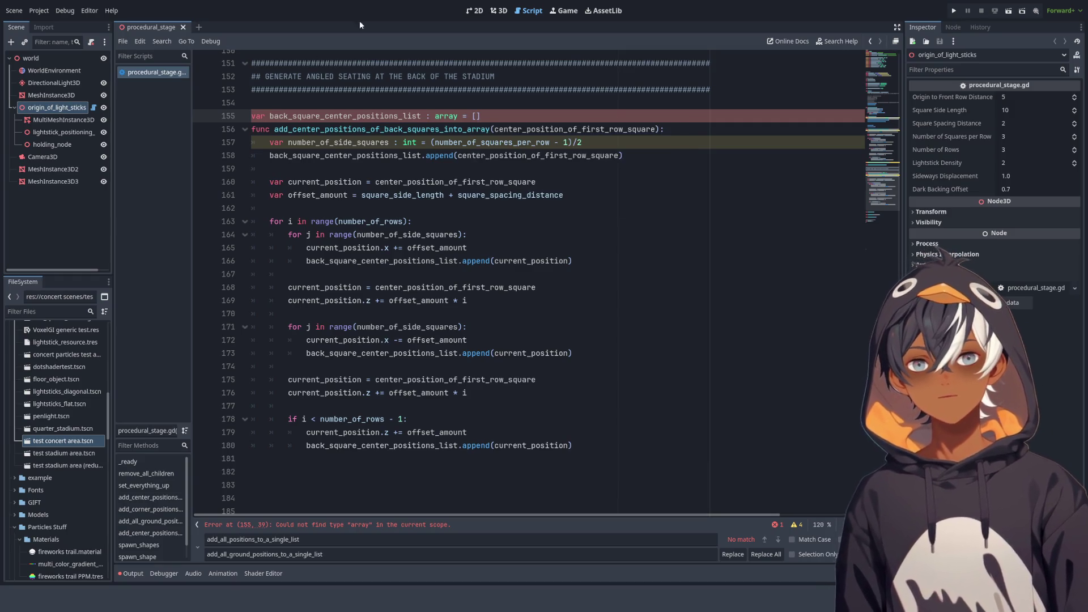
left_click(556, 85)
left_click(441, 103)
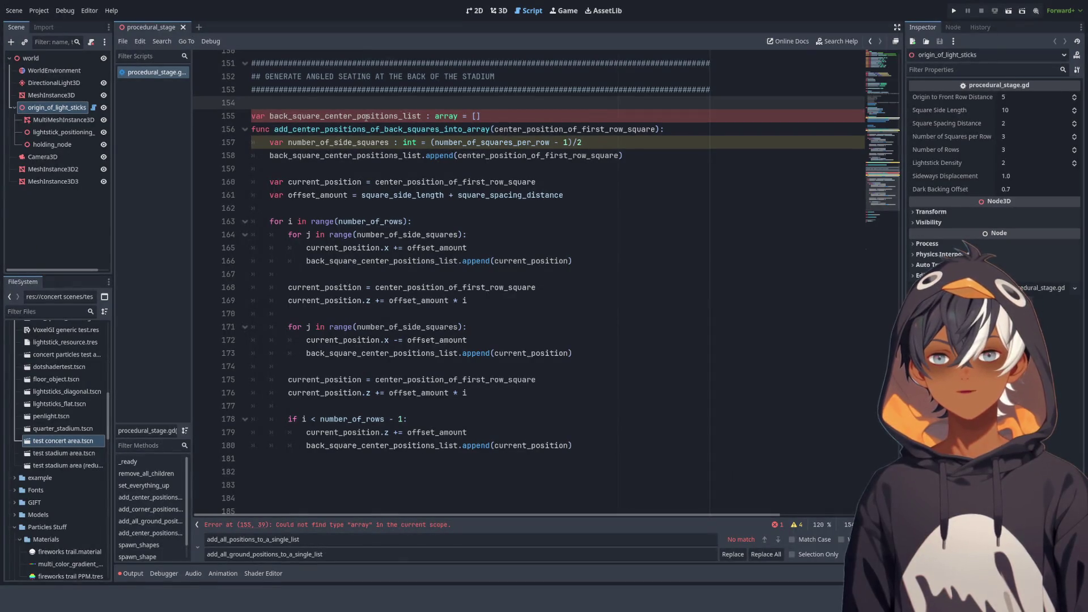
left_click(480, 118)
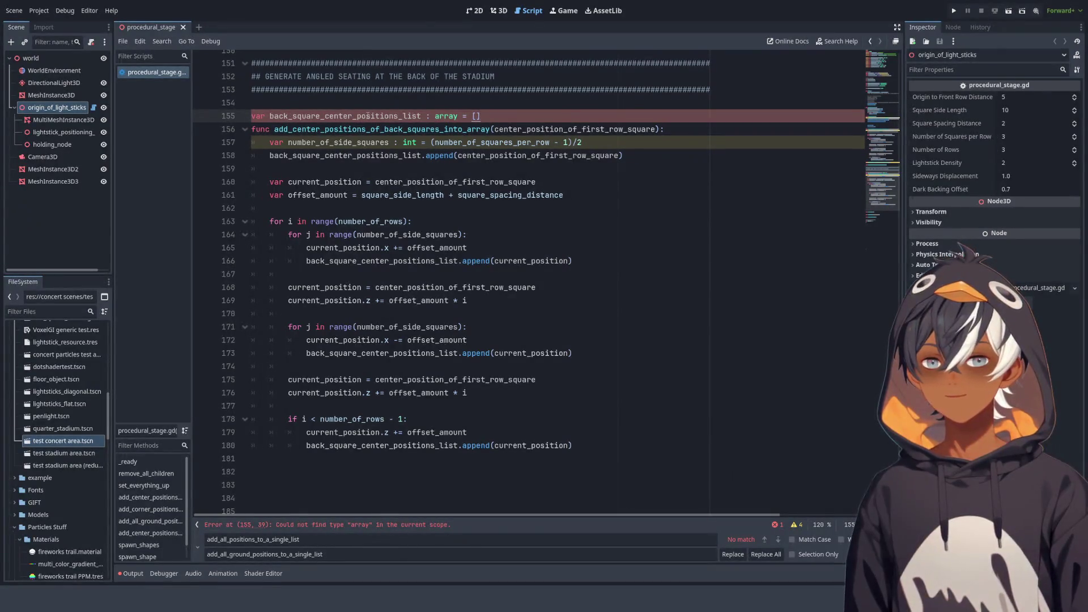
Correct the declaration's type to Array, add a blank line after it, and view the 3D stage
scroll(427, 110, "up", 5)
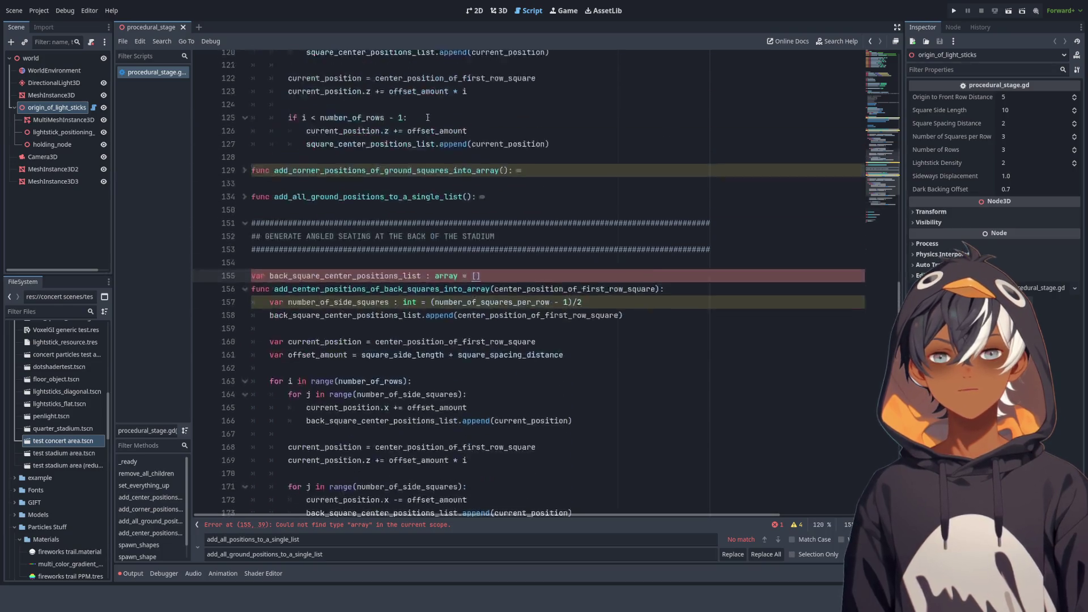
scroll(295, 154, "down", 5)
key("Up")
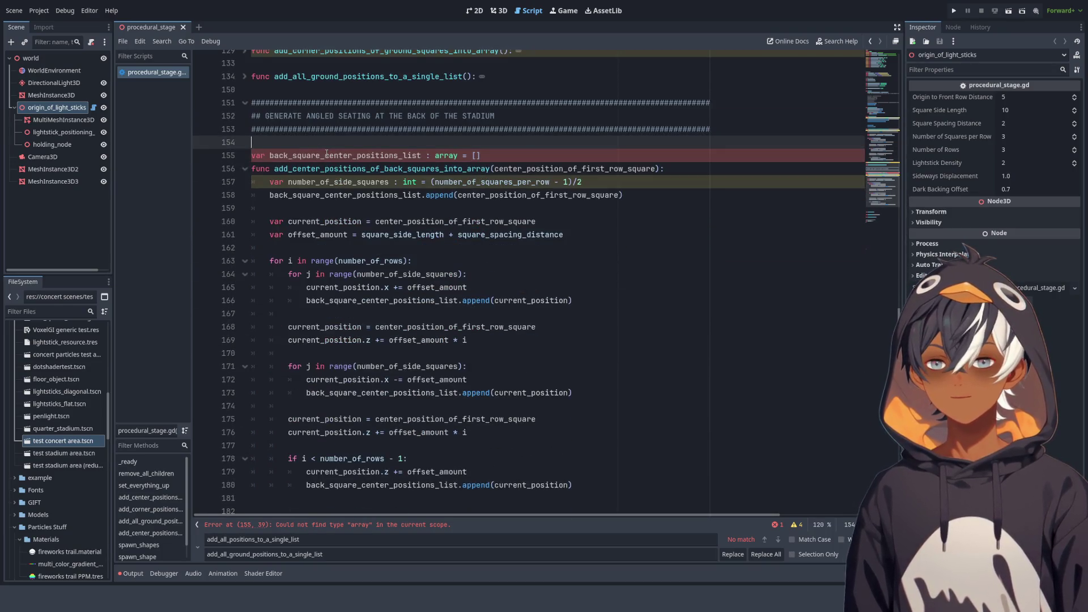
left_click(436, 155)
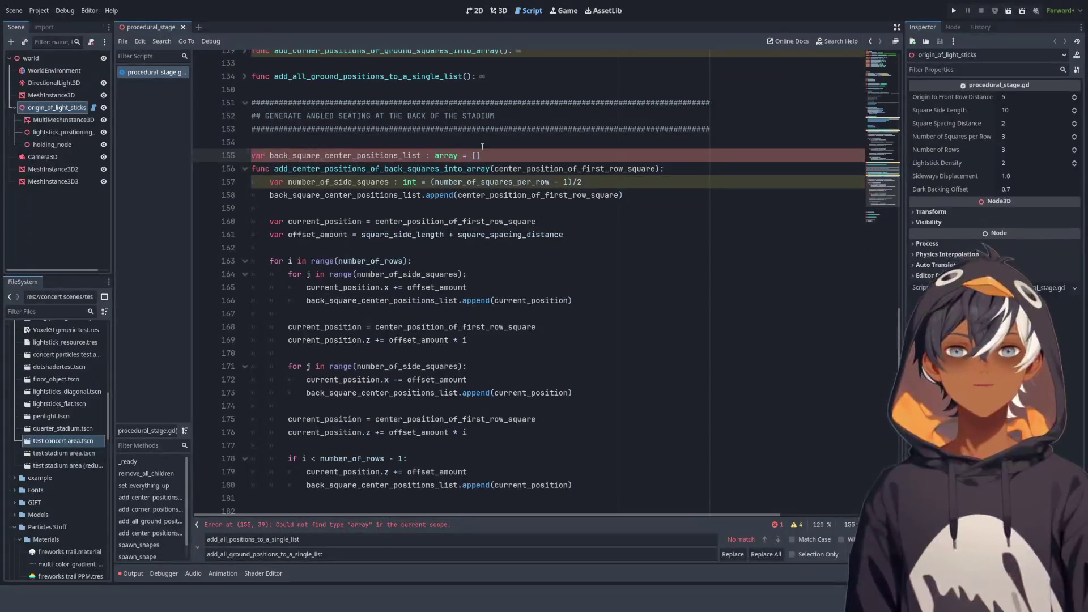
key("BackSpace")
type("A")
left_click(471, 146)
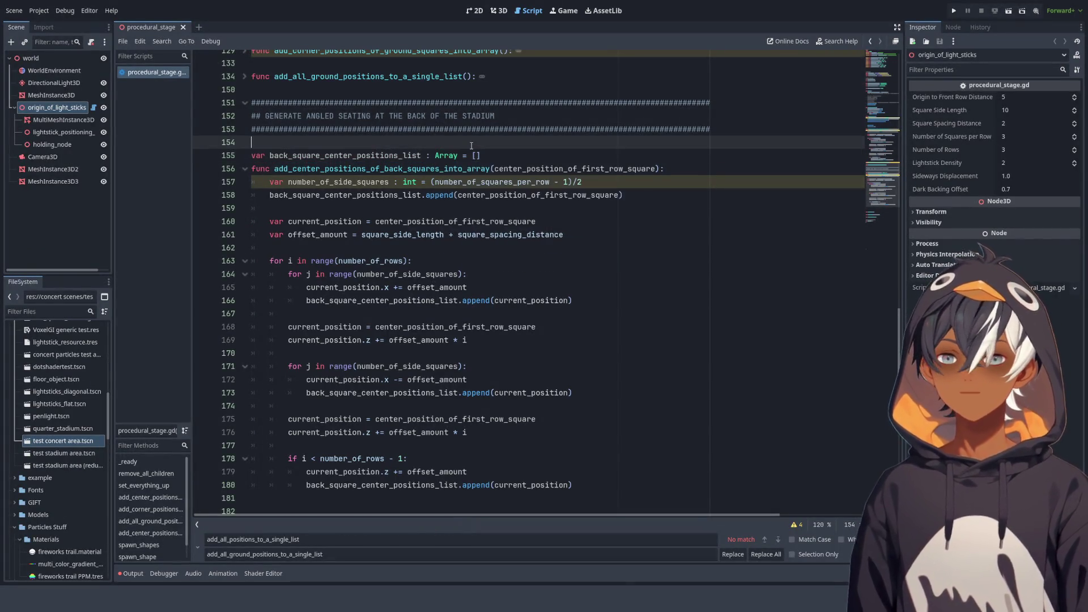
left_click(512, 153)
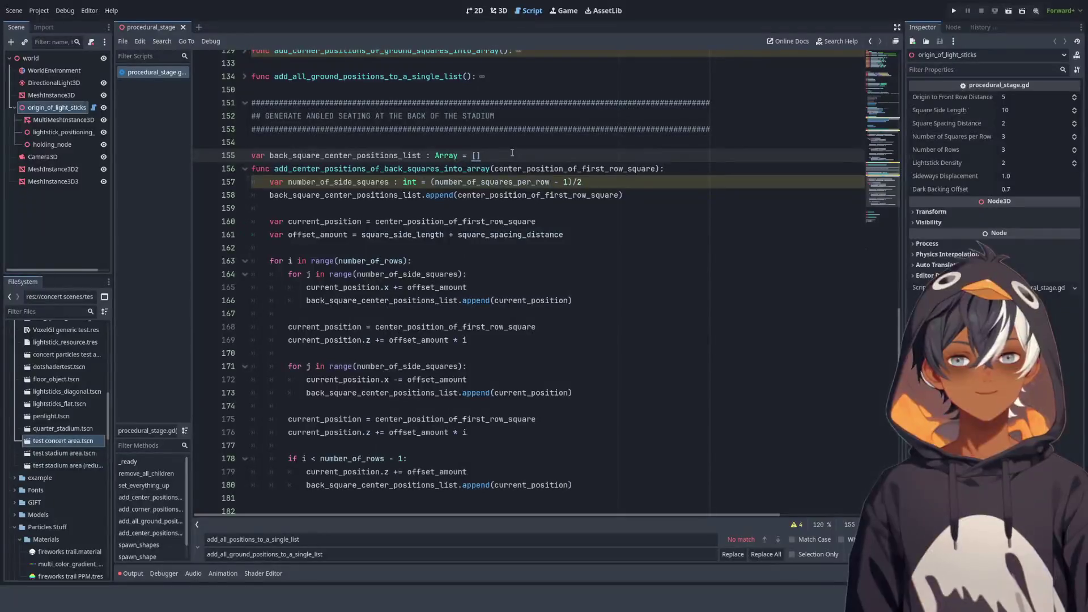
key("Return")
double_click(446, 155)
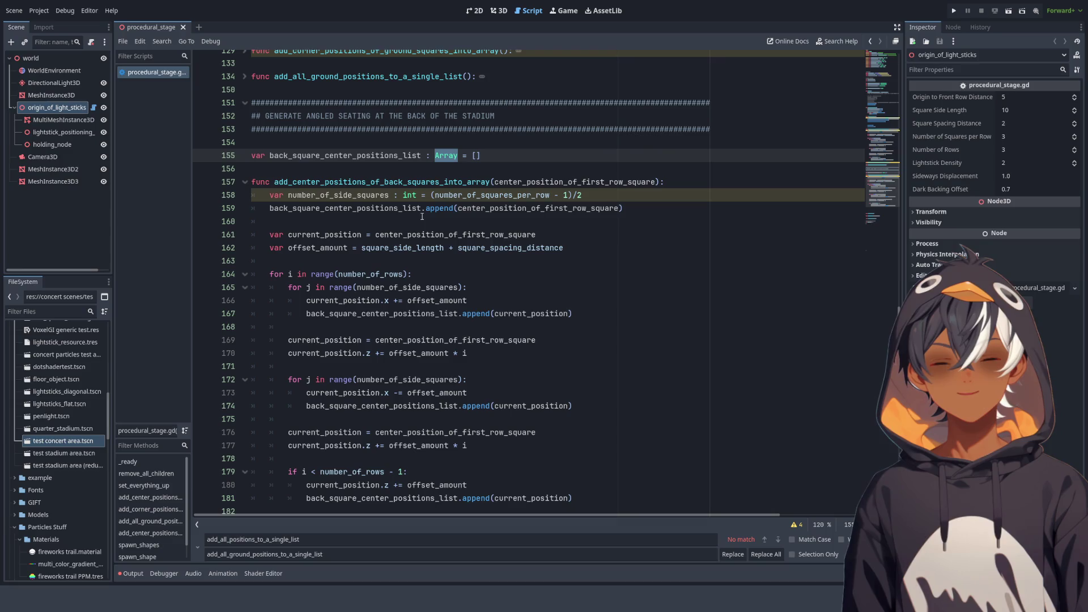
double_click(338, 195)
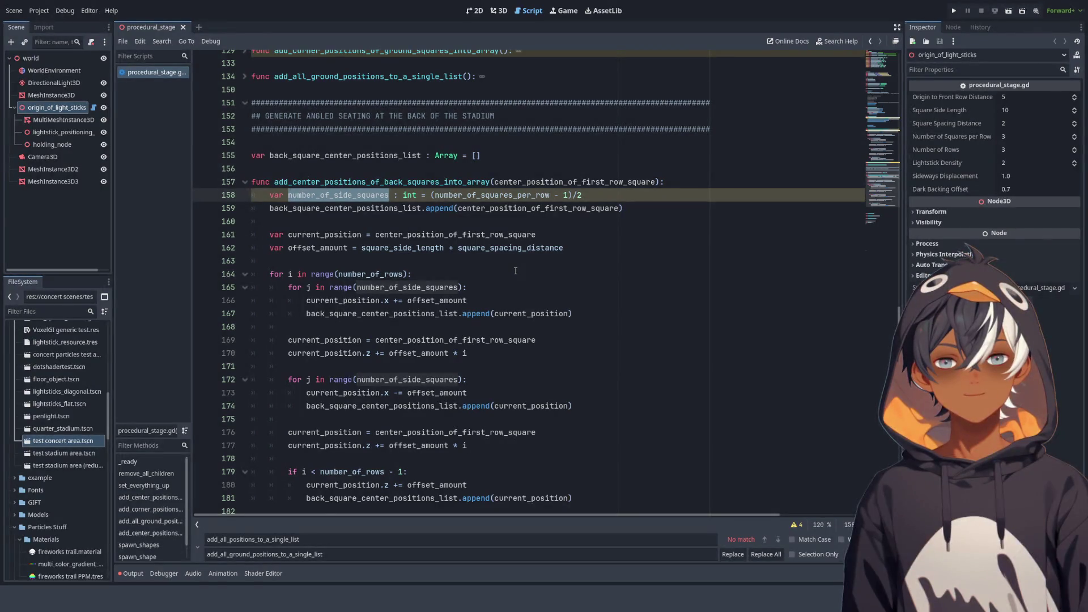
left_click(491, 11)
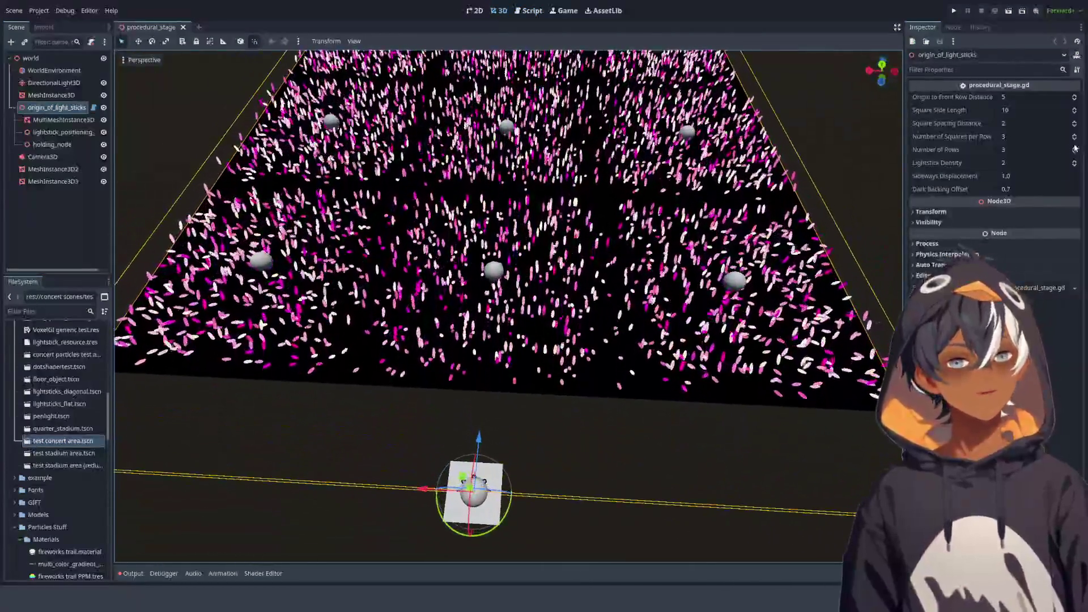
Set Number of Squares per Row to 4 in the Inspector and go back to the script
scroll(493, 284, "down", 5)
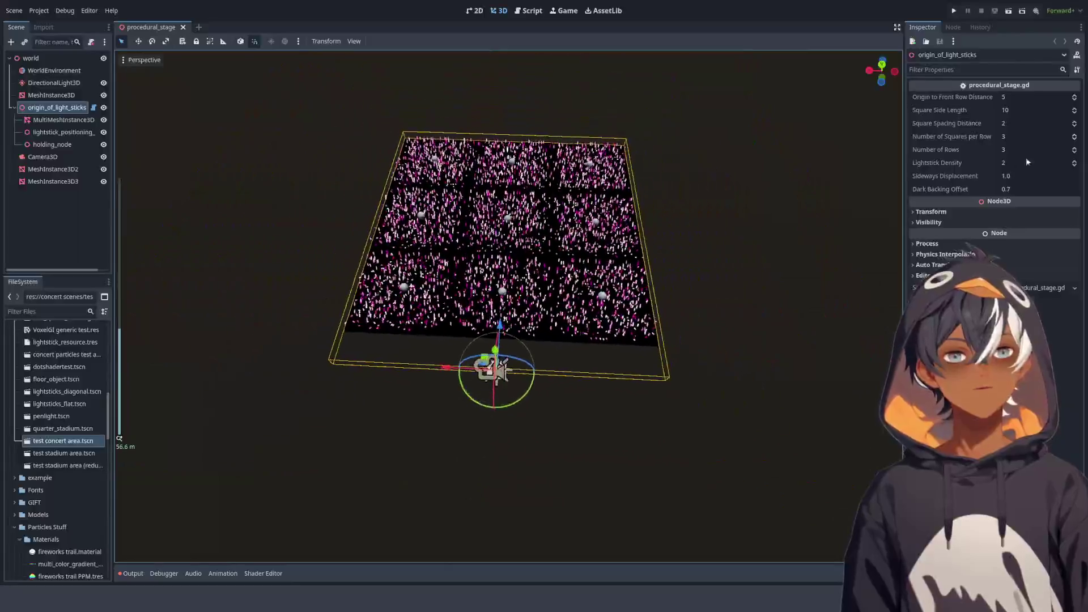
left_click(1075, 139)
left_click(1075, 135)
left_click(1075, 135)
left_click(1075, 134)
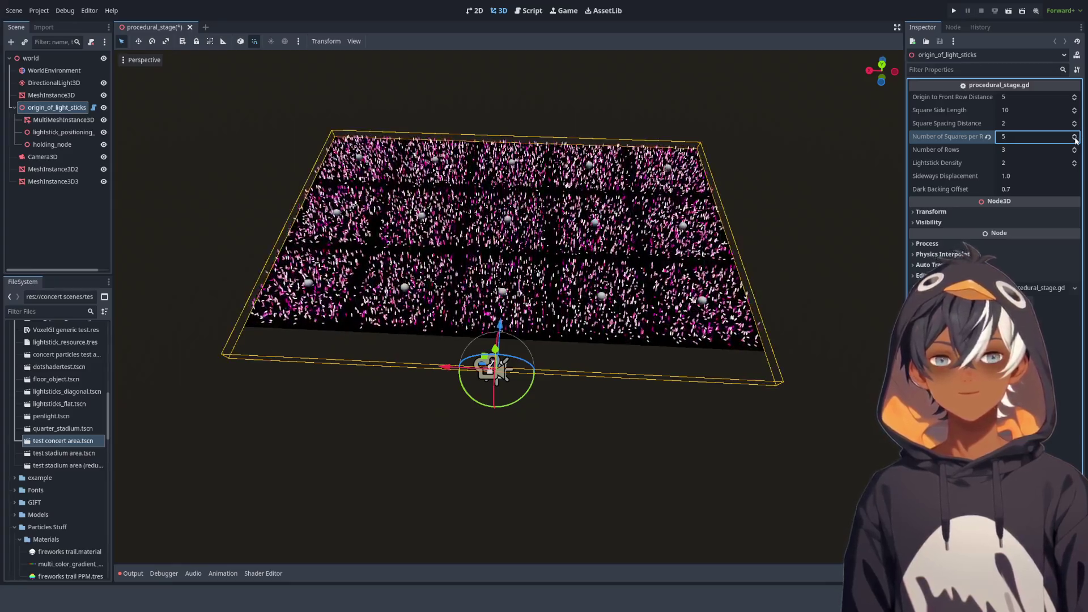
left_click(1075, 140)
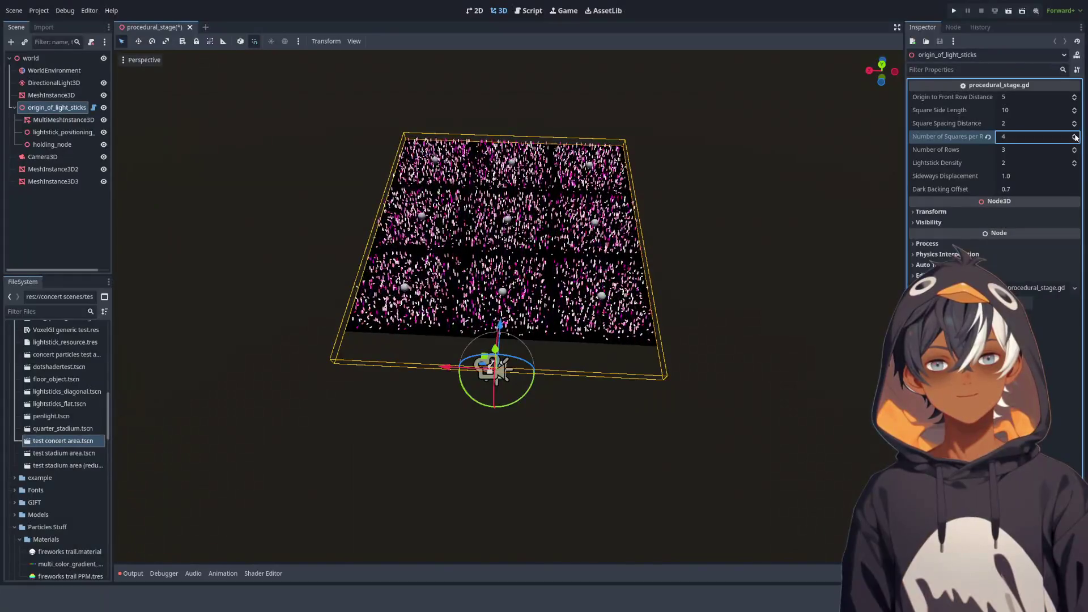
left_click(526, 12)
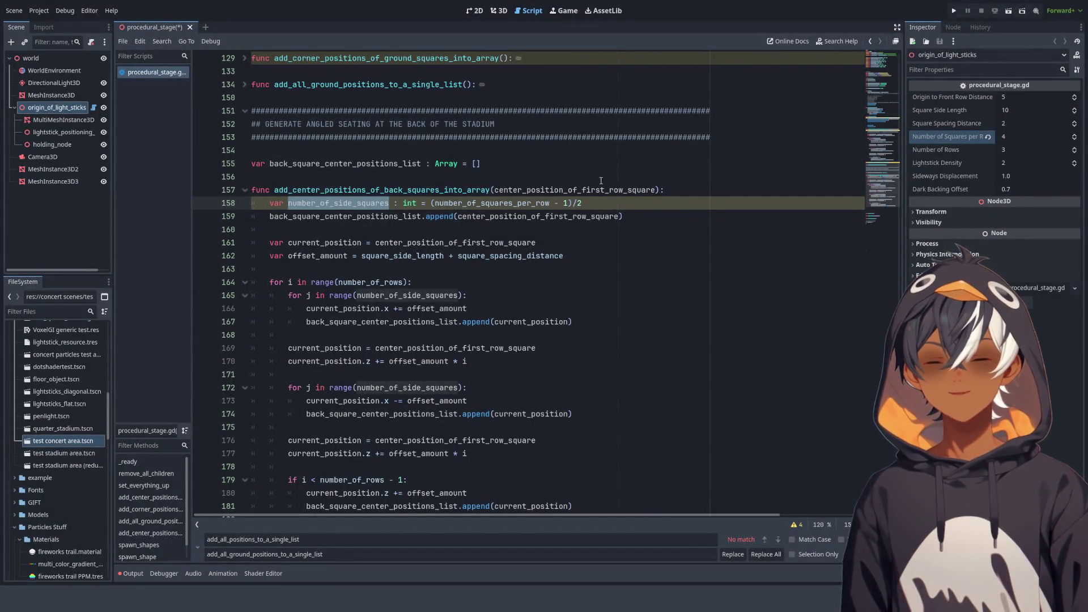
Review number_of_squares_per_row on line 158 of the back-squares function, then view the 3D stage
double_click(503, 203)
scroll(503, 204, "up", 5)
scroll(503, 203, "up", 17)
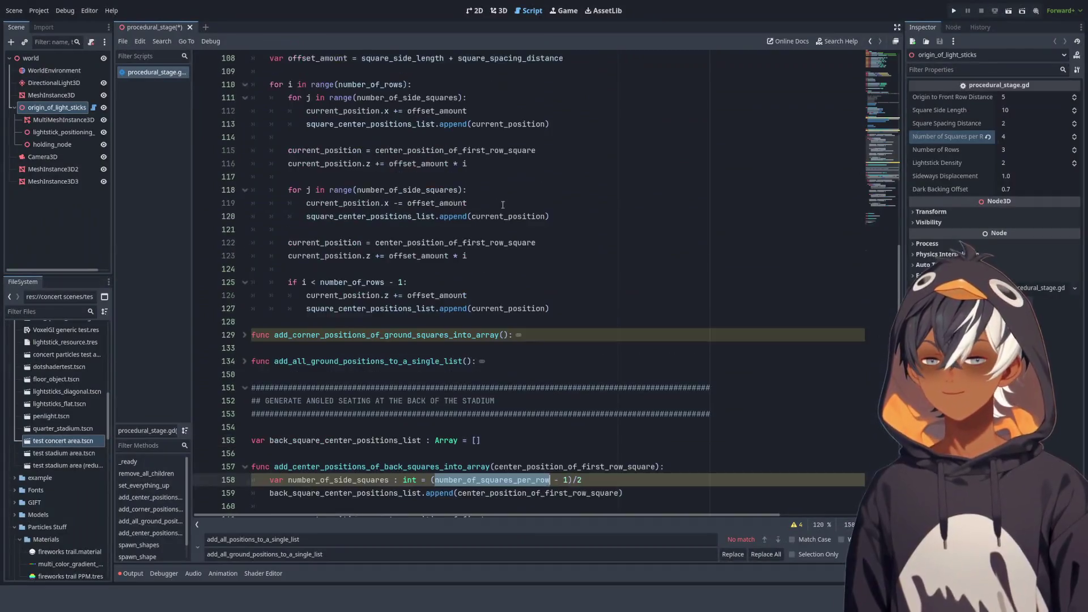
scroll(501, 206, "up", 20)
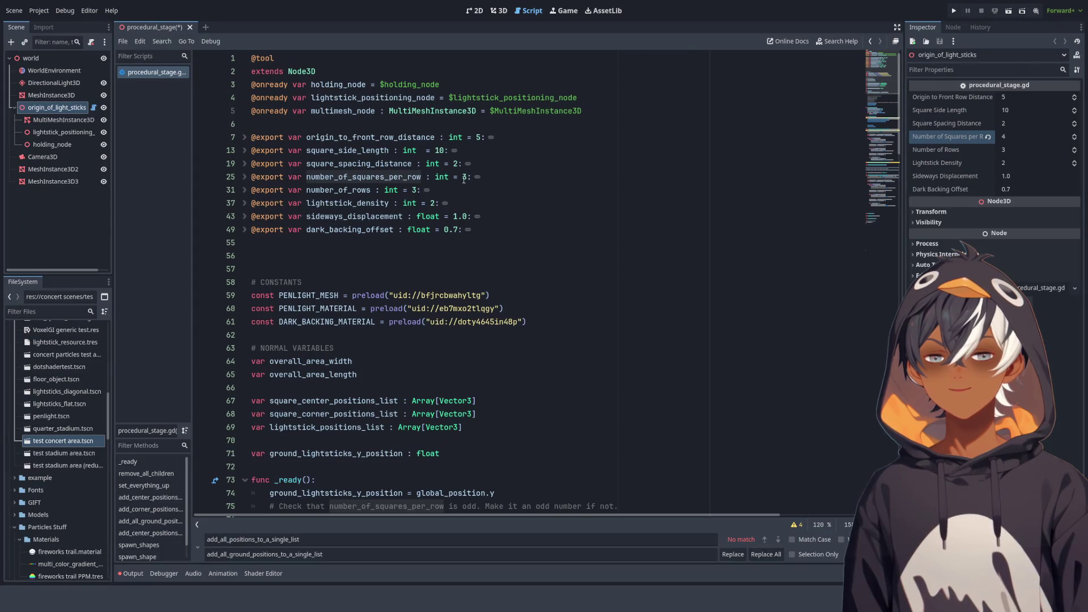
scroll(431, 210, "down", 16)
key("ctrl+d")
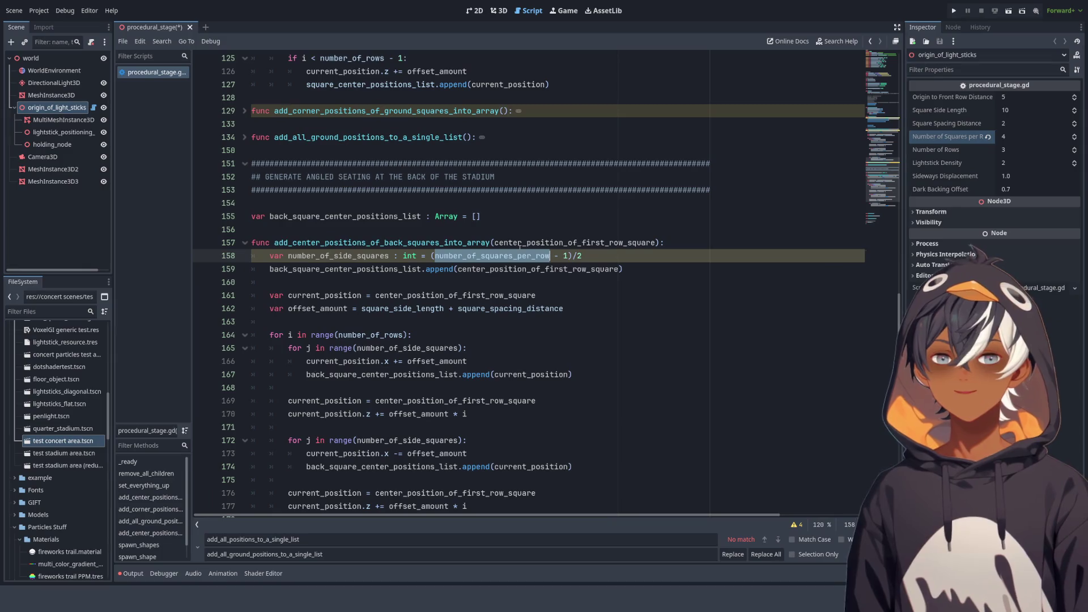
scroll(500, 246, "down", 2)
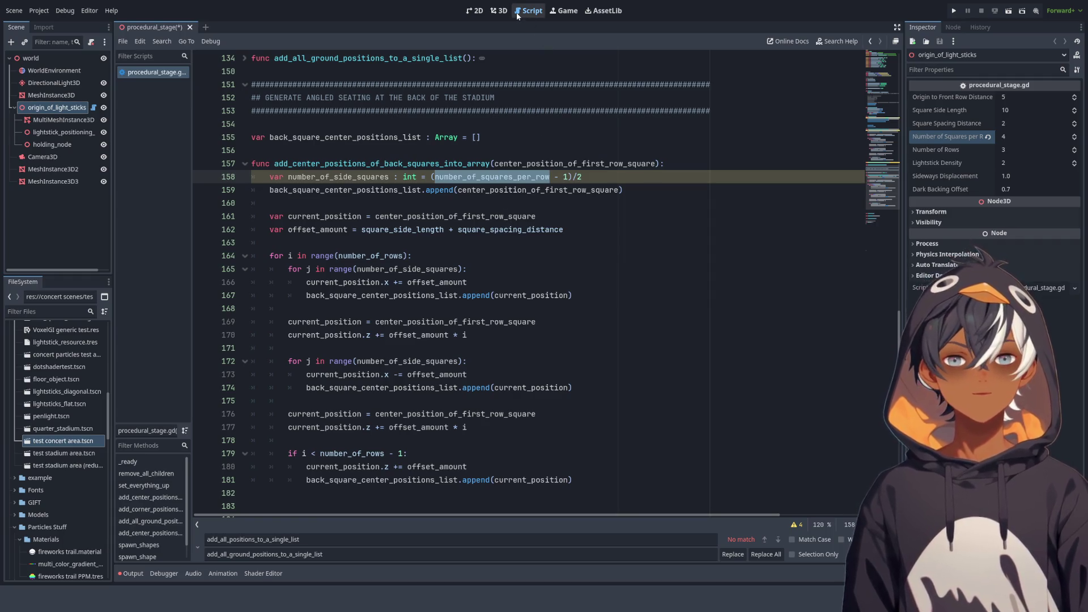
left_click(499, 11)
Orbit around the lightstick grid, set Number of Squares per Row to 3, and return to the script
scroll(774, 287, "up", 5)
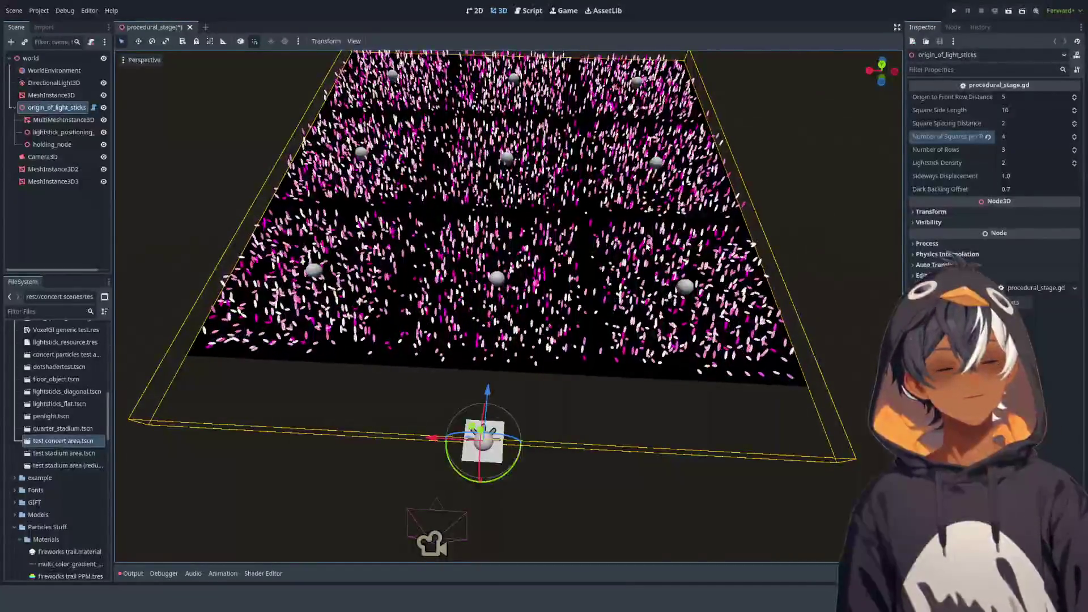
left_click_drag(600, 322, 506, 363)
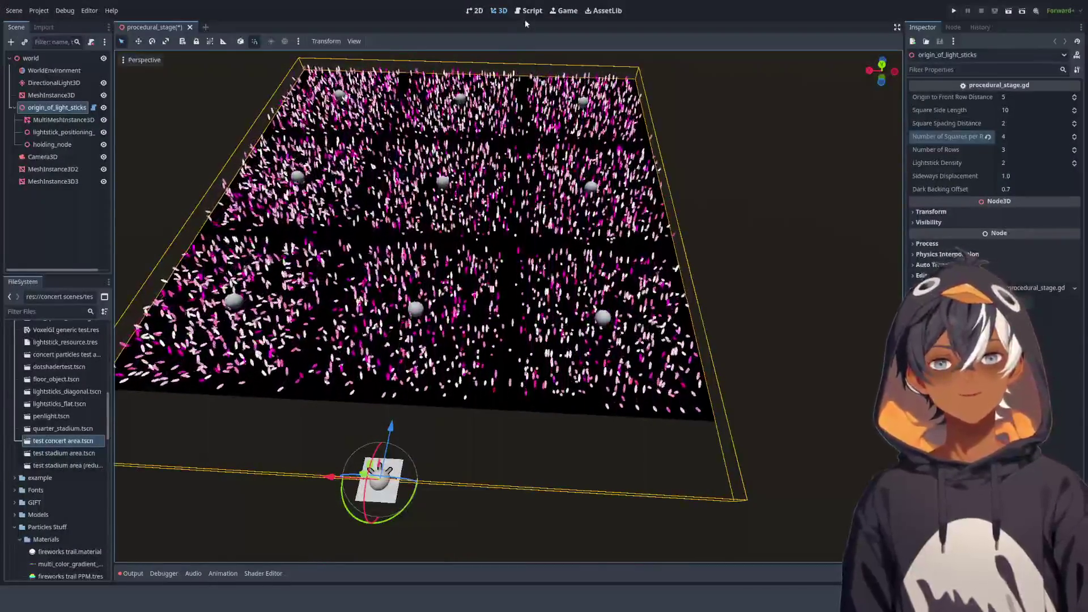
left_click_drag(519, 302, 584, 294)
mouse_move(504, 284)
left_mouse_down()
mouse_move(513, 283)
mouse_move(465, 286)
left_mouse_up()
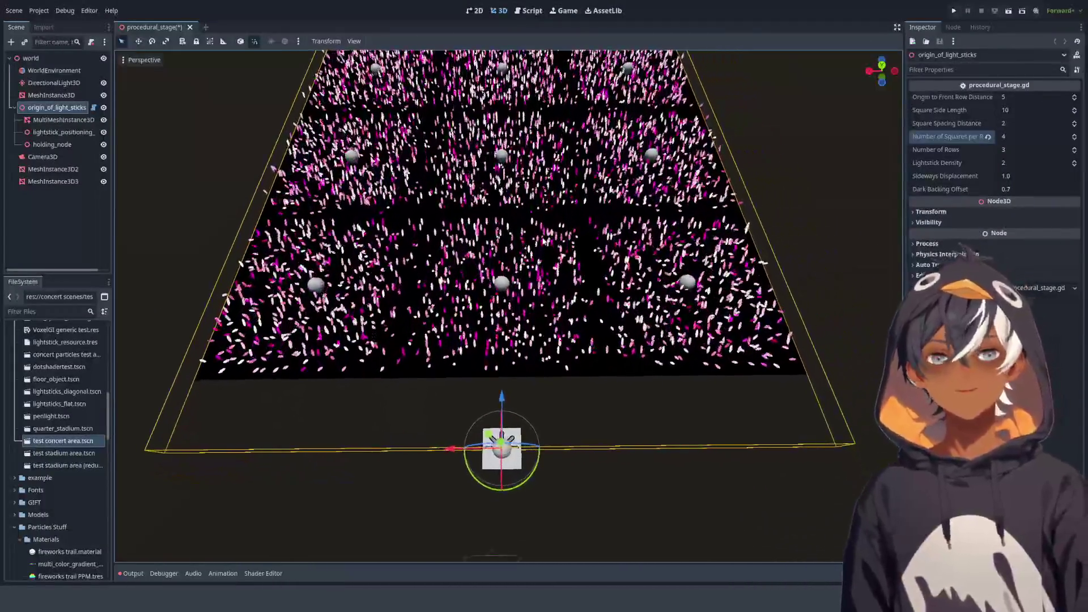
left_click(1074, 134)
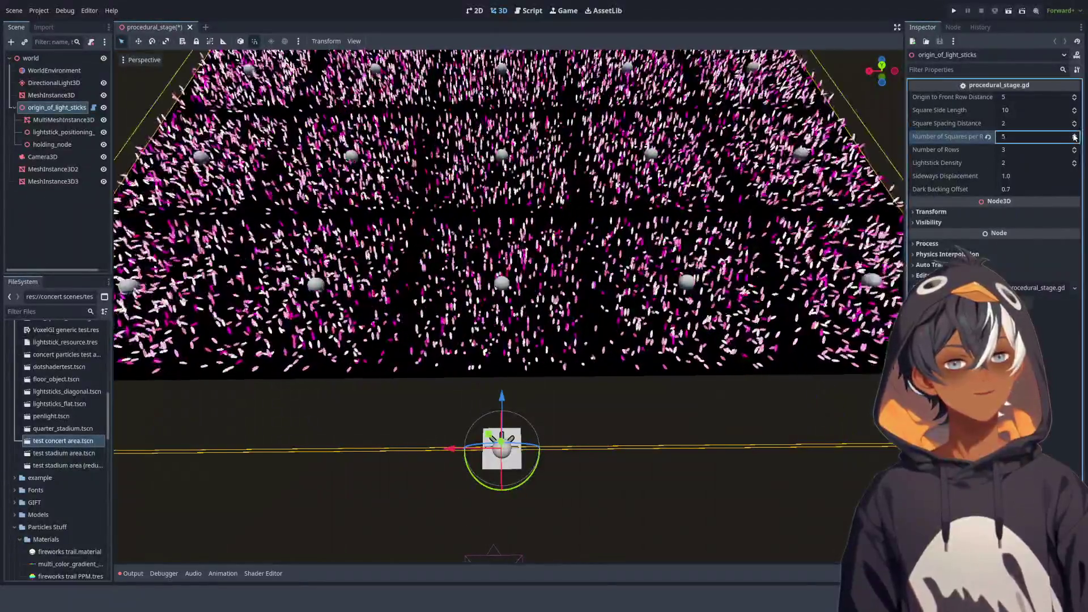
scroll(760, 231, "down", 5)
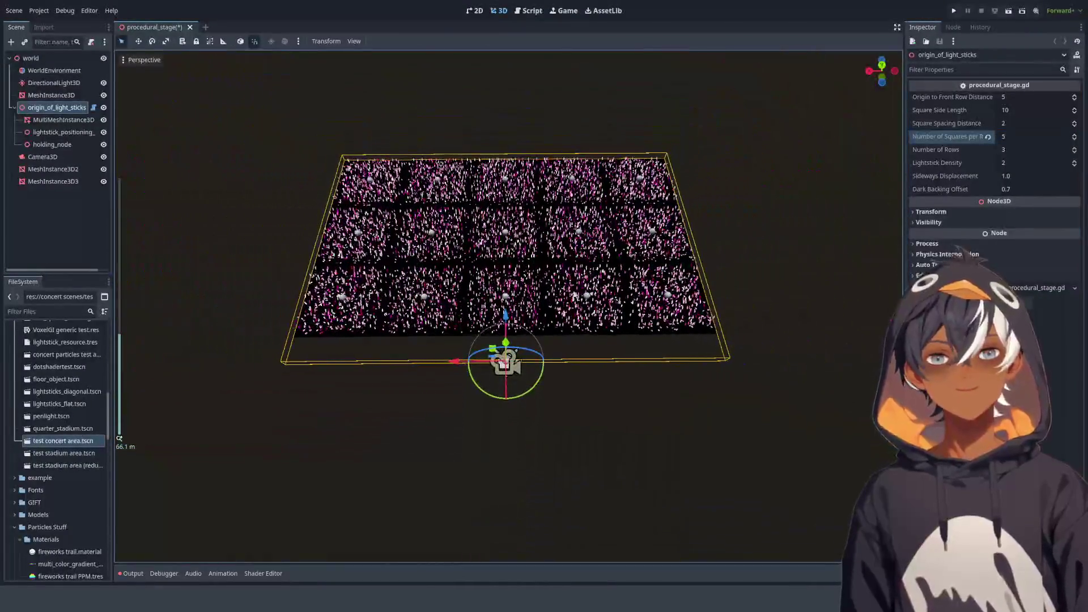
left_click(1075, 134)
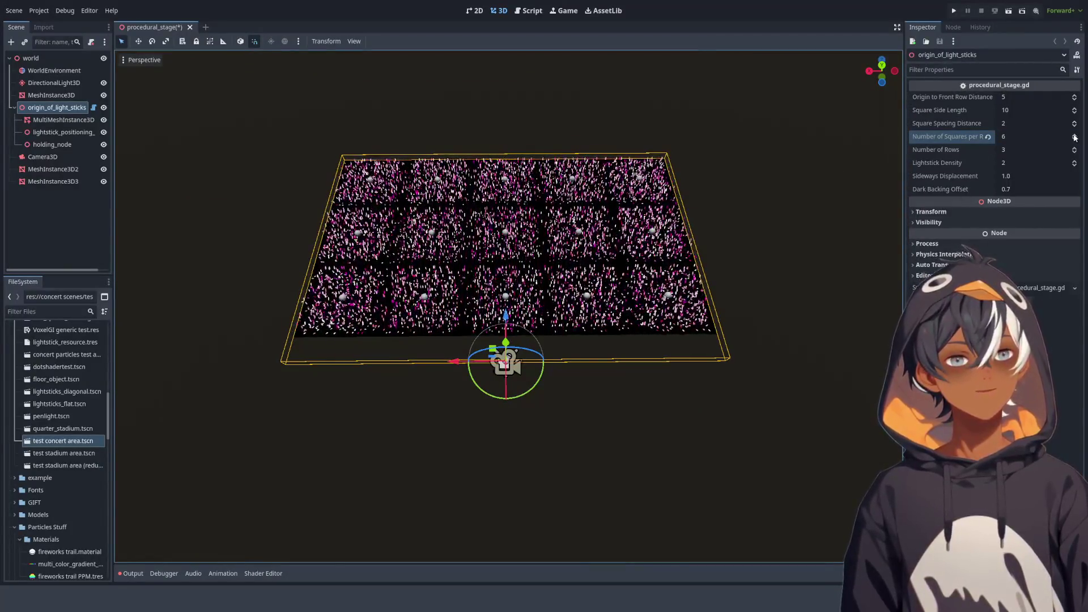
left_click(1074, 134)
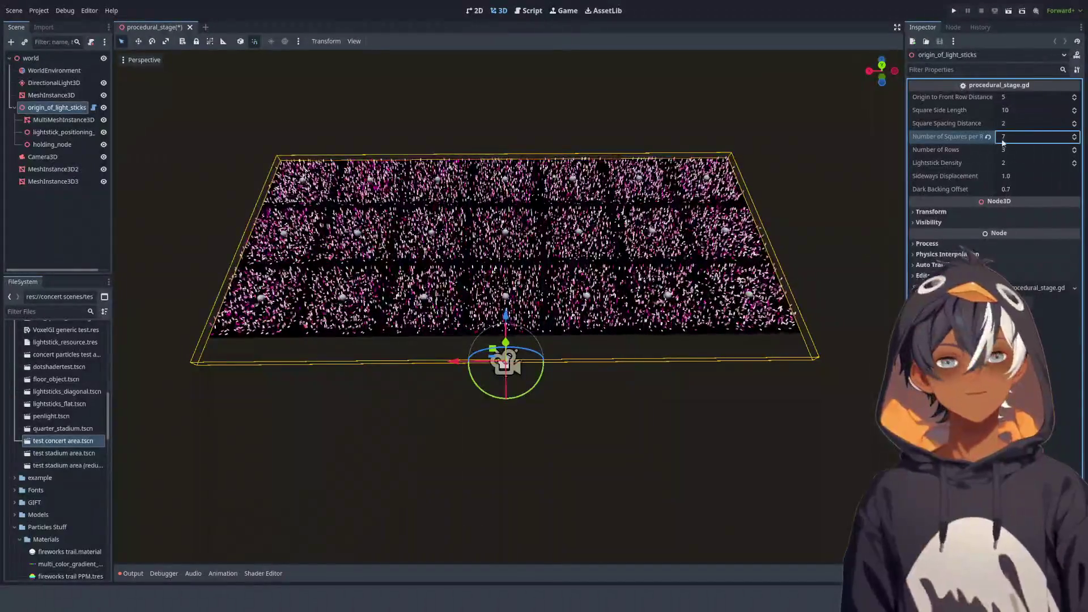
type("3")
key("Return")
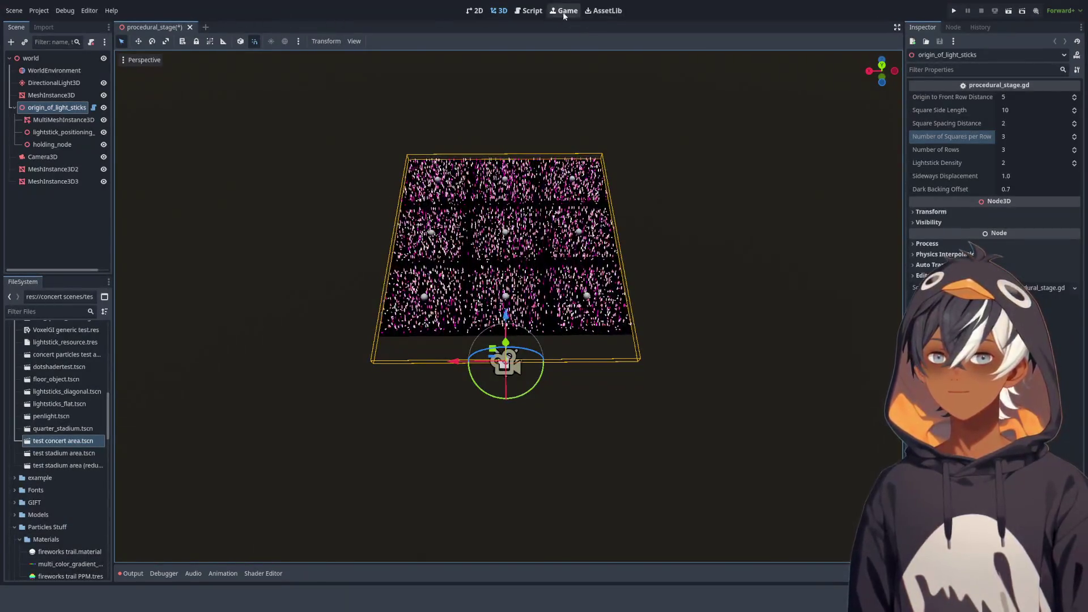
left_click(531, 11)
left_click(499, 190)
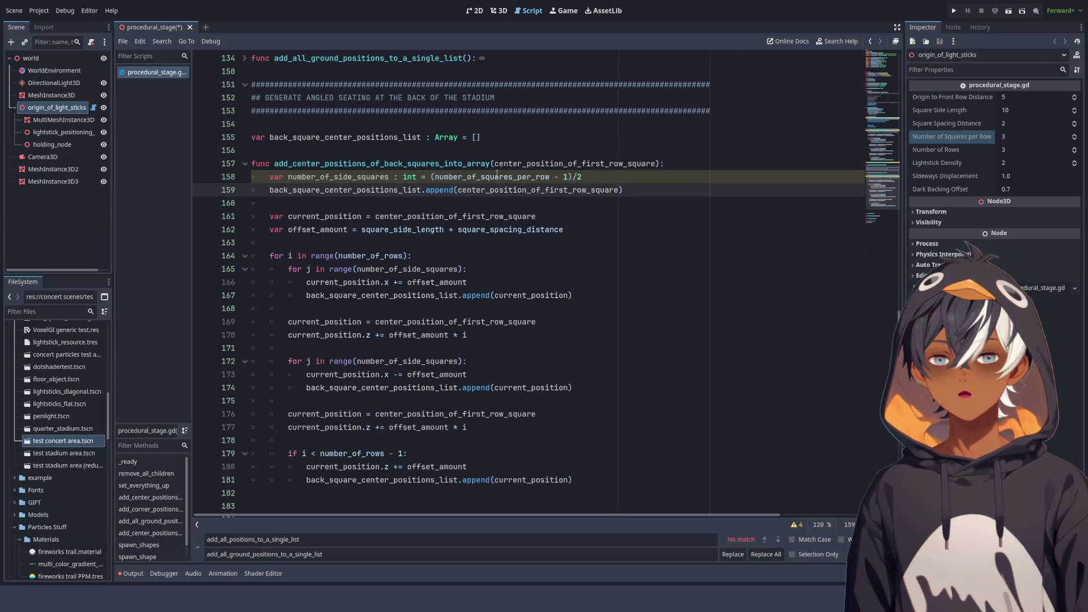
Inspect number_of_squares_per_row and its int type on line 158, then scroll up to the ground-squares function
double_click(496, 176)
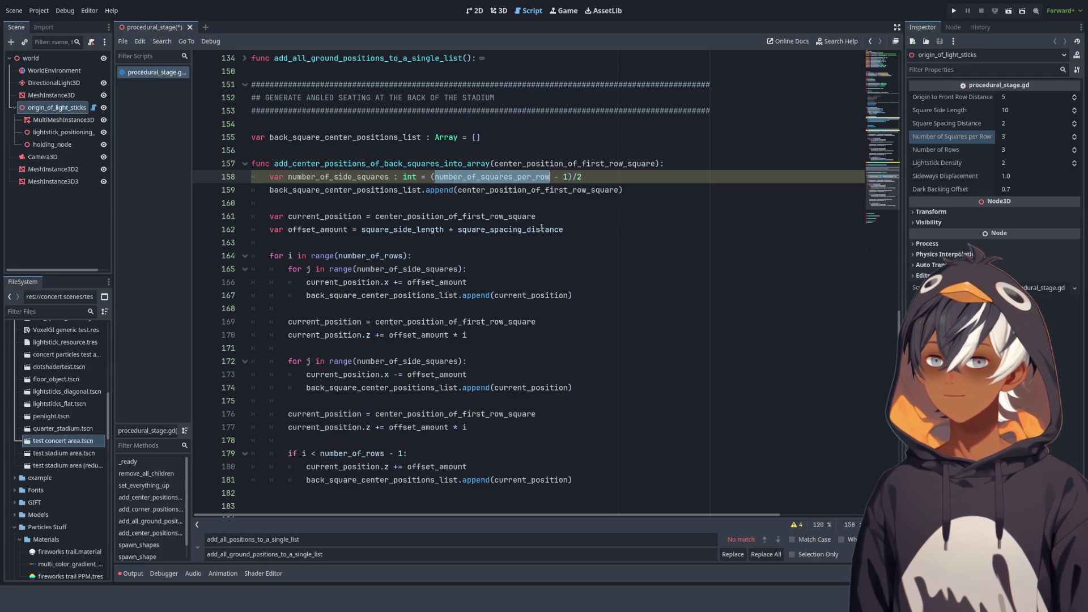
left_click(580, 191)
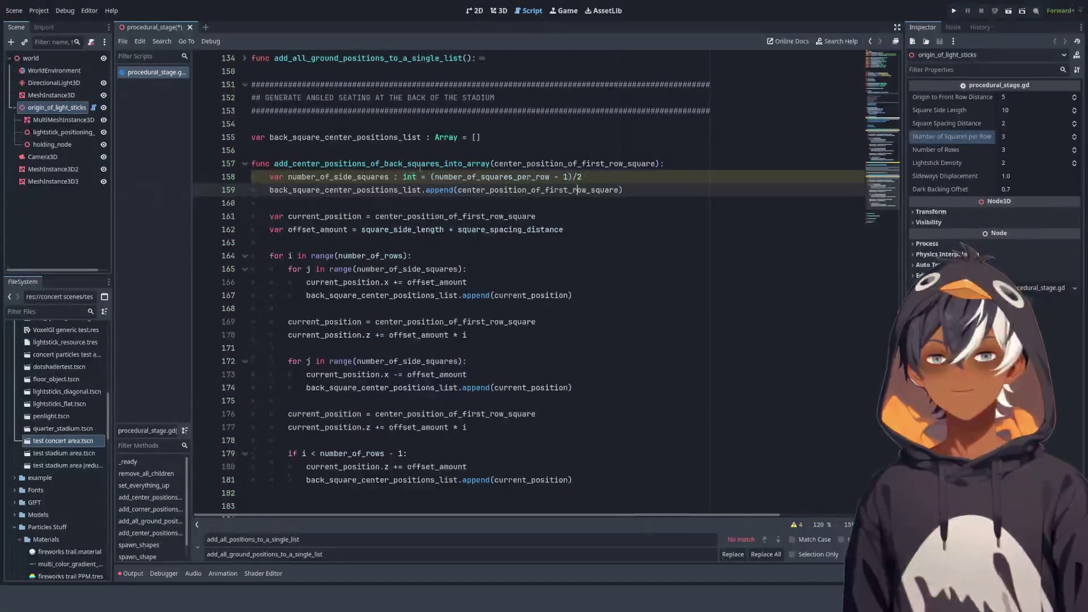
left_click(407, 177)
double_click(406, 177)
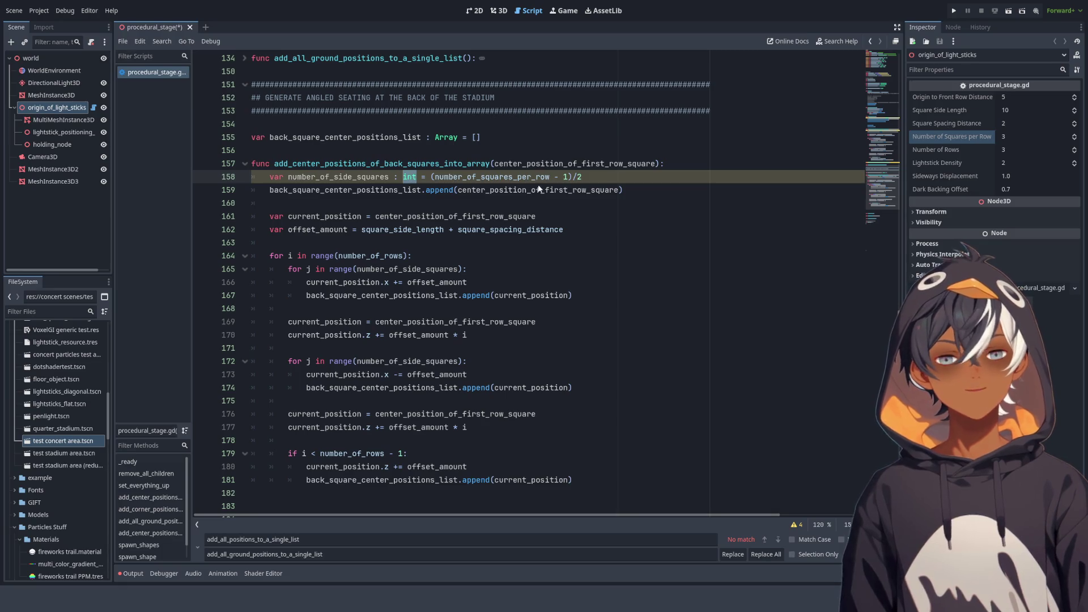
scroll(412, 198, "up", 20)
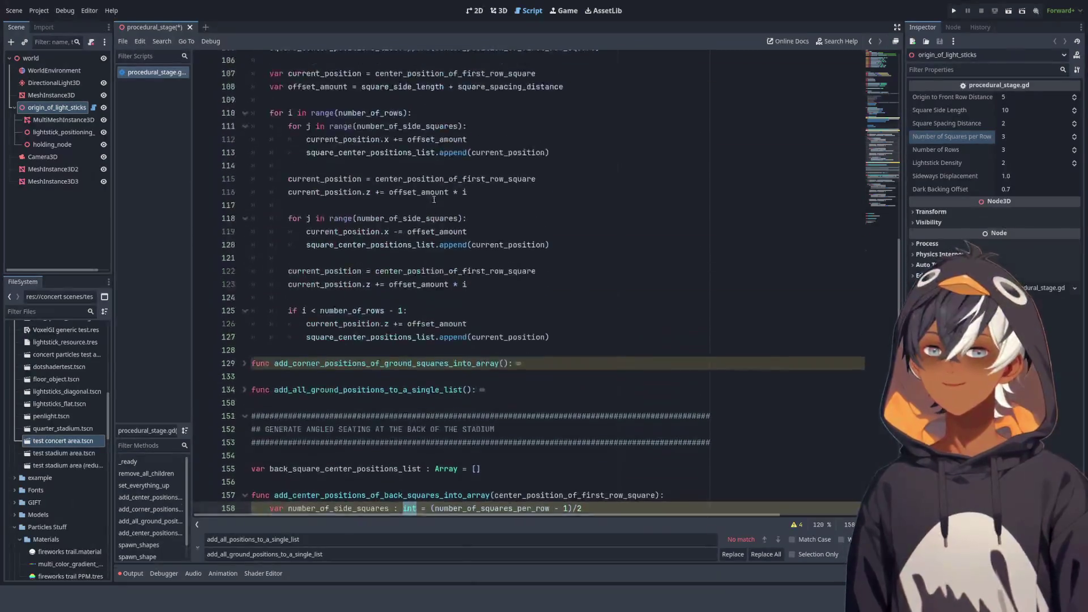
scroll(479, 189, "up", 1)
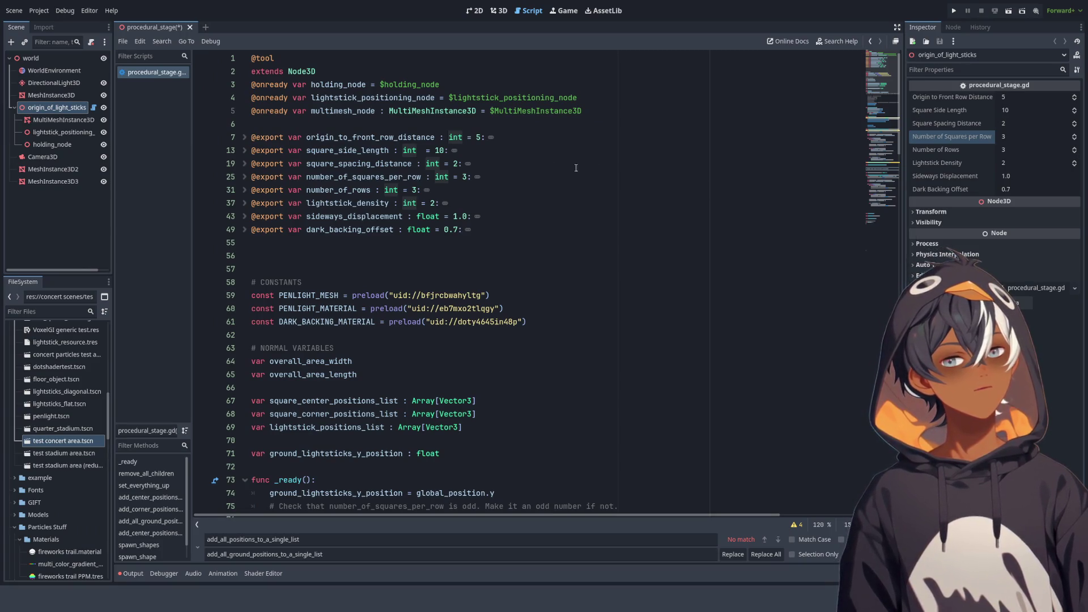
scroll(583, 168, "down", 20)
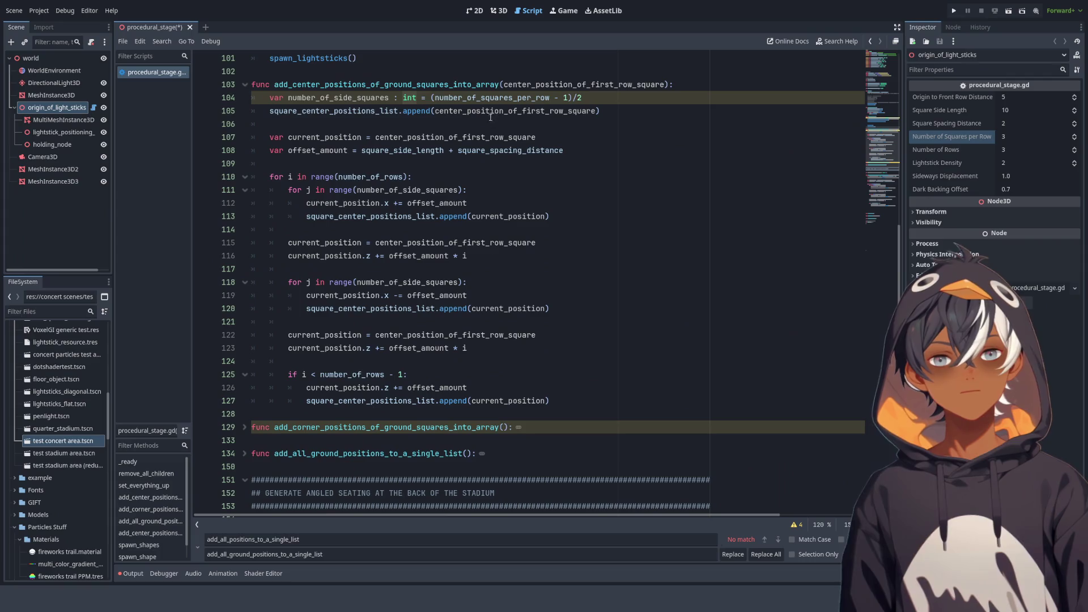
left_click(347, 97)
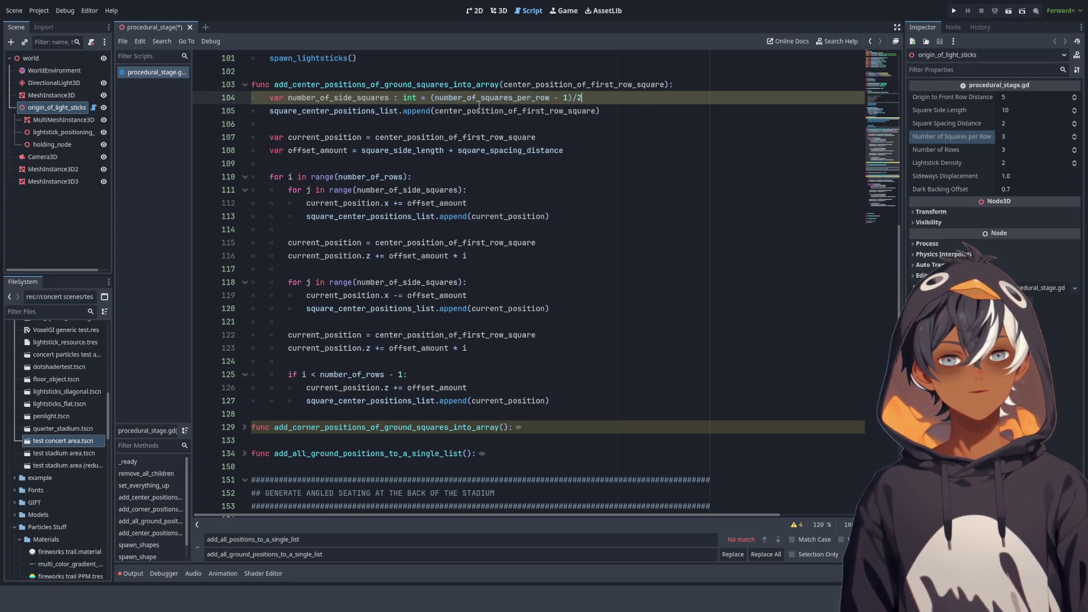
key("End")
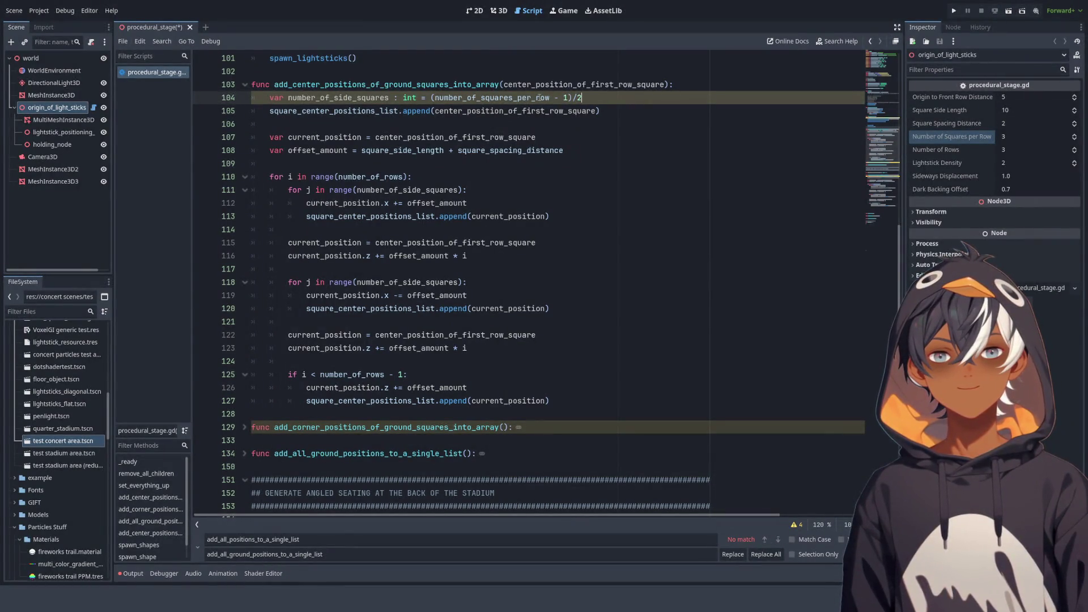
double_click(539, 97)
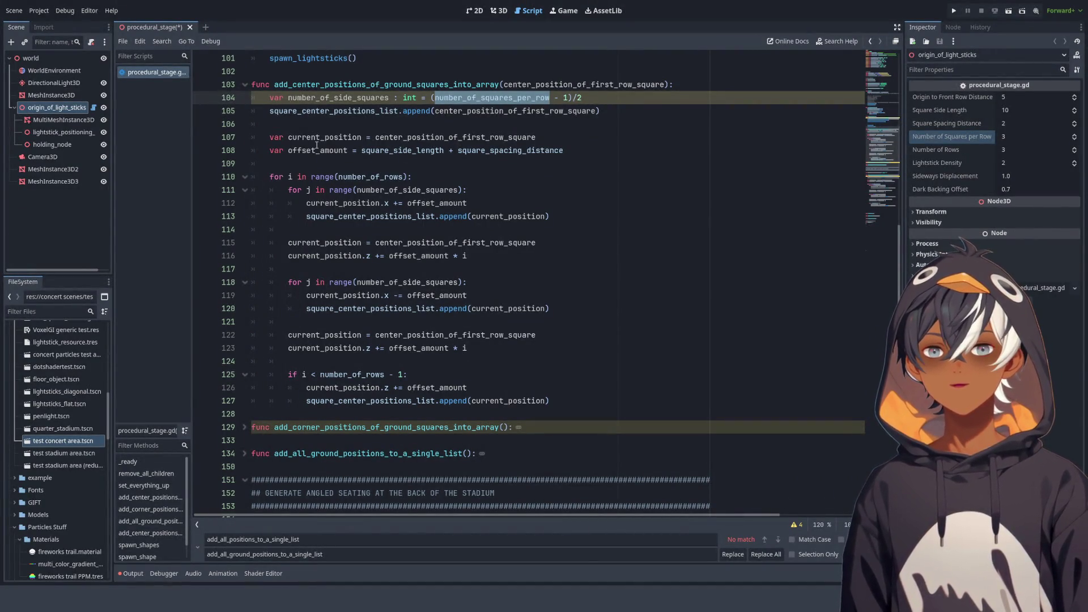
double_click(334, 110)
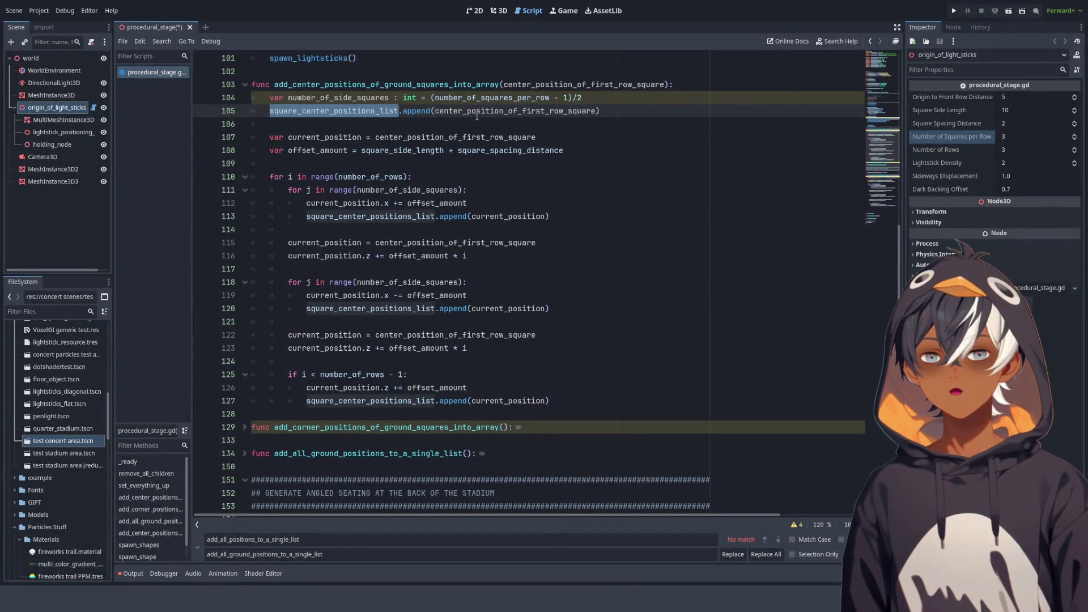
double_click(337, 97)
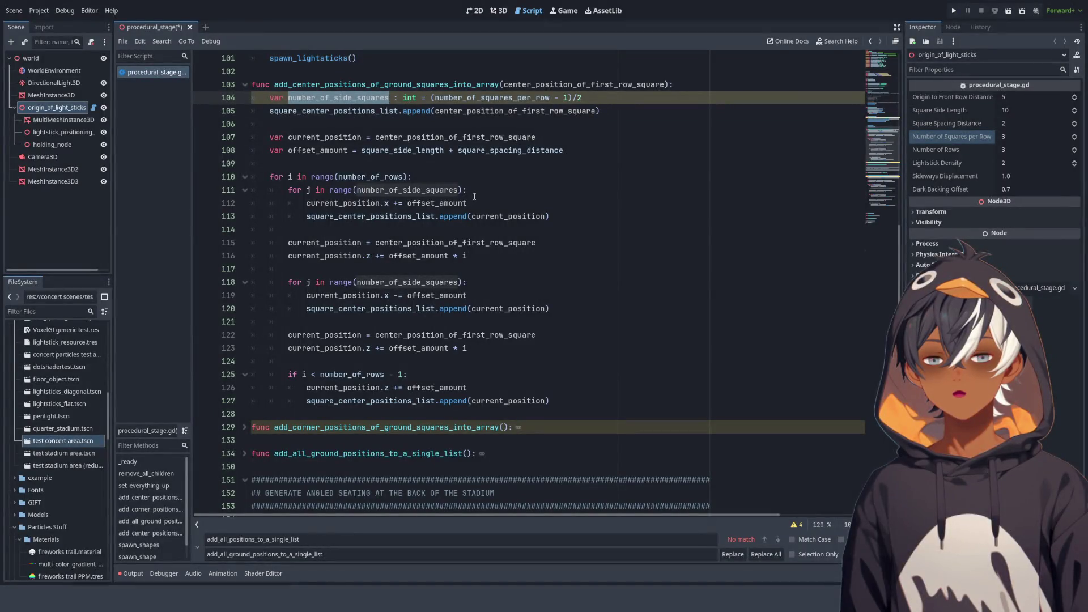
scroll(369, 203, "down", 2)
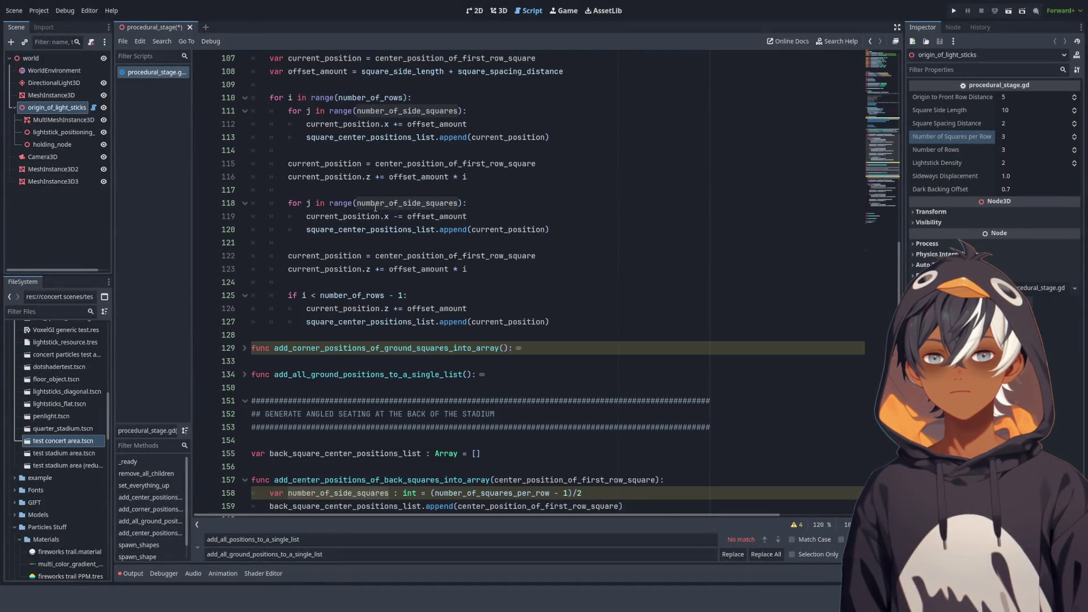
scroll(381, 204, "up", 3)
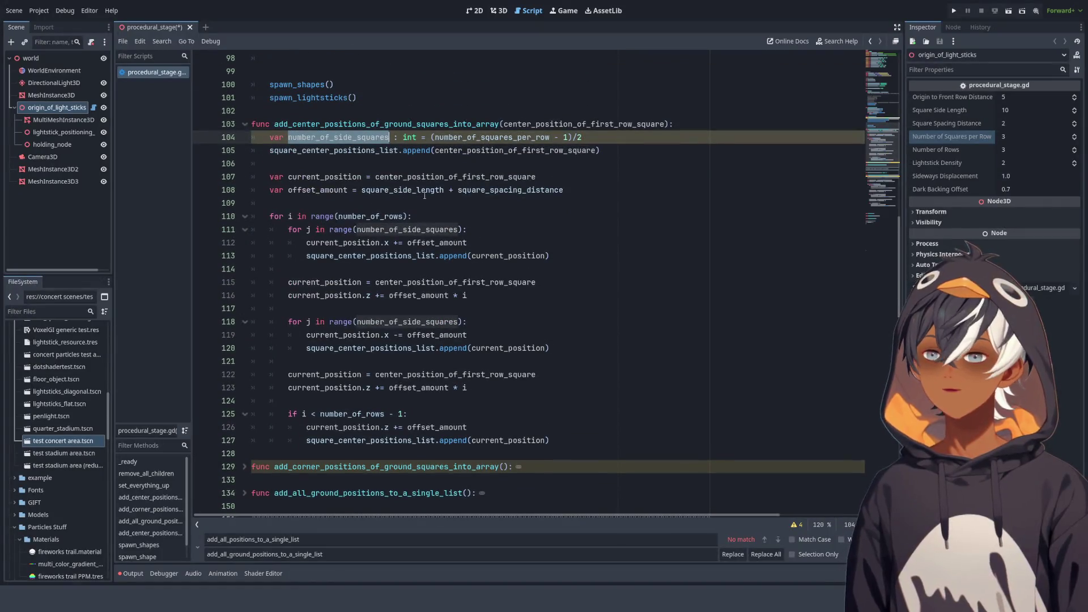
scroll(517, 173, "up", 3)
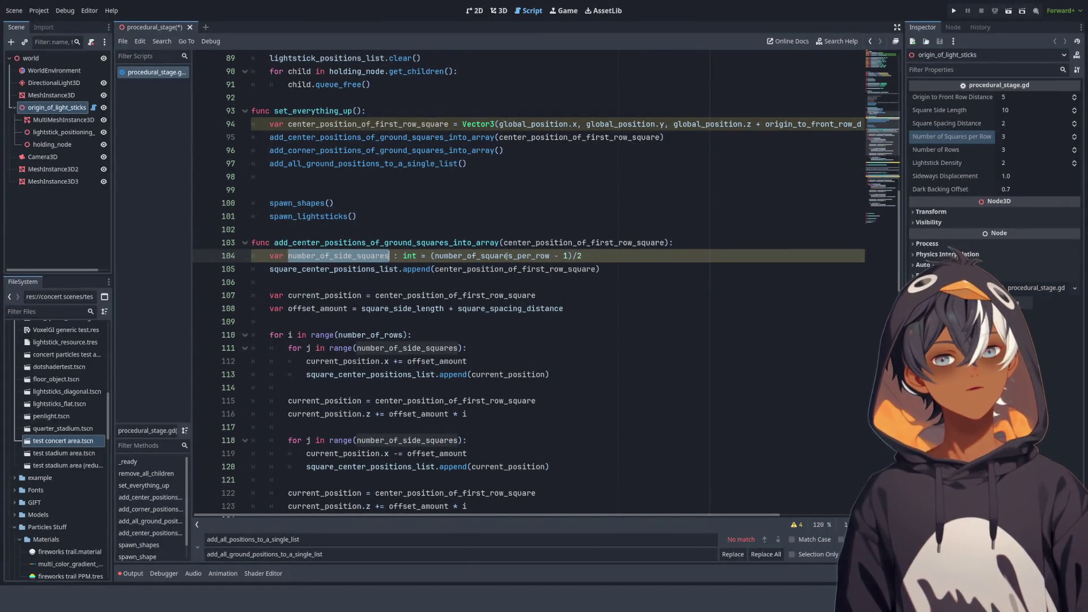
scroll(478, 230, "up", 8)
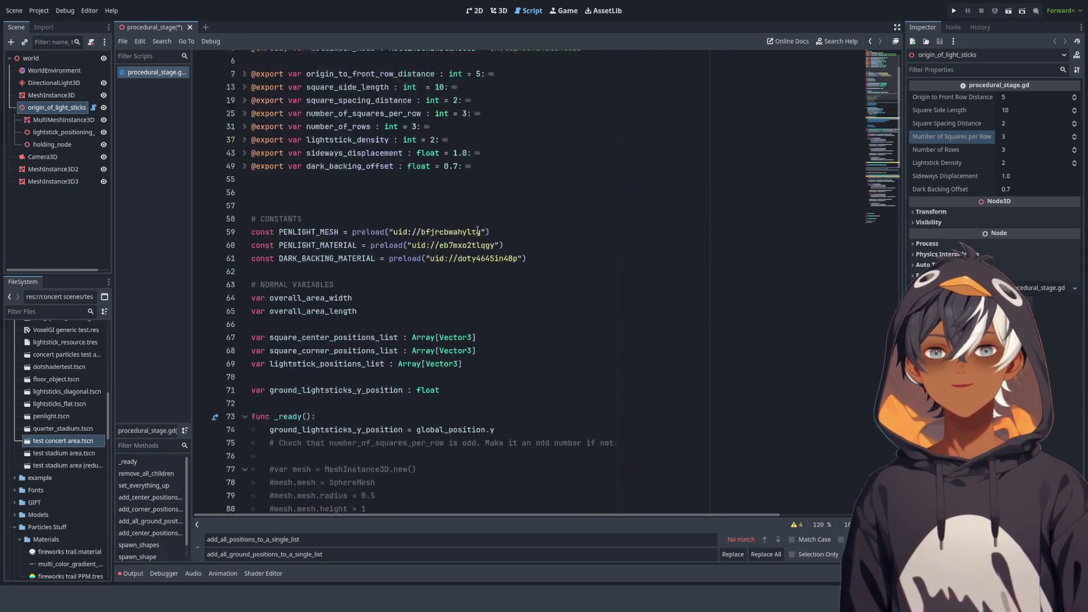
scroll(478, 230, "up", 10)
scroll(481, 226, "down", 15)
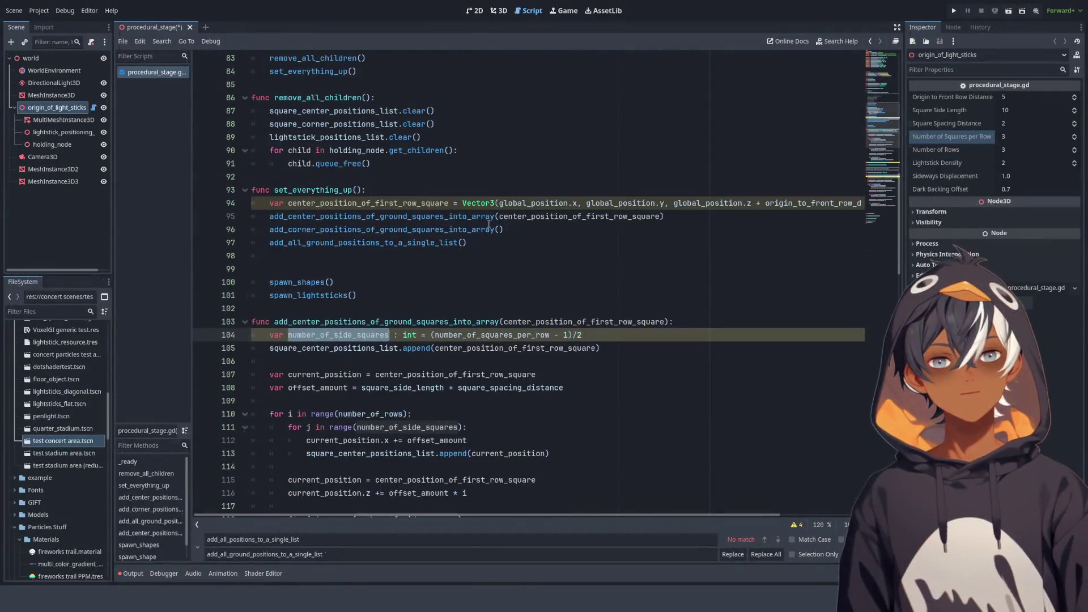
scroll(361, 272, "down", 2)
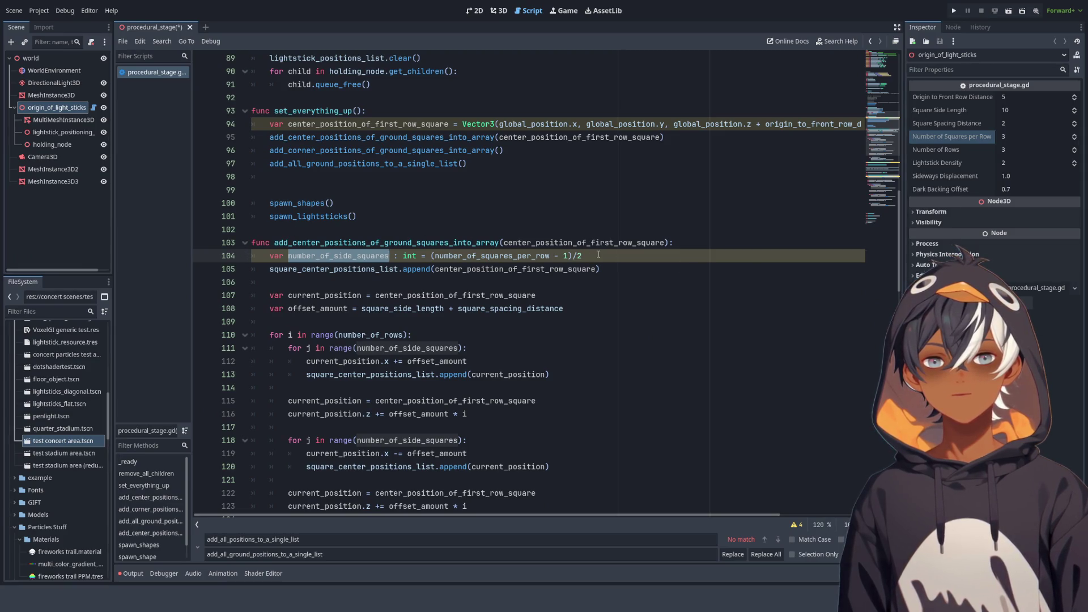
left_click_drag(589, 256, 572, 255)
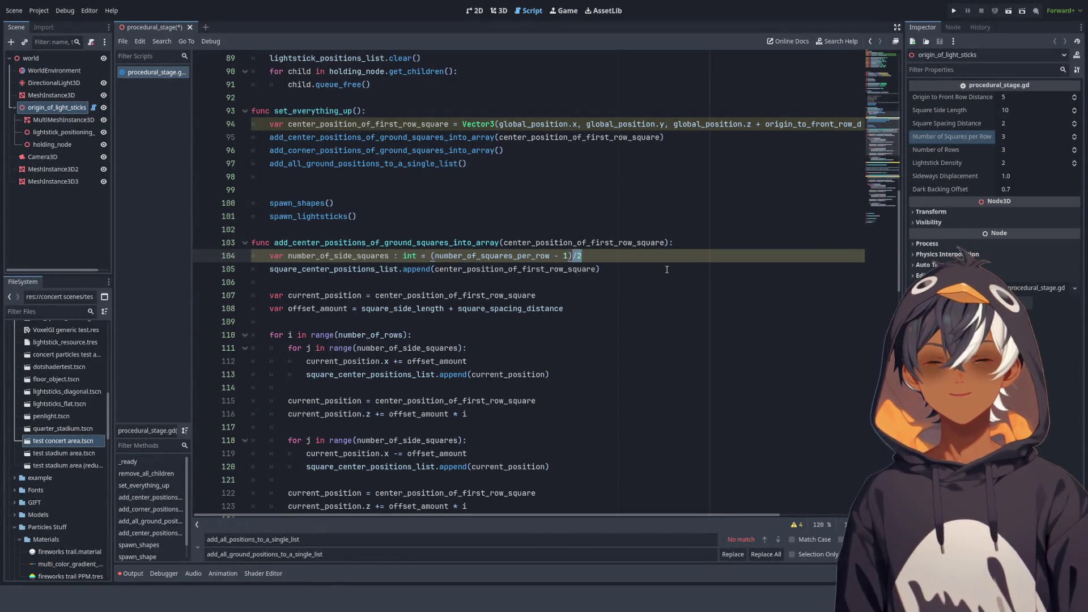
mouse_move(583, 256)
left_mouse_down()
mouse_move(287, 256)
mouse_move(583, 256)
left_mouse_up()
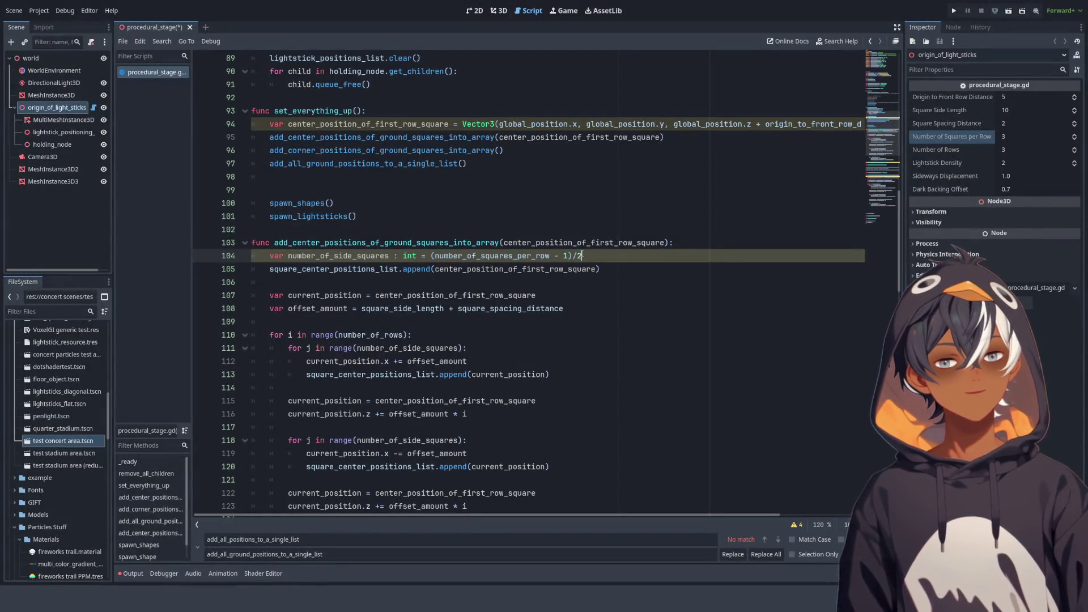
scroll(613, 255, "down", 3)
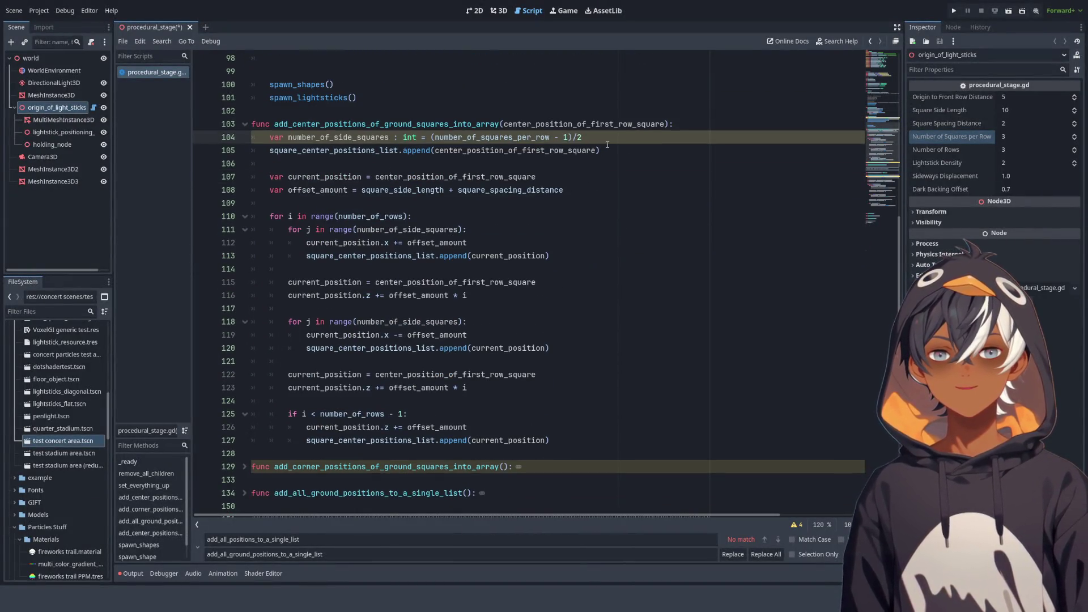
mouse_move(583, 137)
left_mouse_down()
mouse_move(478, 150)
mouse_move(510, 138)
mouse_move(301, 137)
mouse_move(574, 138)
left_mouse_up()
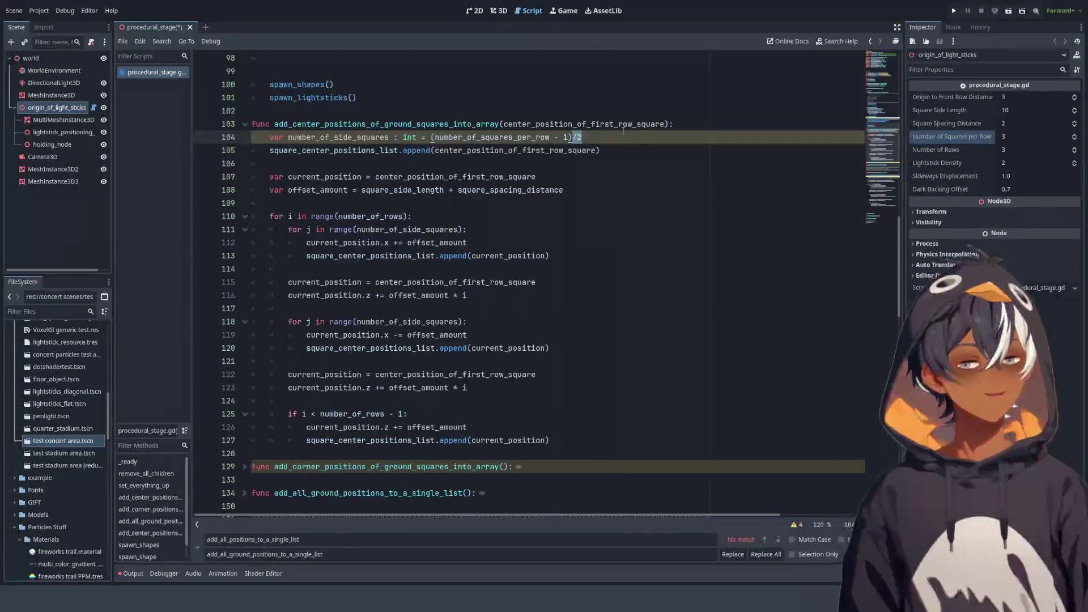
double_click(327, 138)
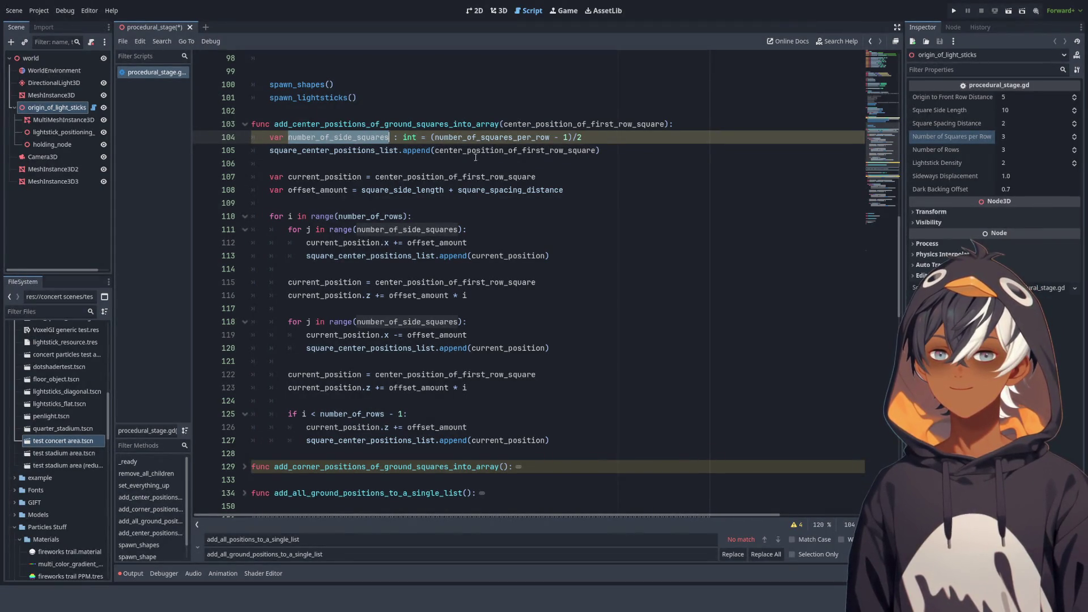
left_click(498, 14)
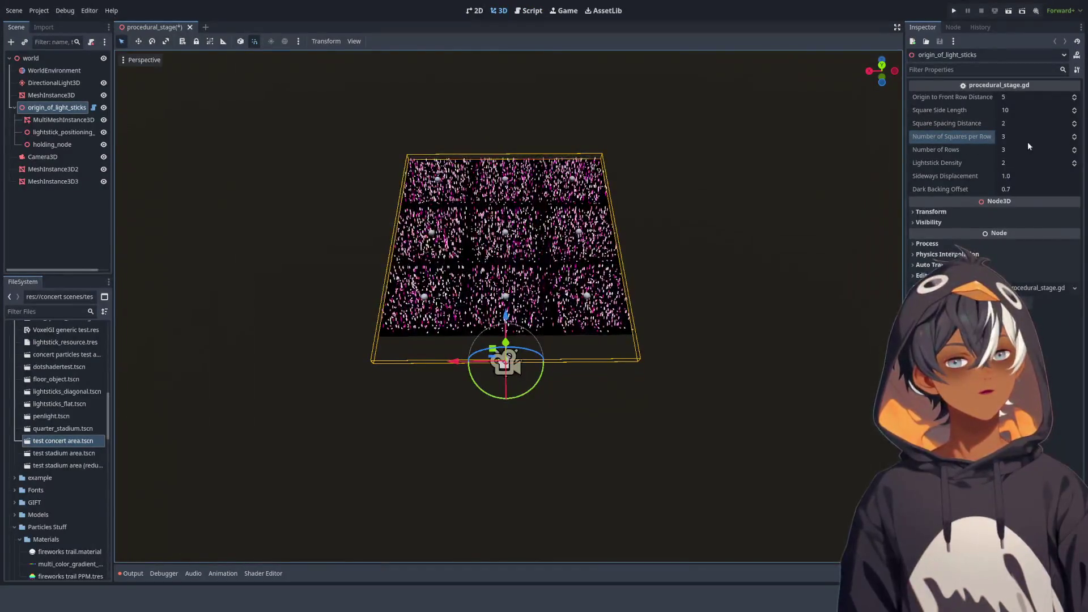
Raise squares per row to 5, lower Lightstick Density to 1, and set Sideways Displacement to 0.0
left_click(1075, 135)
left_click(1075, 135)
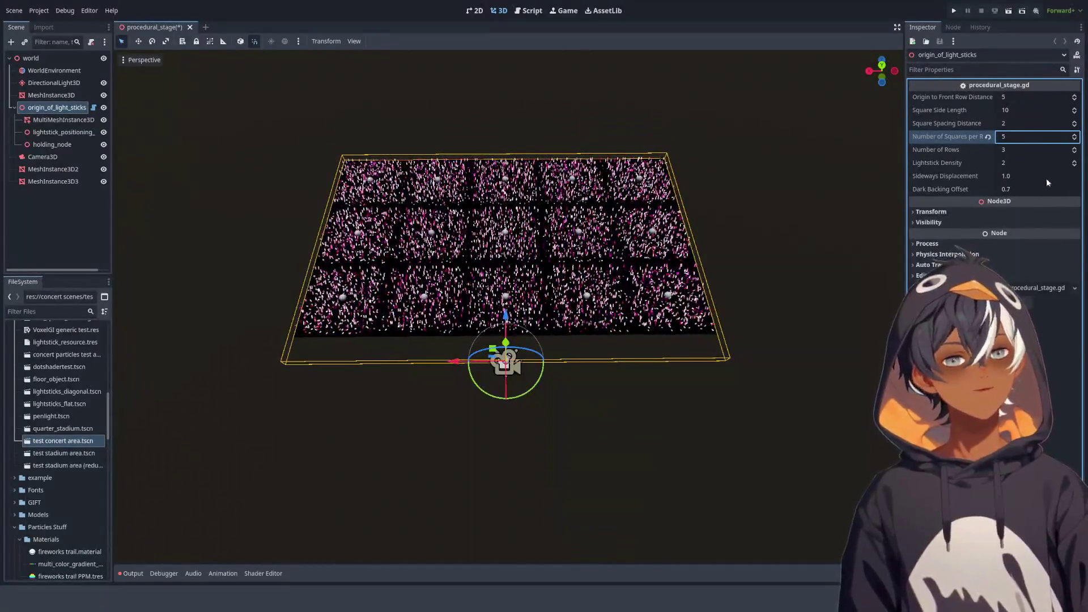
left_click(1075, 165)
scroll(568, 301, "up", 4)
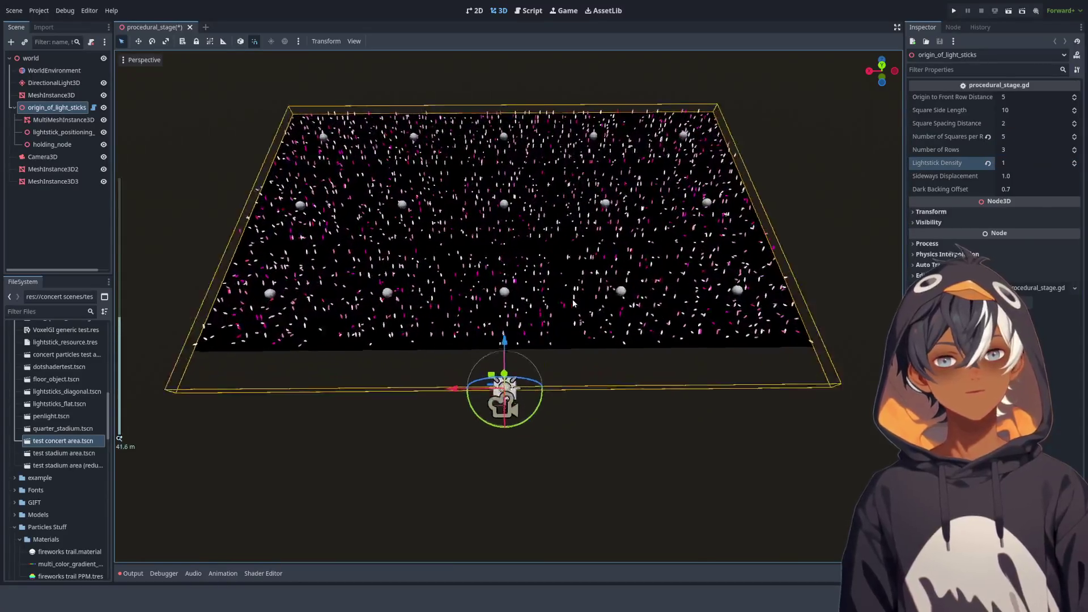
scroll(568, 301, "down", 2)
left_click(1037, 175)
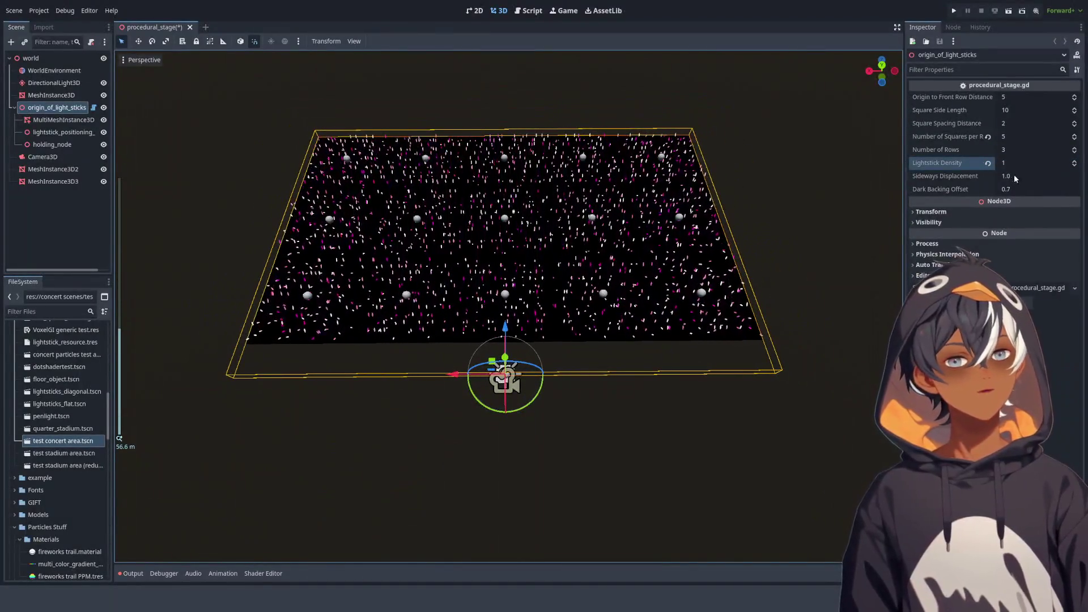
type("0")
key("Return")
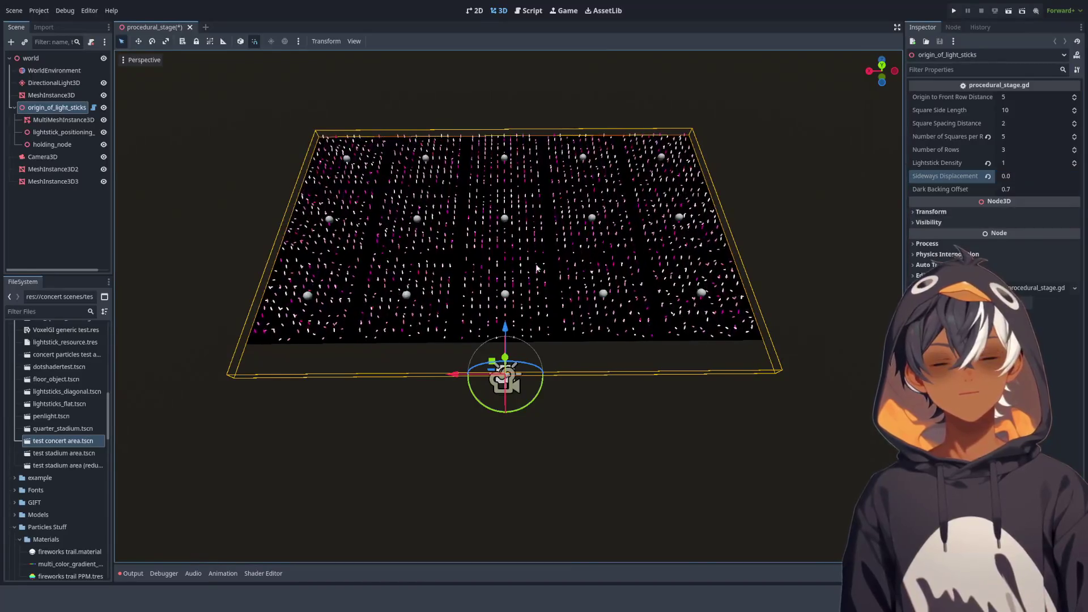
Orbit to a top-down view and widen the stage to 7 squares per row and 2 rows
left_click_drag(530, 213, 537, 241)
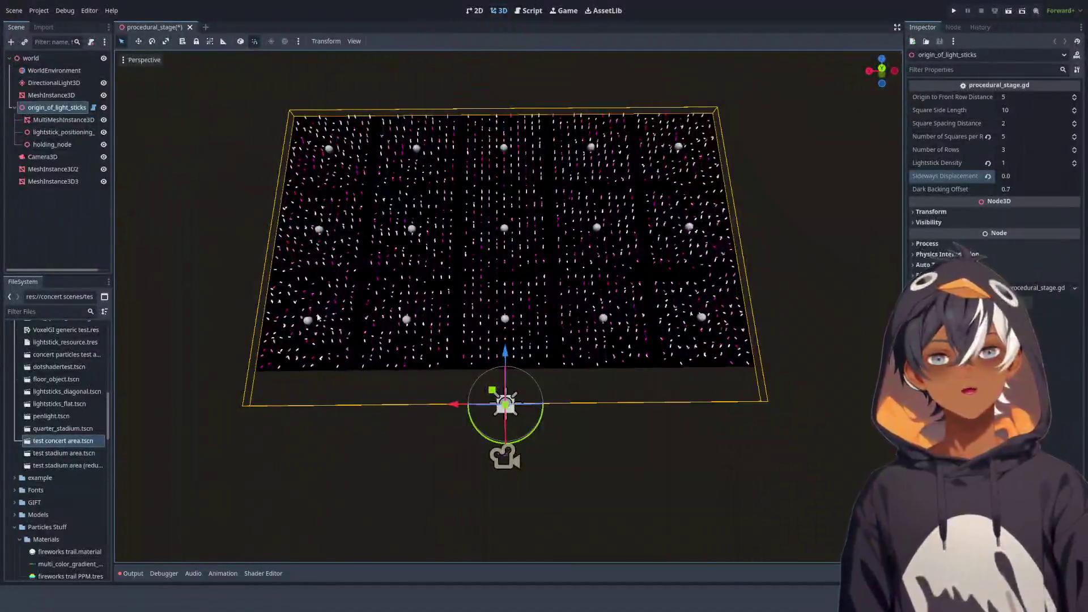
mouse_move(1015, 136)
left_mouse_down()
mouse_move(1054, 135)
mouse_move(1021, 149)
left_mouse_up()
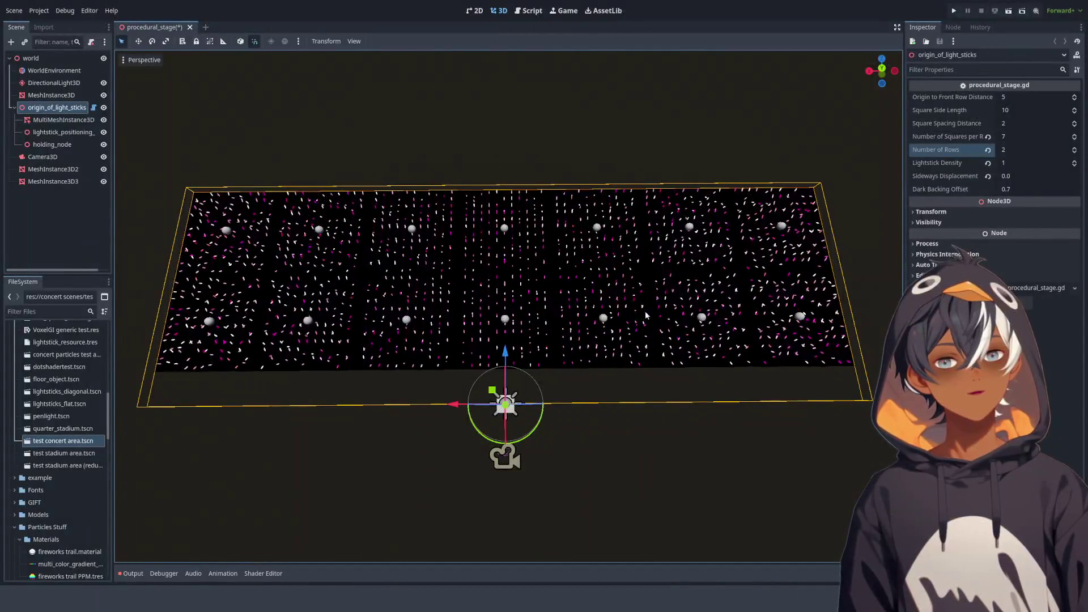
left_click(539, 11)
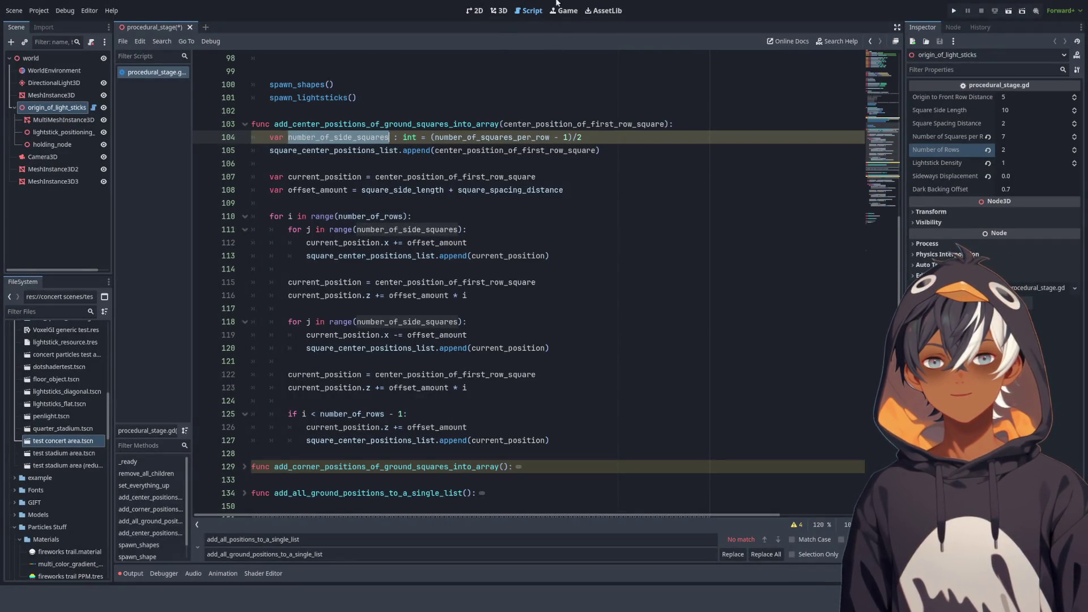
left_click(499, 11)
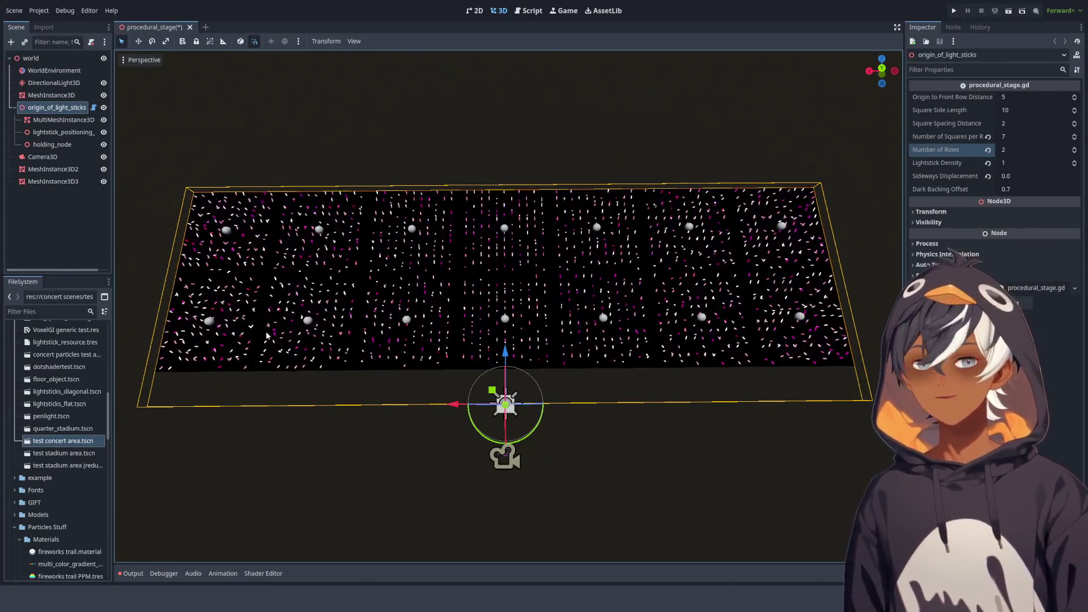
left_click(529, 10)
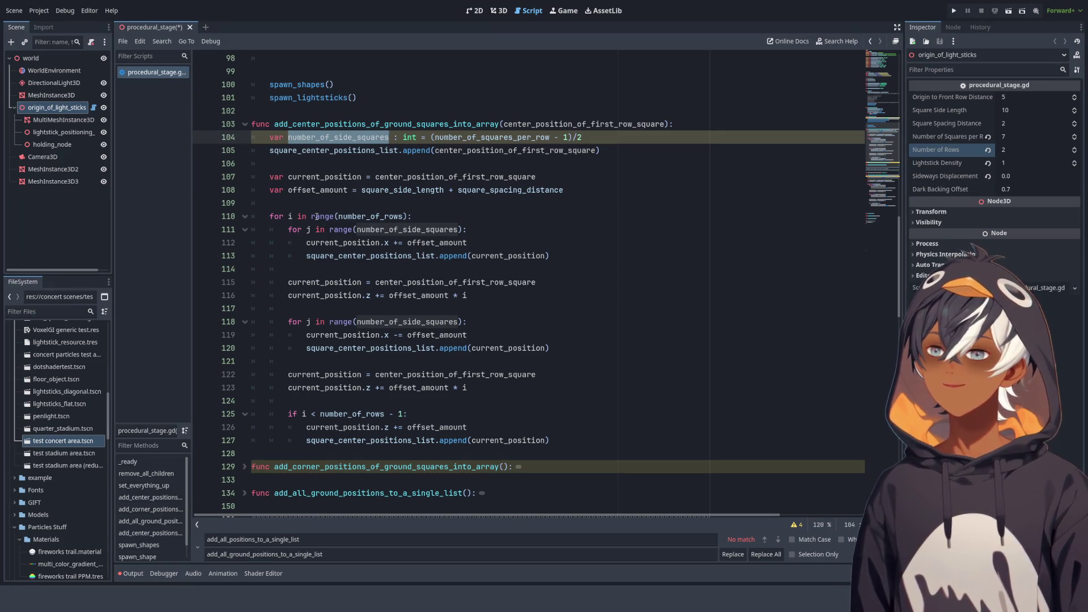
left_click(358, 195)
left_click(318, 163)
scroll(345, 176, "down", 2)
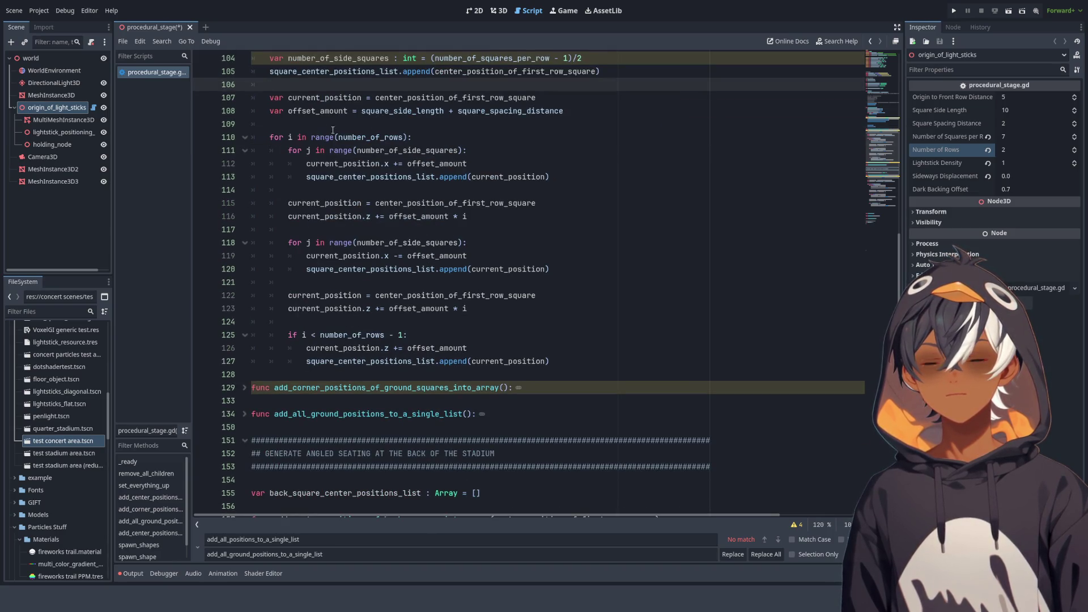
left_click(288, 129)
mouse_move(270, 137)
left_mouse_down()
mouse_move(412, 137)
mouse_move(546, 177)
left_mouse_up()
left_click(566, 176)
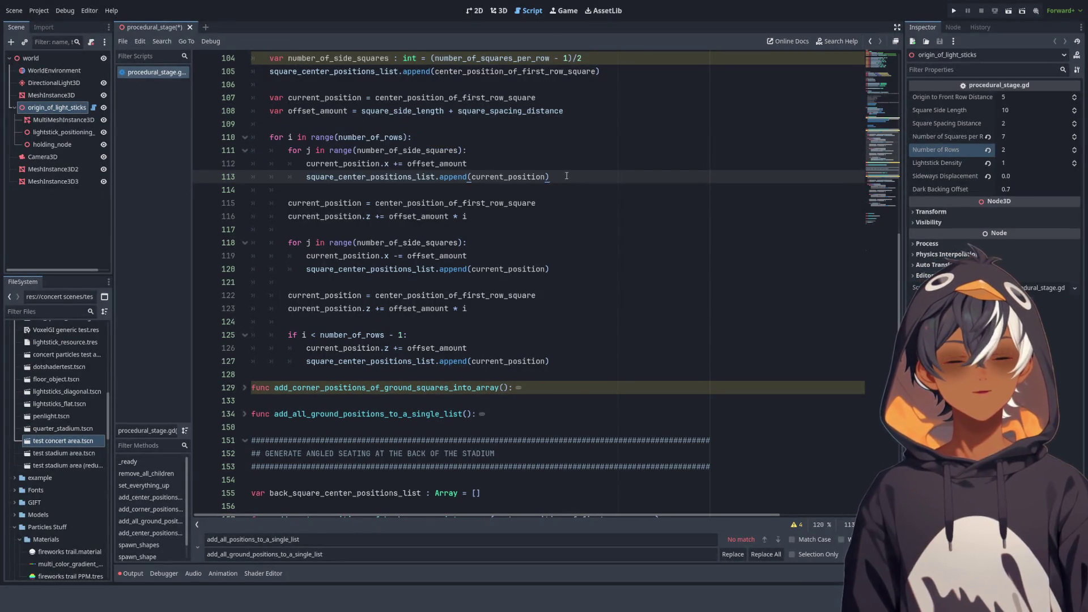
mouse_move(297, 137)
left_mouse_down()
mouse_move(413, 138)
mouse_move(591, 180)
left_mouse_up()
left_click(594, 178)
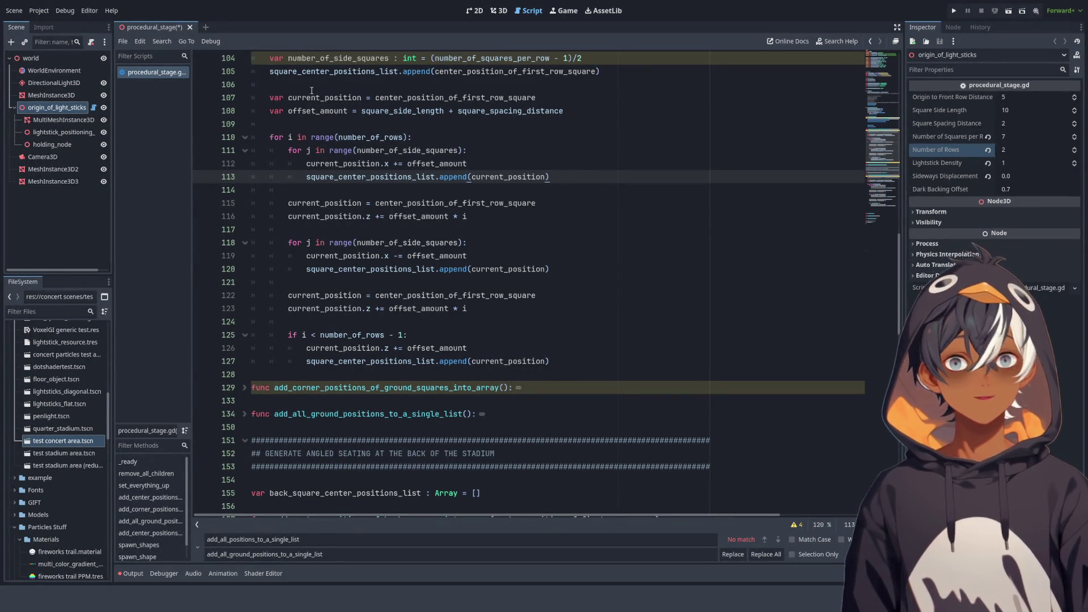
scroll(362, 156, "up", 2)
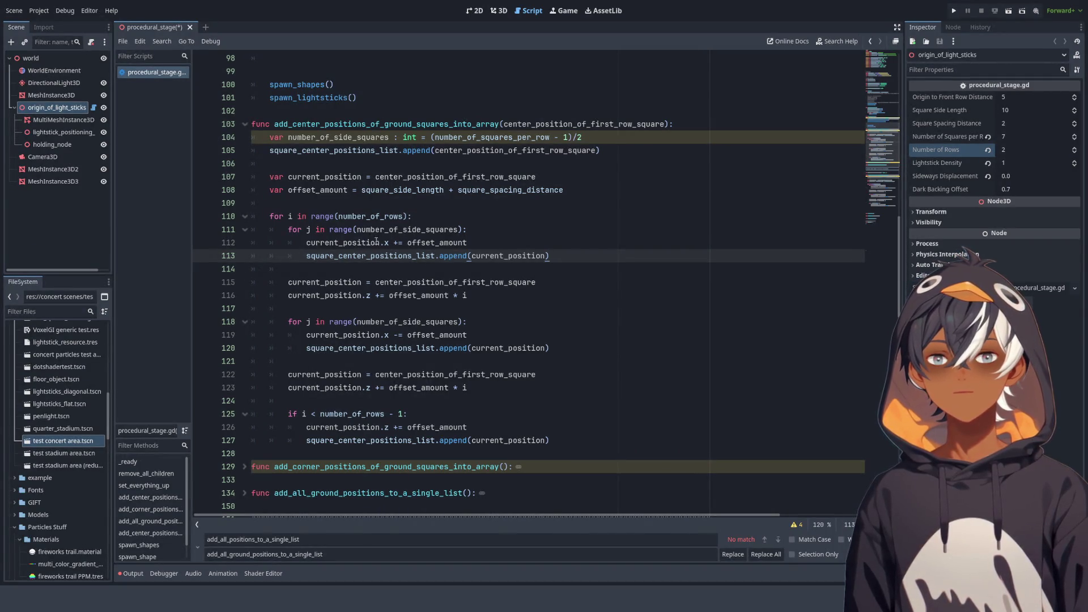
double_click(451, 242)
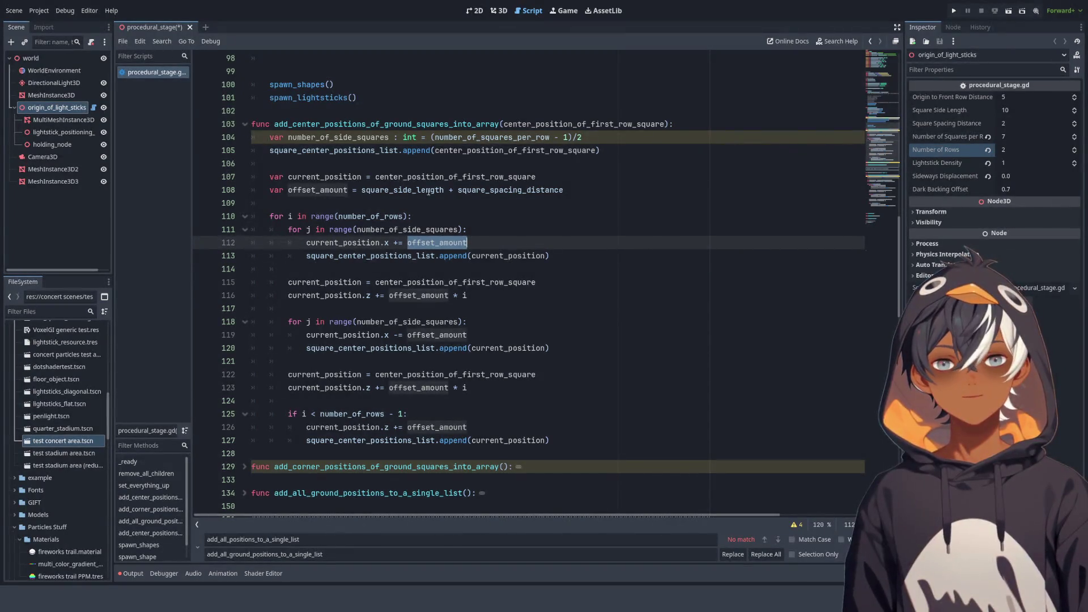
scroll(472, 213, "down", 2)
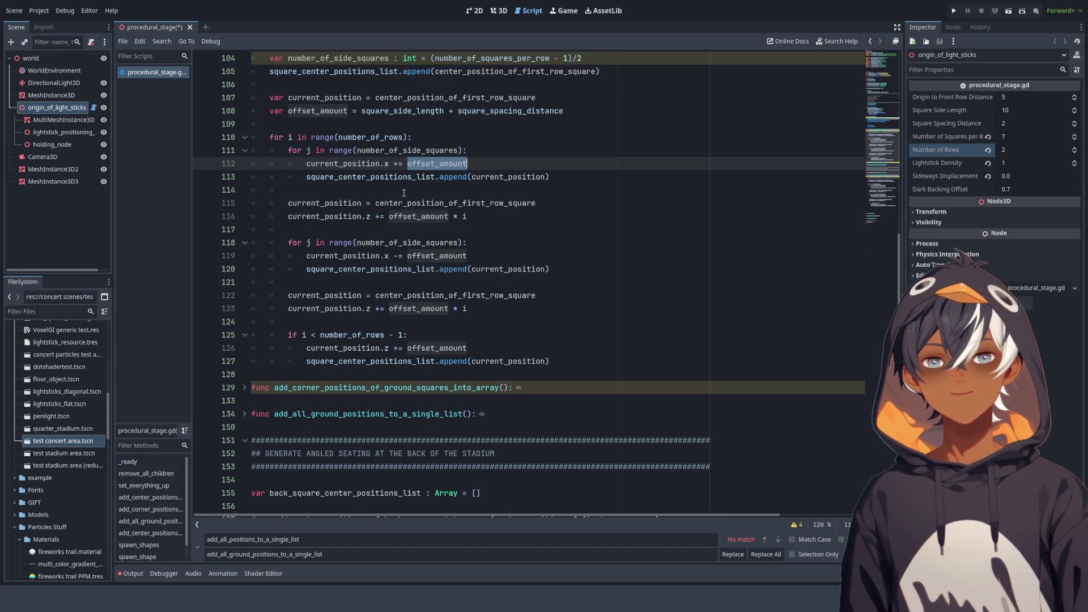
left_click_drag(307, 177, 546, 177)
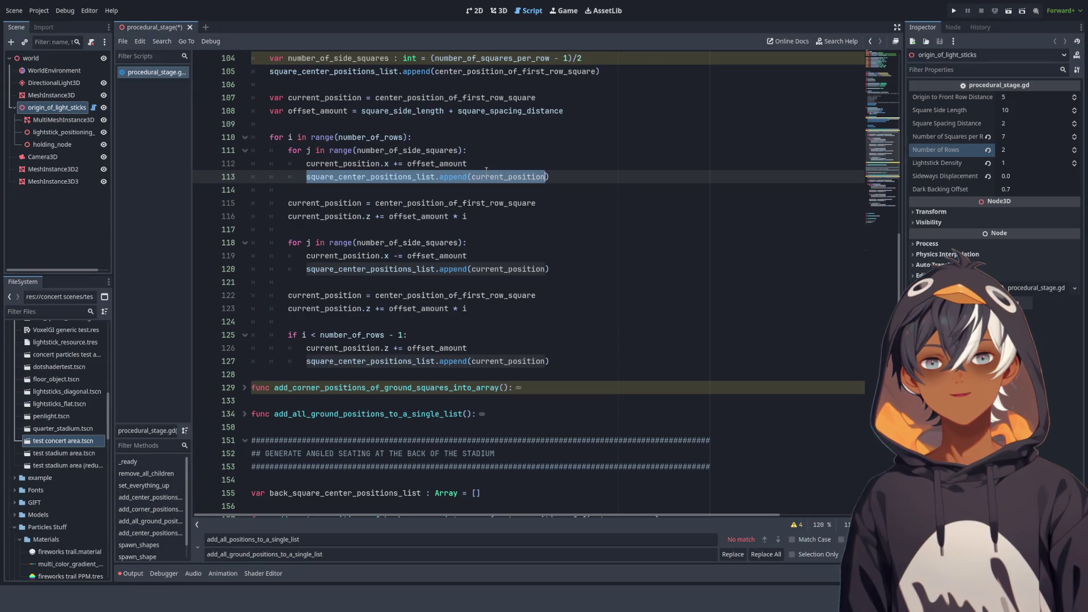
double_click(319, 203)
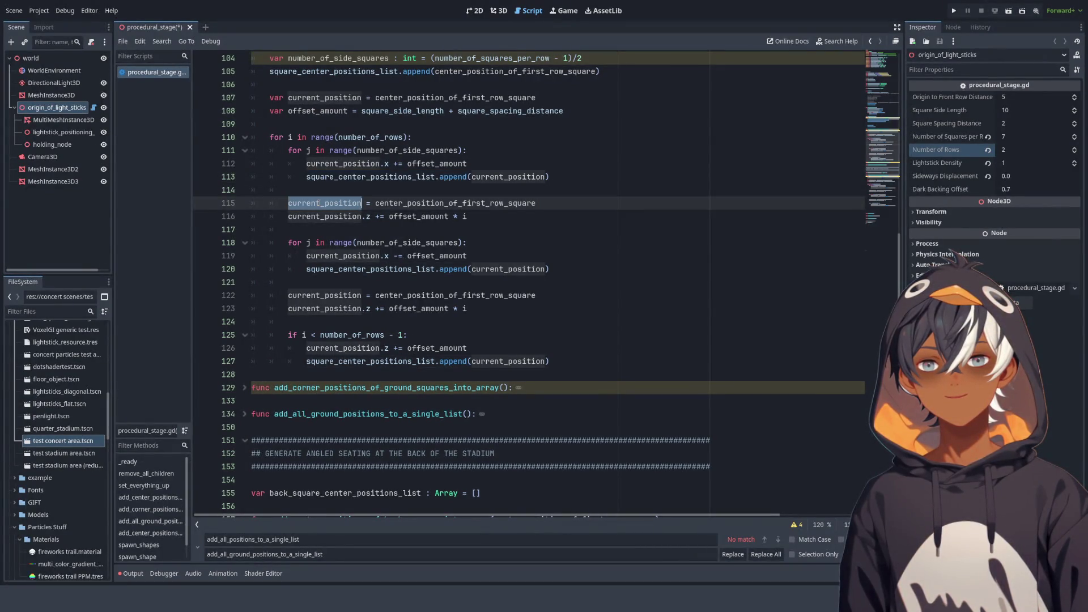
Highlight the position reset on line 115 and the offset_amount z increment on line 116
left_click_drag(366, 198, 424, 197)
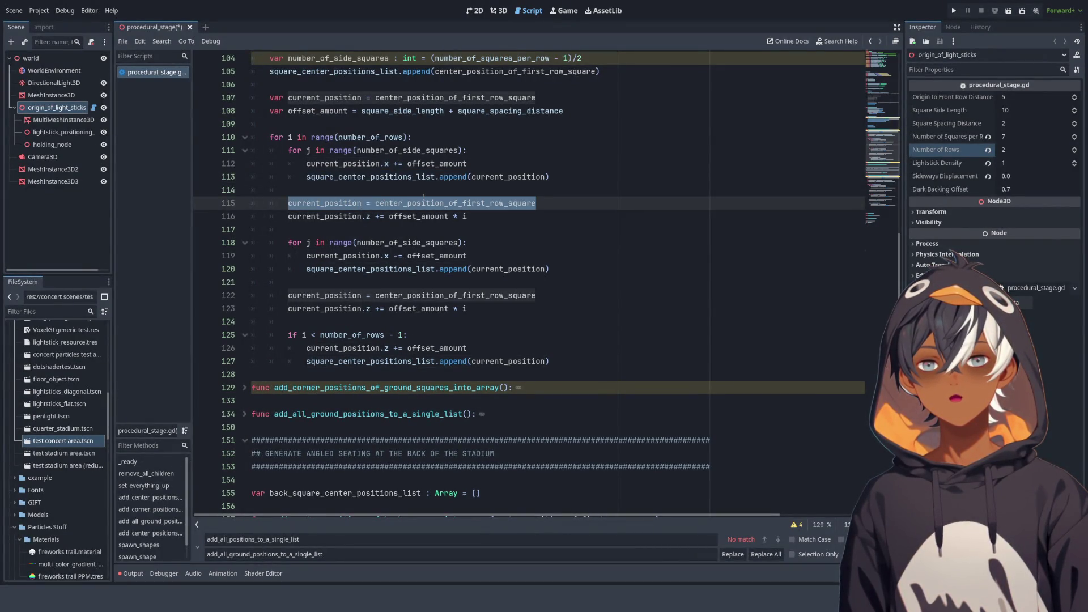
double_click(343, 216)
left_click_drag(343, 216, 473, 218)
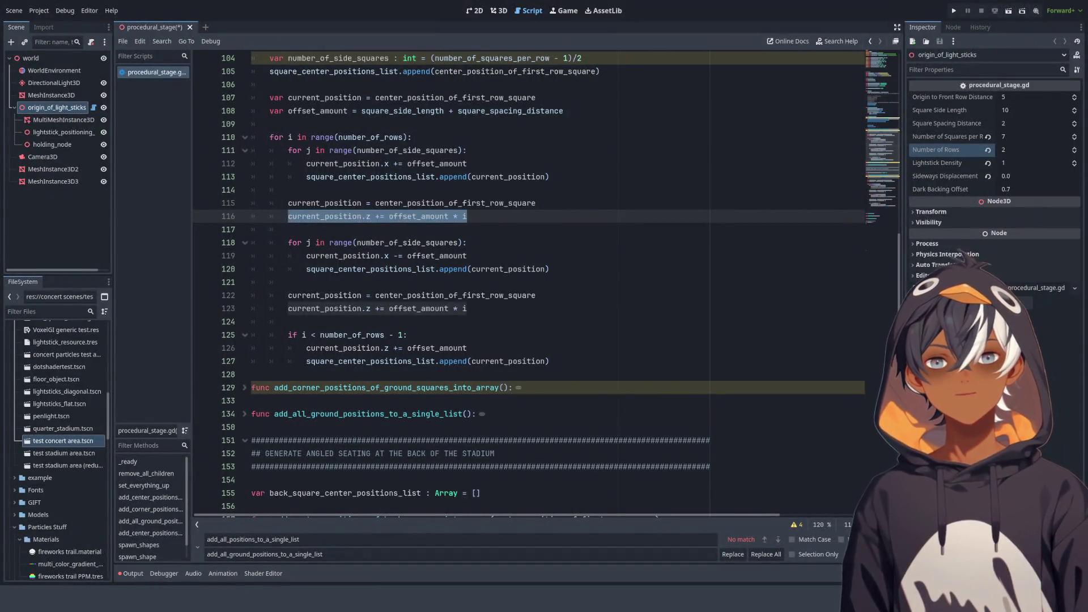
left_click(474, 212)
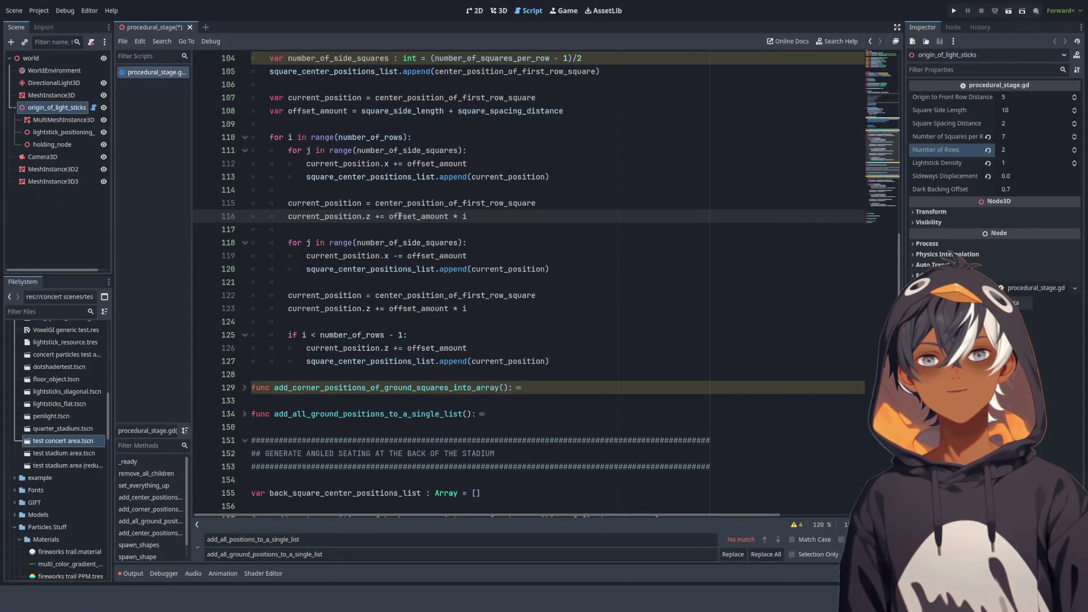
double_click(413, 220)
scroll(413, 223, "up", 1)
scroll(413, 221, "up", 1)
scroll(411, 220, "down", 1)
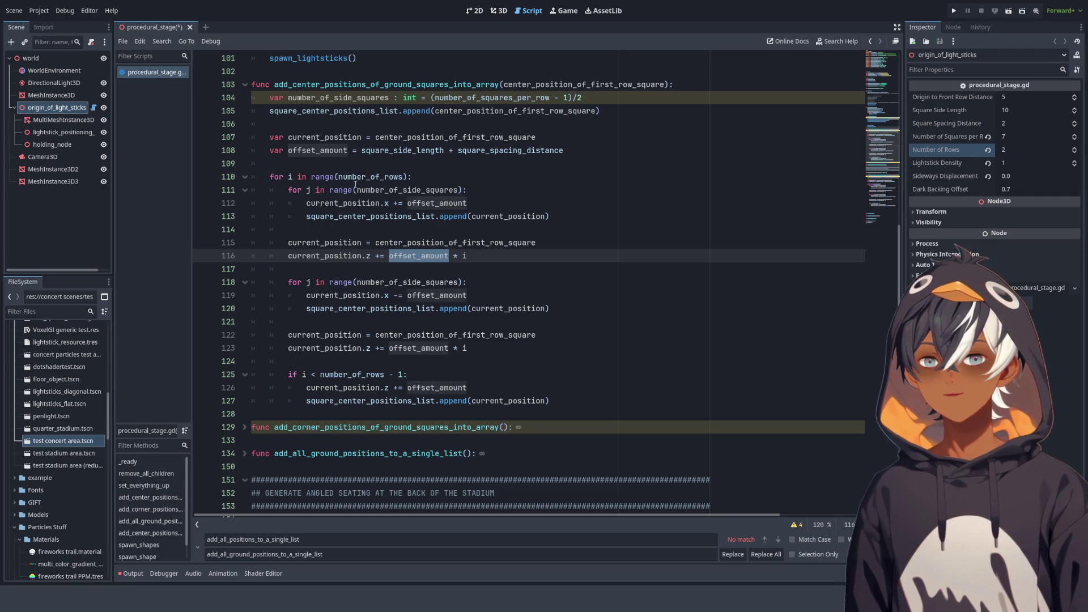
Highlight center_position_of_first_row_square, the line 108 offset sum, and the line 110 row loop header
double_click(321, 136)
double_click(453, 137)
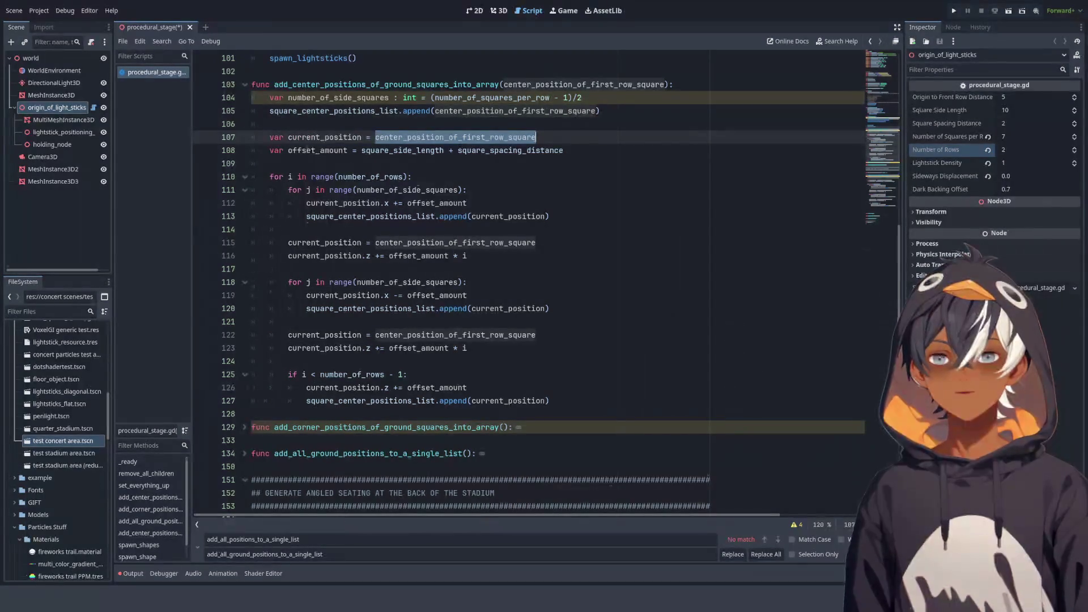
left_click_drag(362, 150, 564, 151)
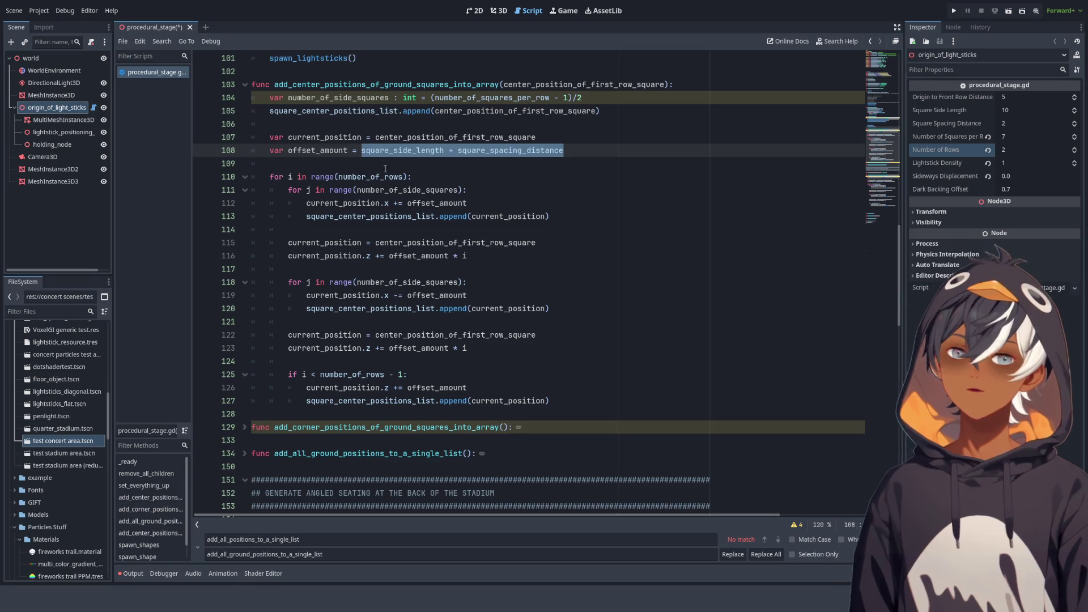
scroll(380, 171, "down", 1)
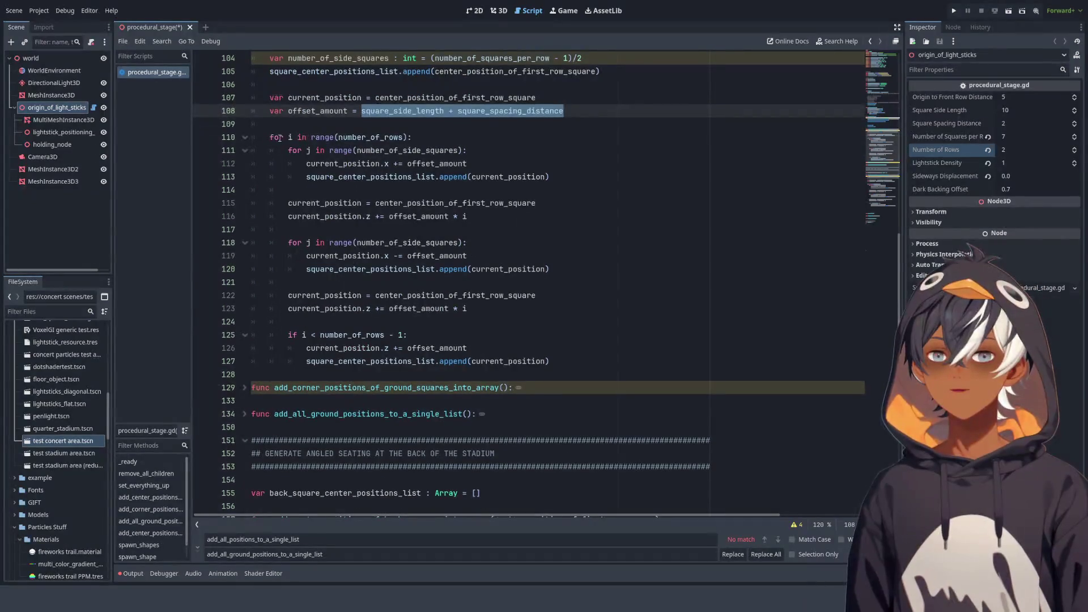
left_click_drag(279, 137, 402, 137)
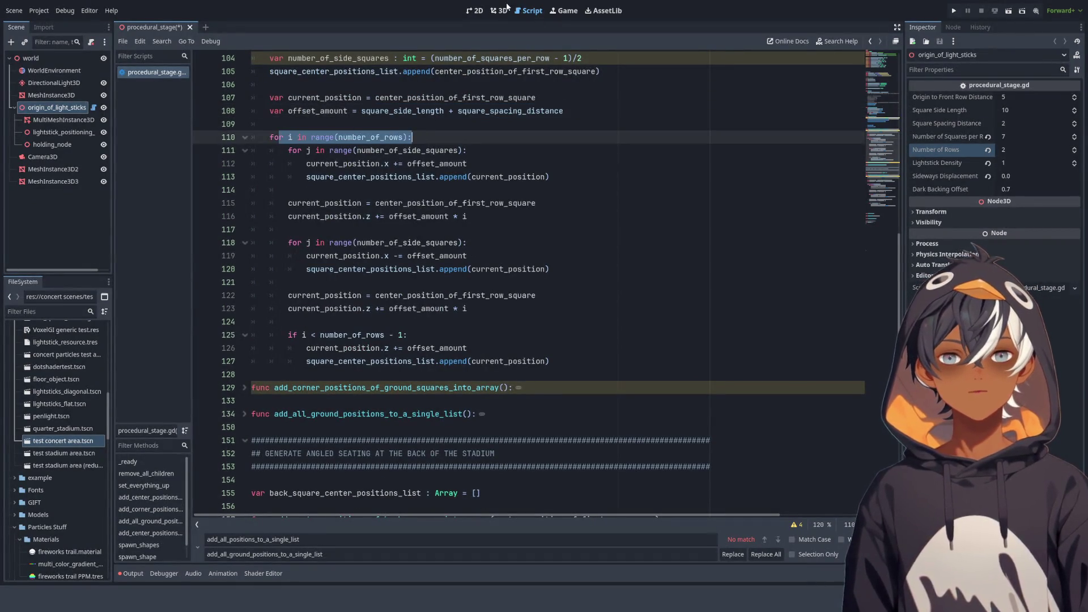
left_click(503, 10)
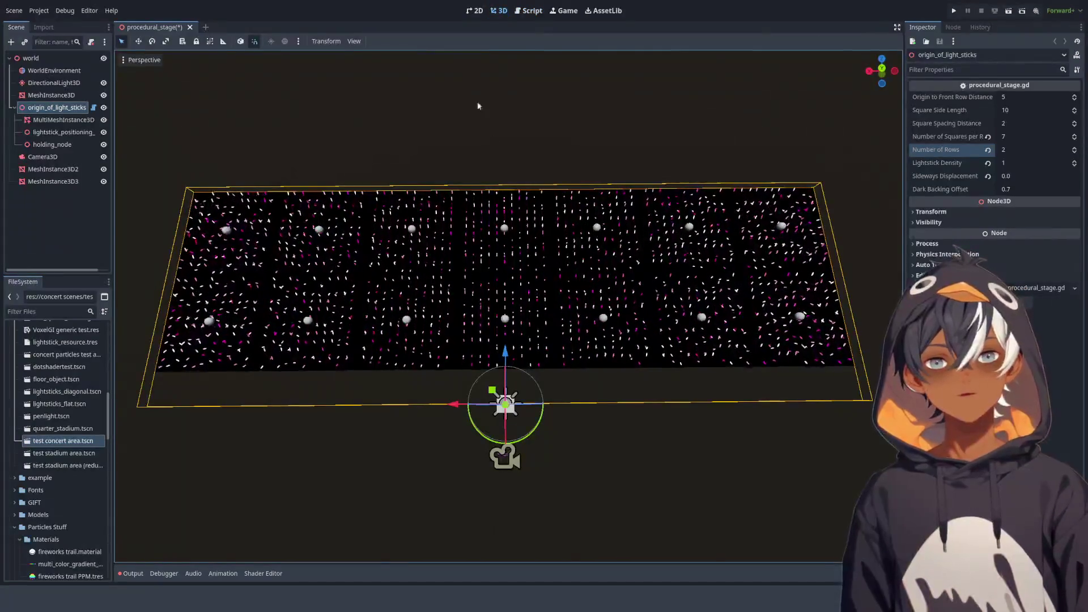
Set the grid to 5 squares per row and 3 rows, then reopen procedural_stage.gd
left_click(987, 137)
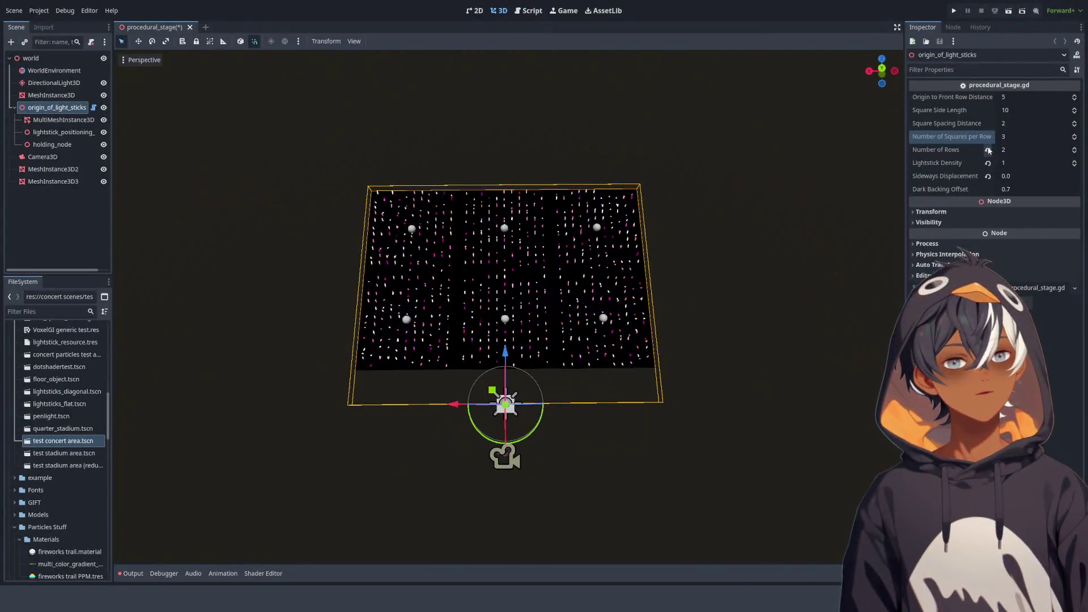
left_click(988, 150)
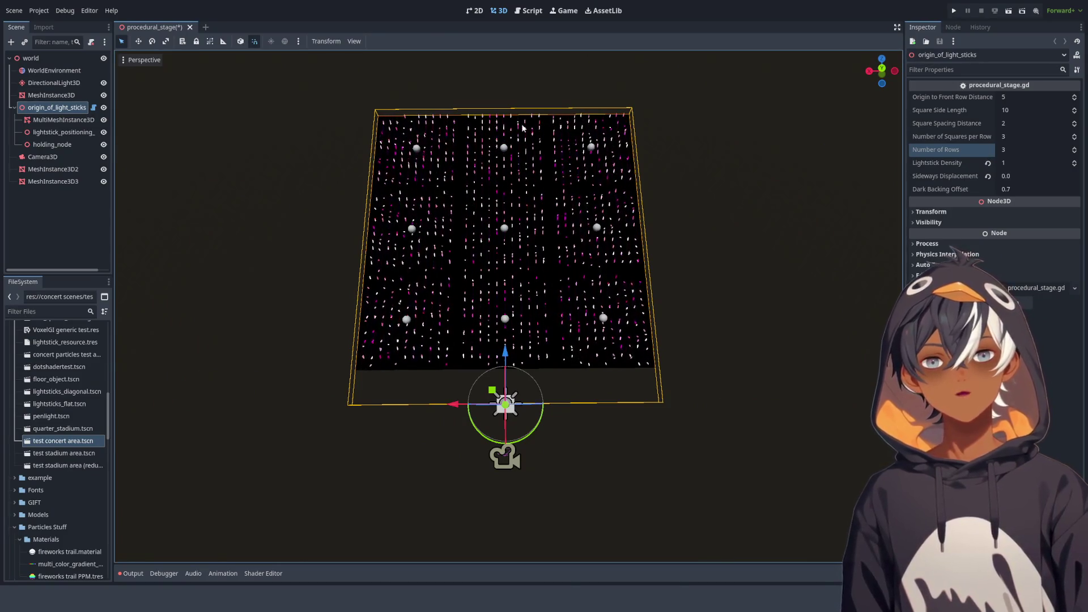
left_click(1075, 135)
left_click(1076, 135)
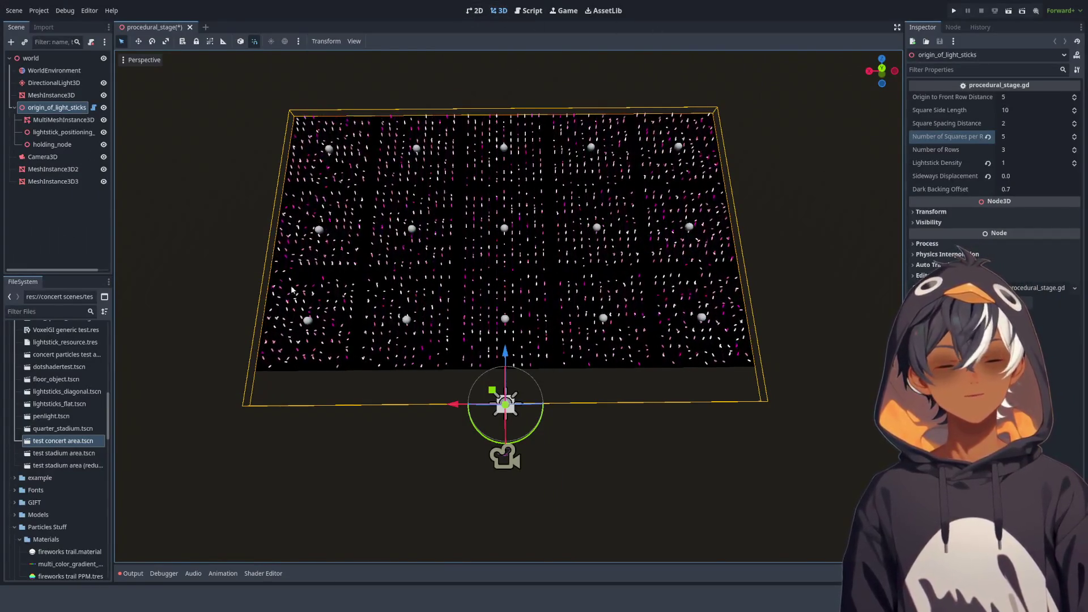
left_click(524, 11)
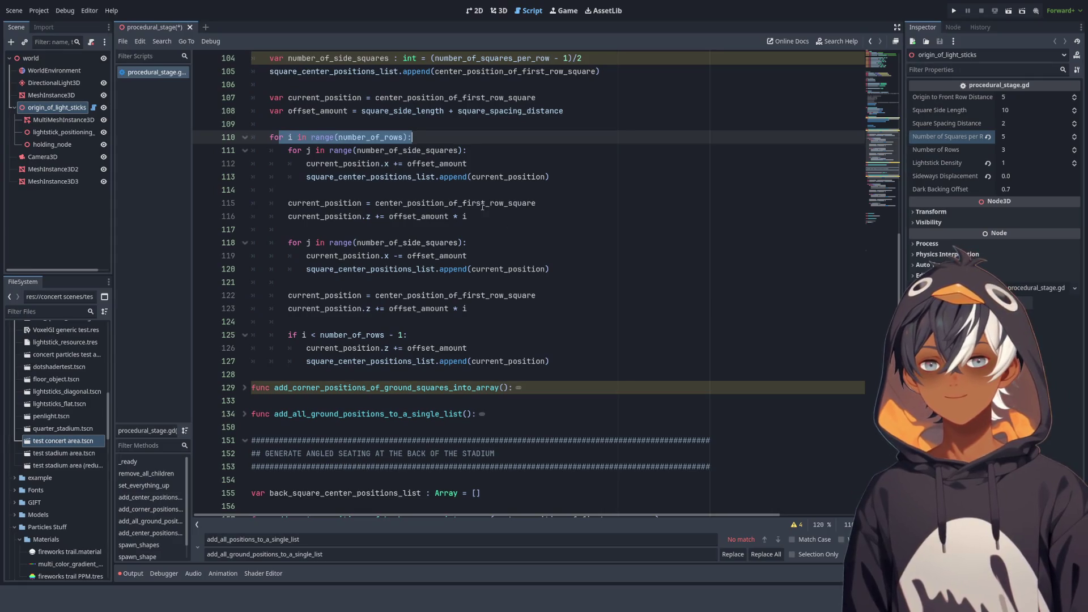
Highlight current_position and offset_amount on line 112 and the position reset statement on line 115
double_click(378, 164)
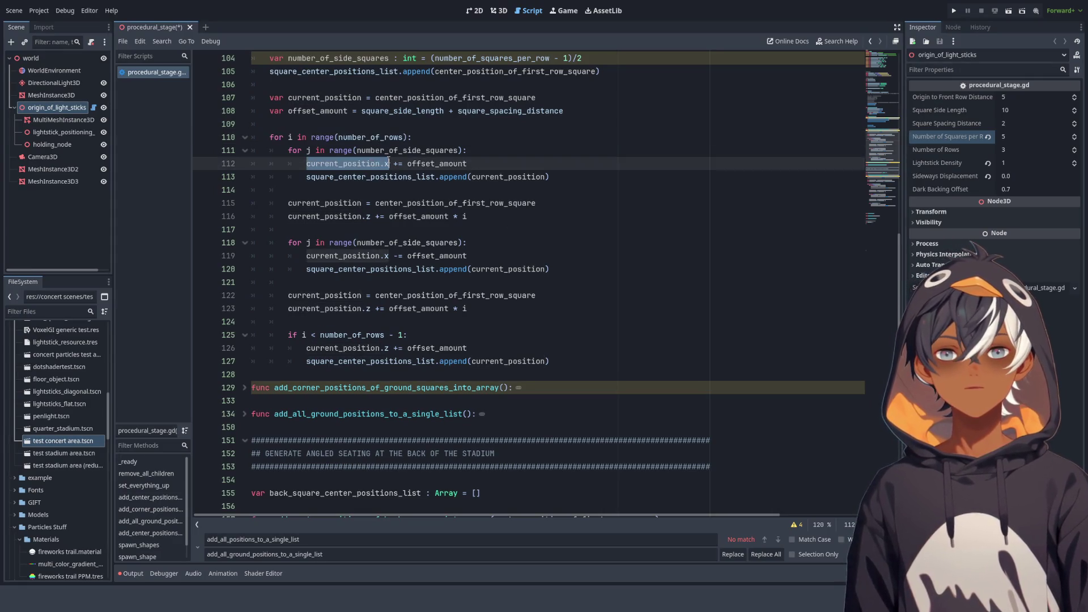
double_click(426, 164)
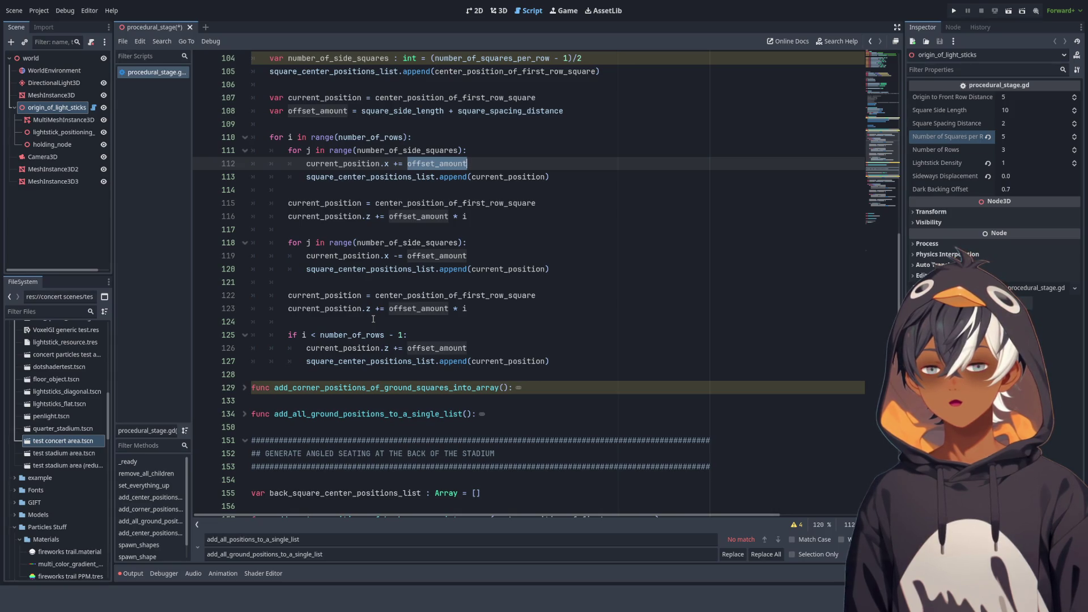
left_click(462, 139)
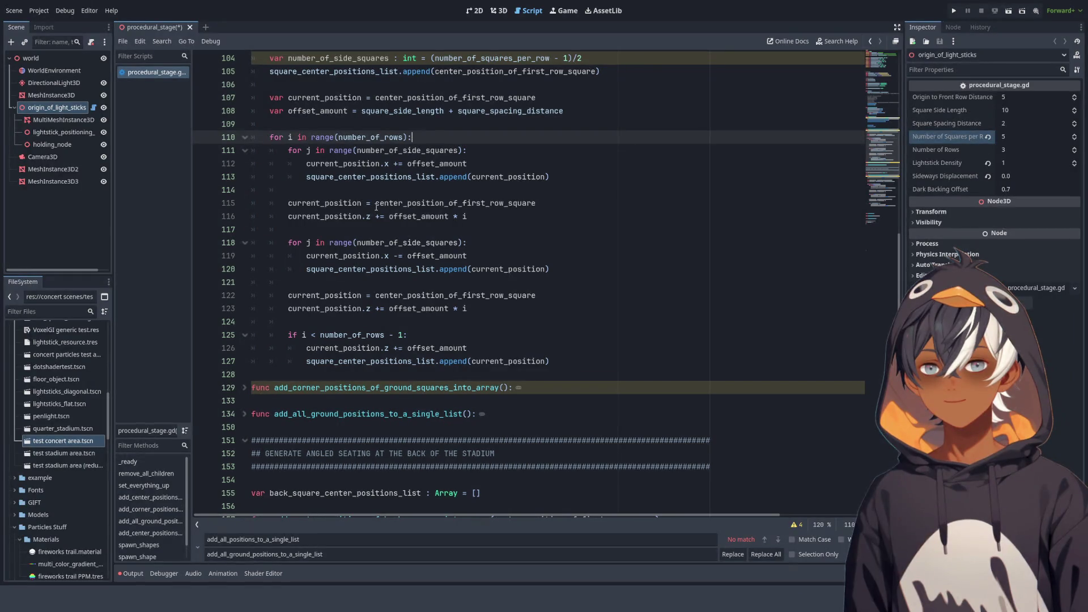
double_click(335, 203)
key("shift+End")
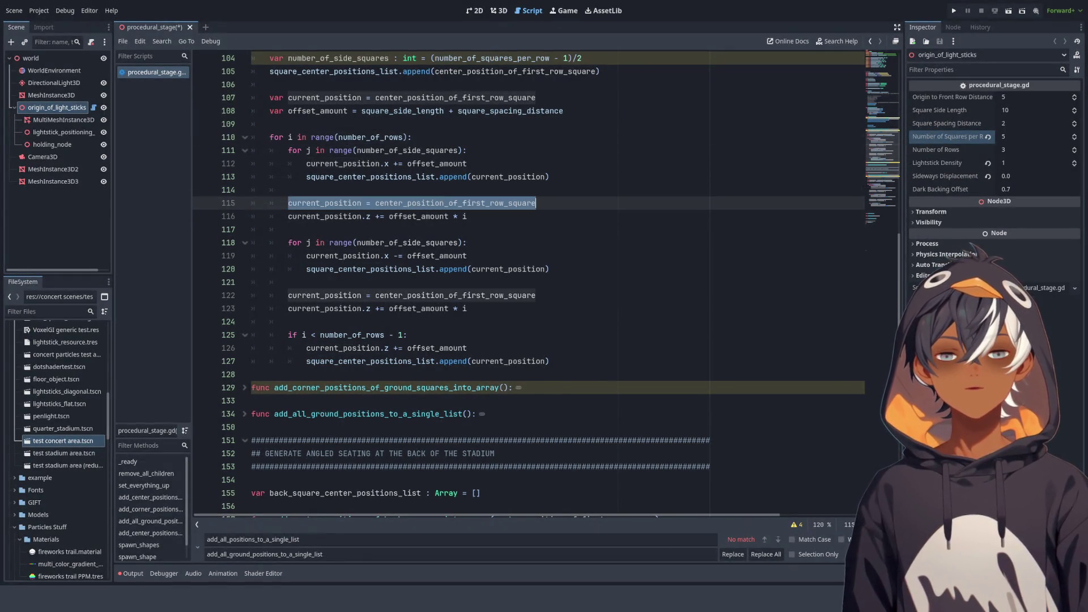
double_click(434, 204)
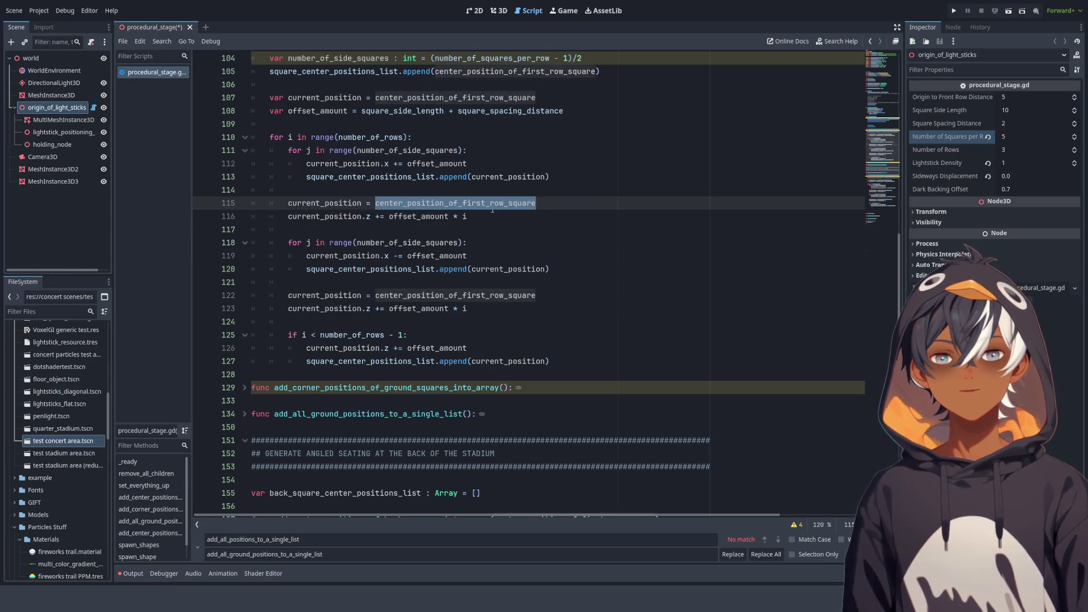
Mark the line 112 offset_amount addition and line 115 reset again, then view the 5-by-3 grid in 3D
left_click_drag(306, 163, 467, 164)
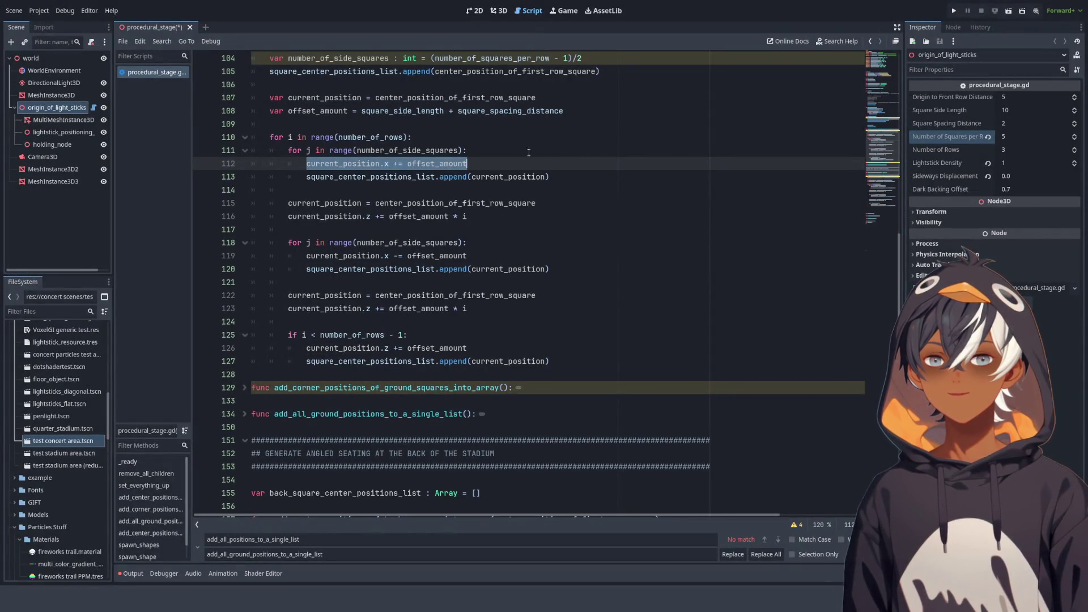
double_click(436, 163)
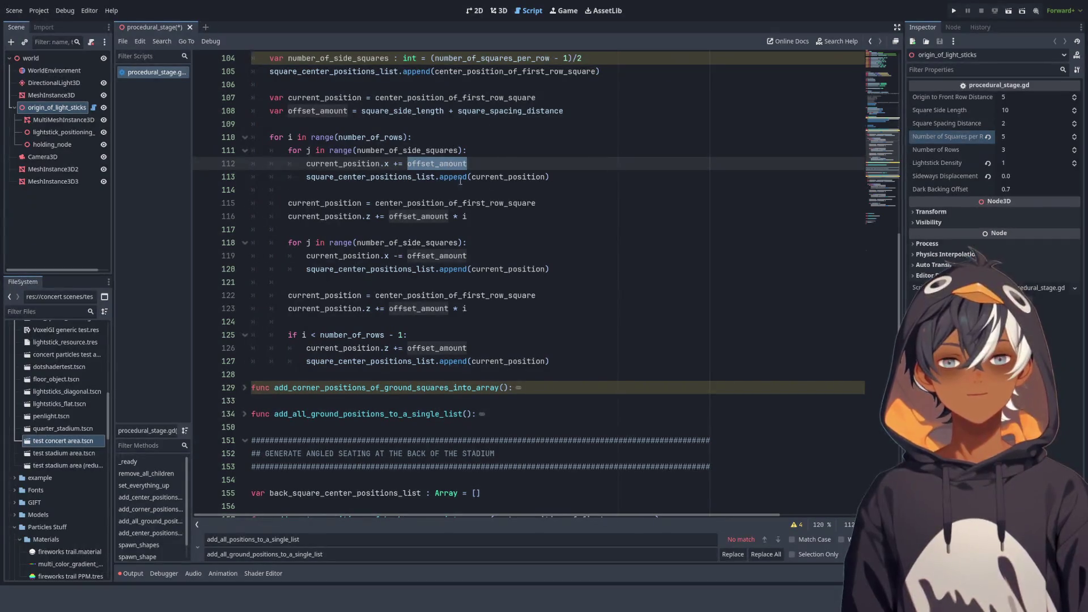
left_click(360, 177)
double_click(360, 177)
left_click(550, 178, "shift")
double_click(324, 203)
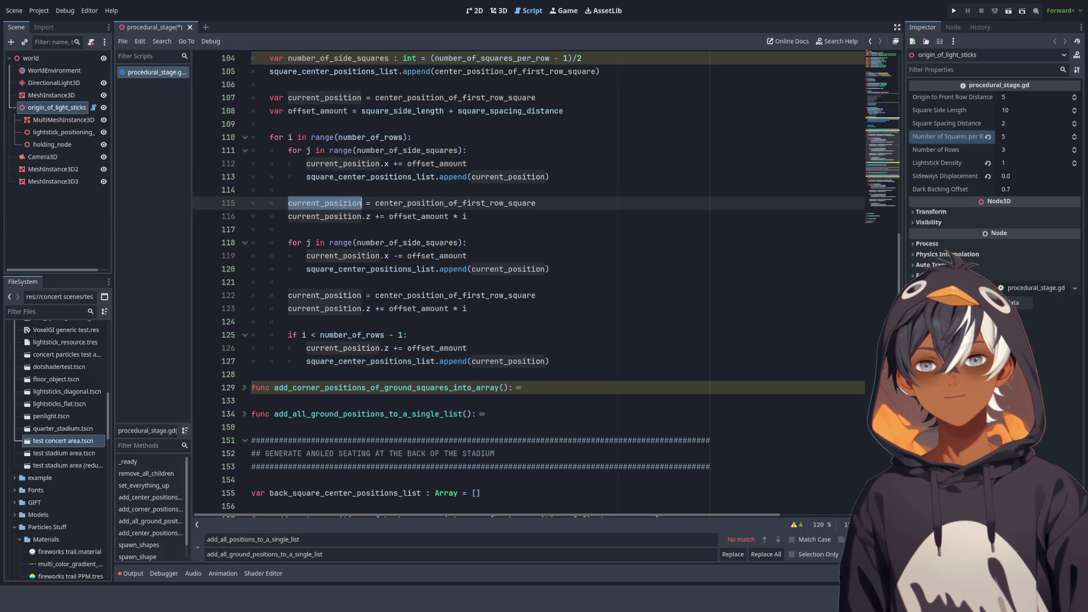
left_click(536, 203, "shift")
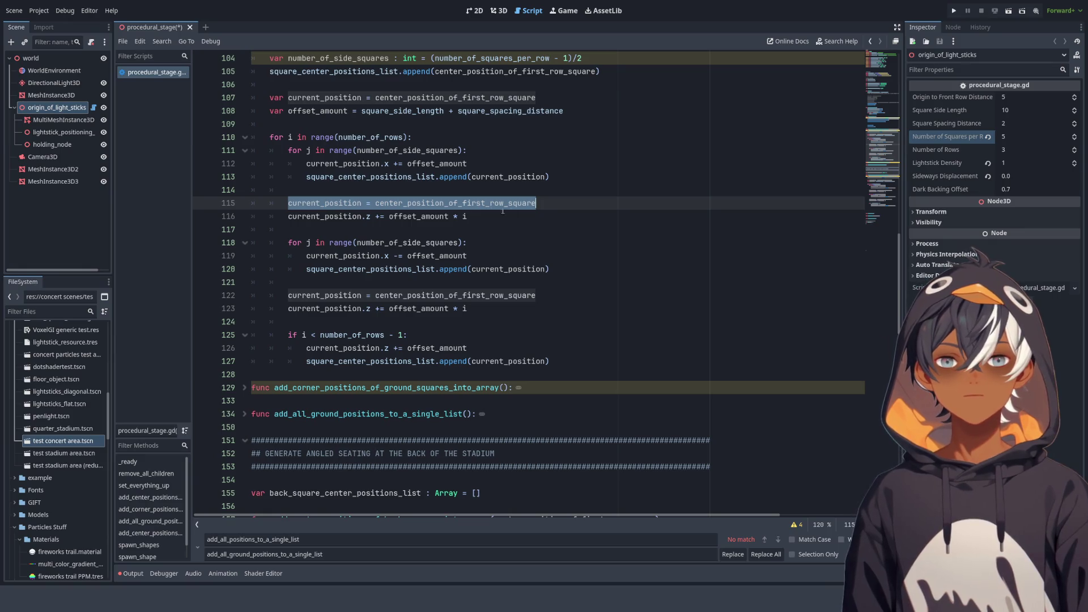
left_click(498, 10)
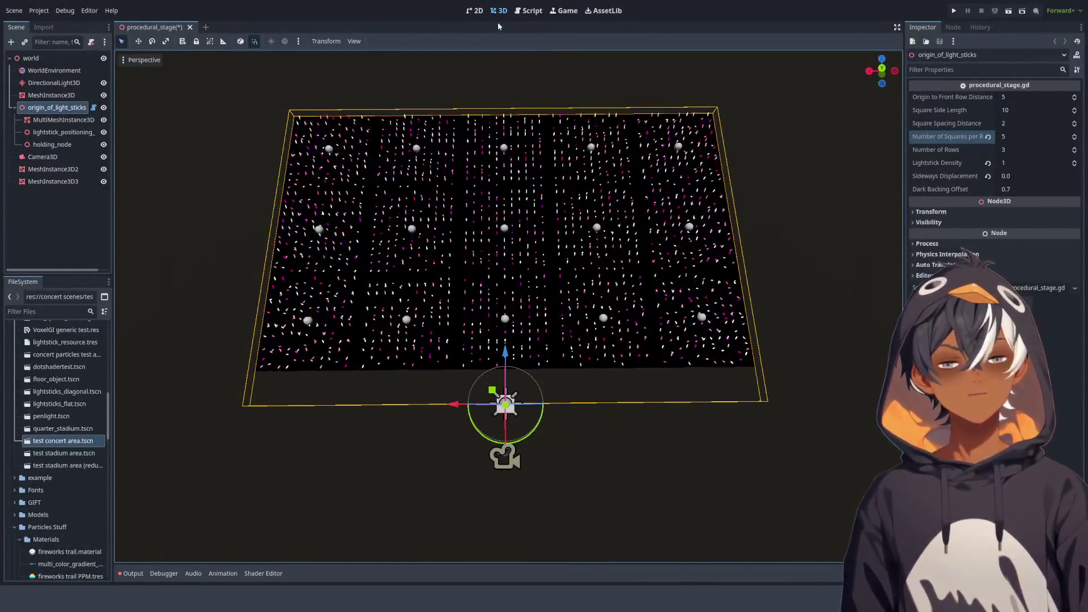
Back in the stage script, highlight the current_position offset statements on lines 119 and 116
left_click(527, 13)
scroll(398, 177, "down", 2)
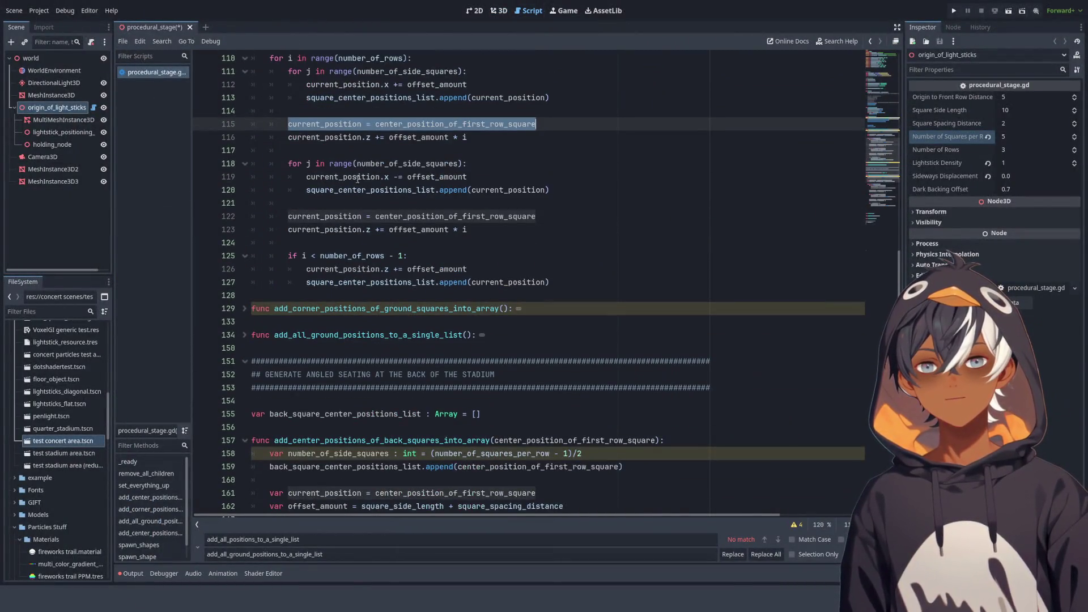
left_click(398, 177)
left_click_drag(398, 176, 306, 177)
left_click(367, 154)
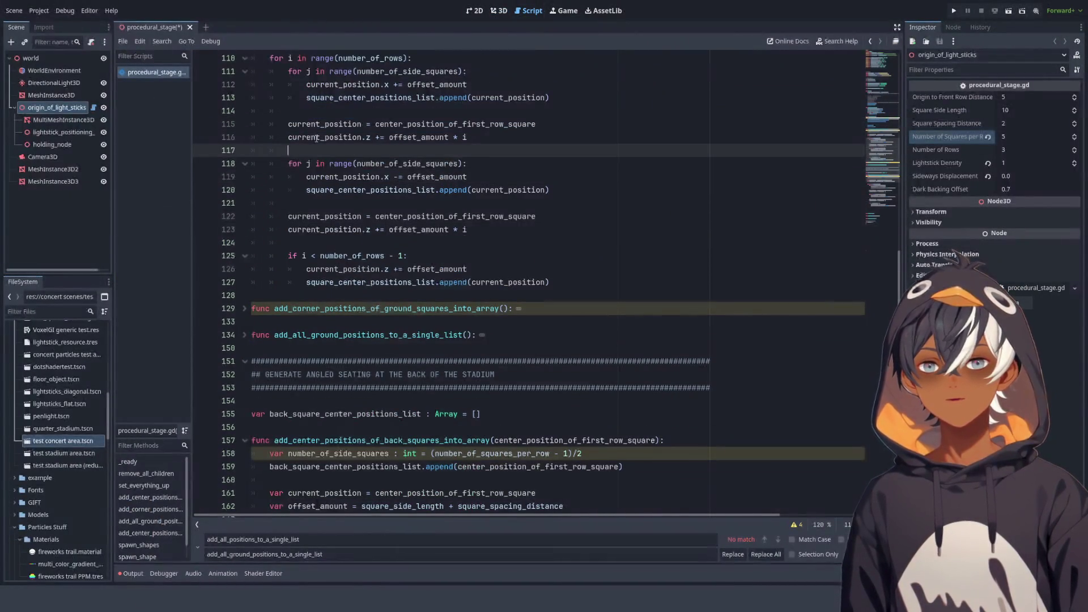
left_click_drag(288, 137, 466, 138)
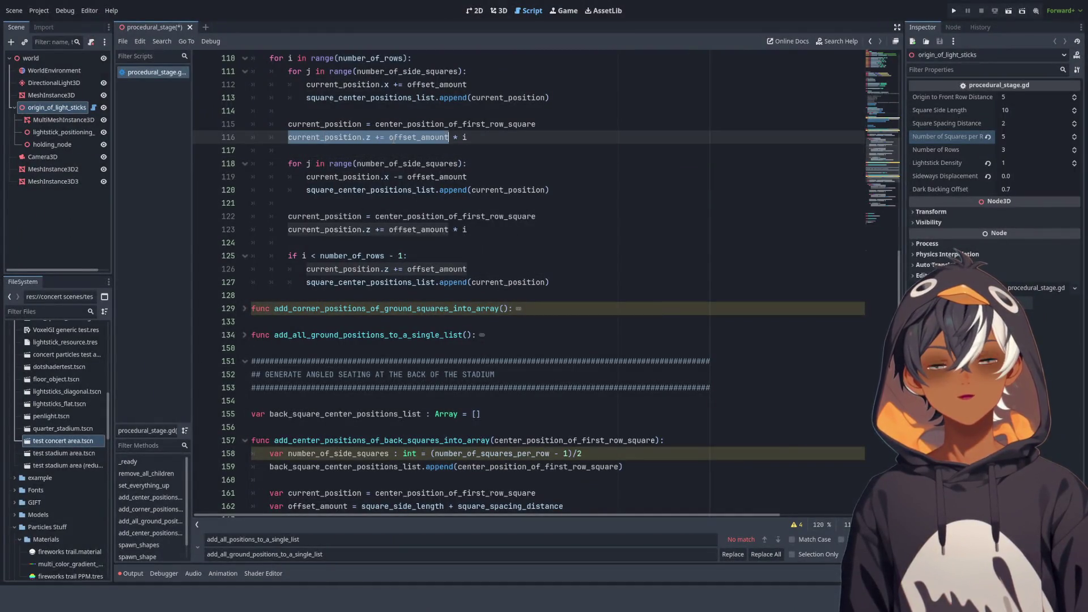
left_click(349, 137)
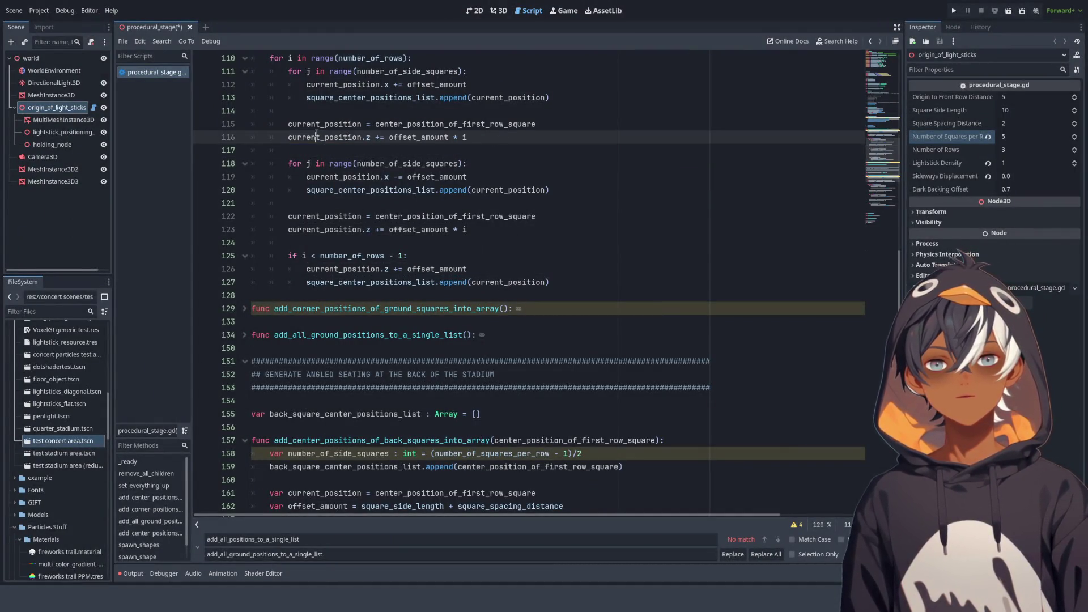
left_click_drag(432, 138, 486, 140)
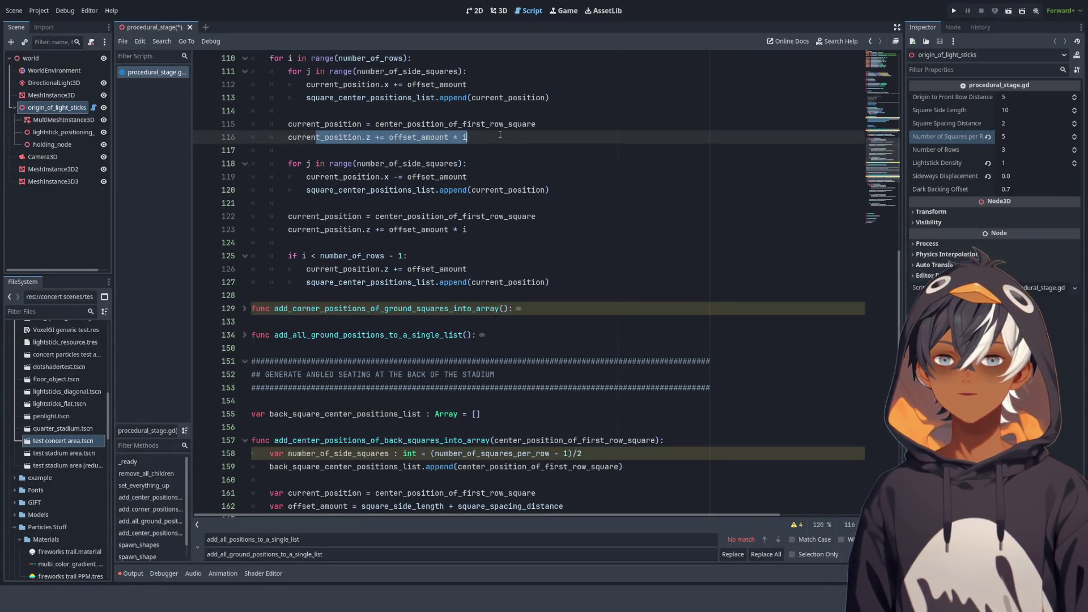
Check the lightstick grid in the 3D view, then return to the script at empty line 117
left_click(499, 10)
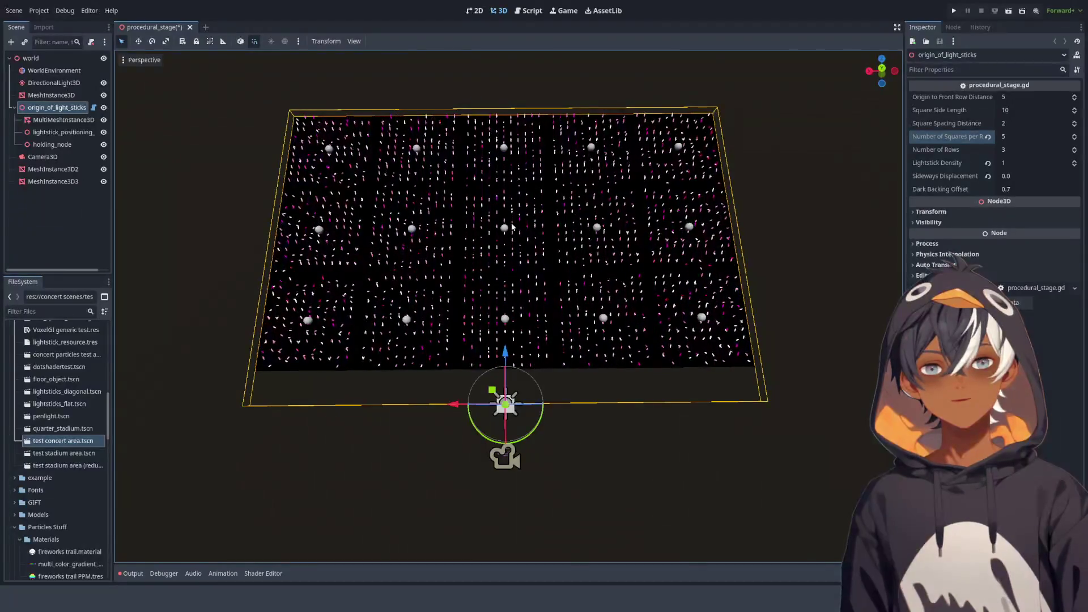
left_click(529, 11)
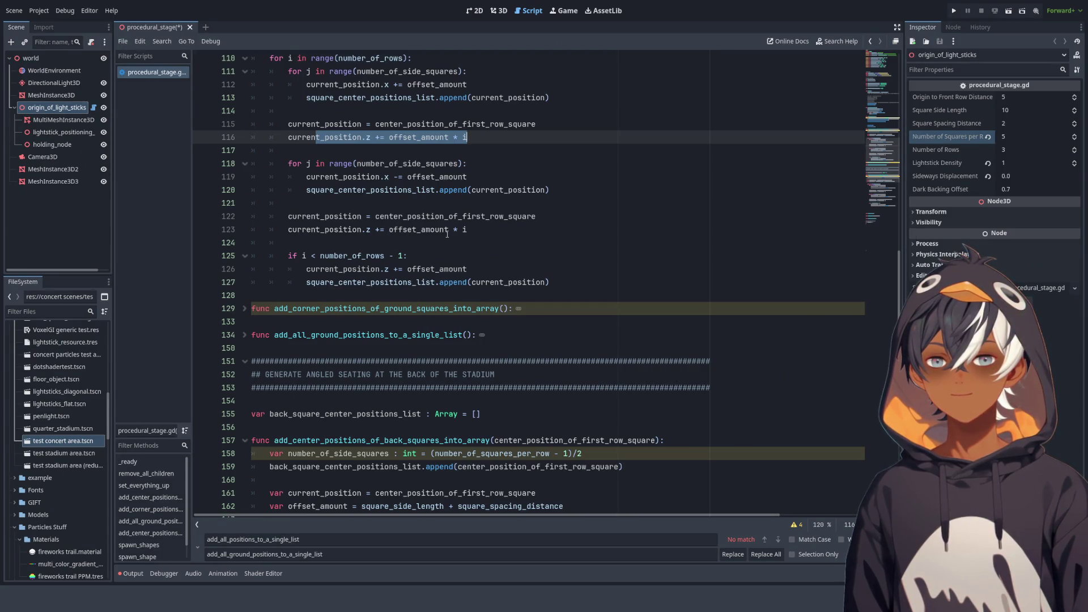
left_click(480, 152)
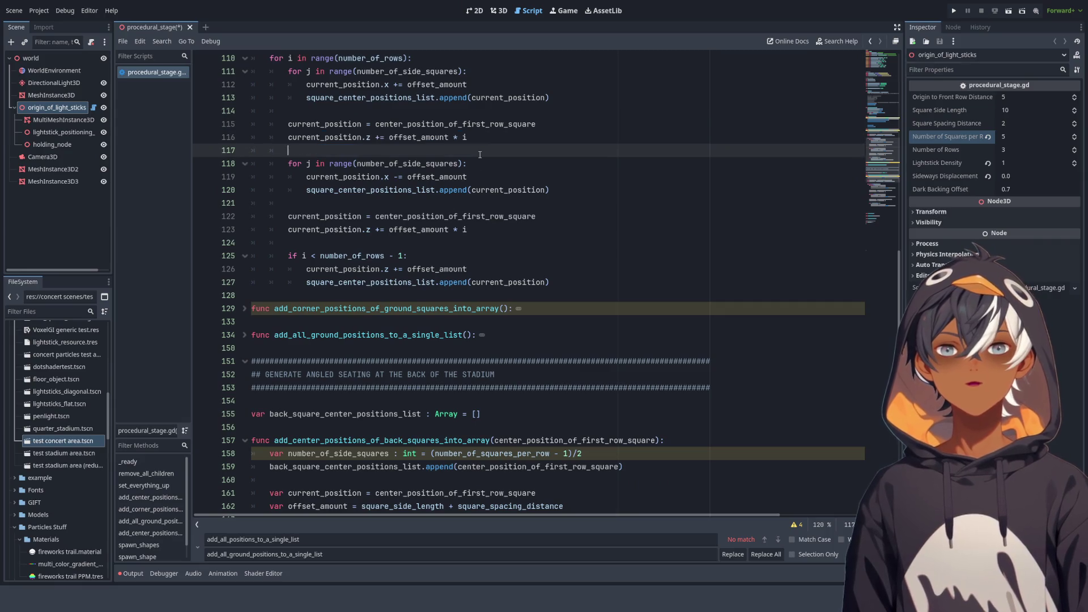
Scroll up through the ground-square function, highlighting offset_amount * i on line 116
scroll(431, 248, "up", 2)
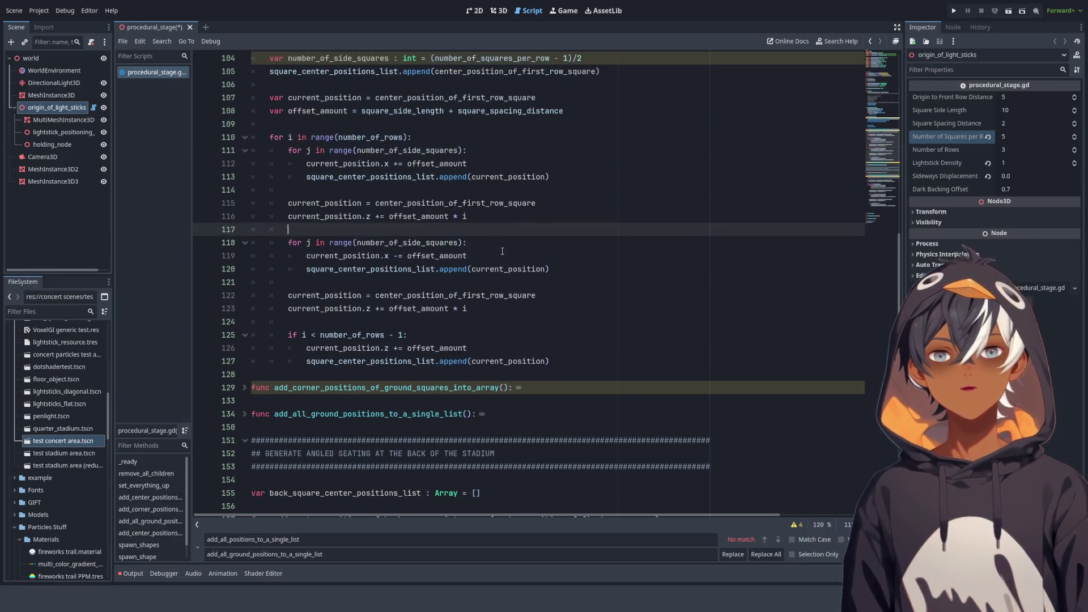
double_click(417, 216)
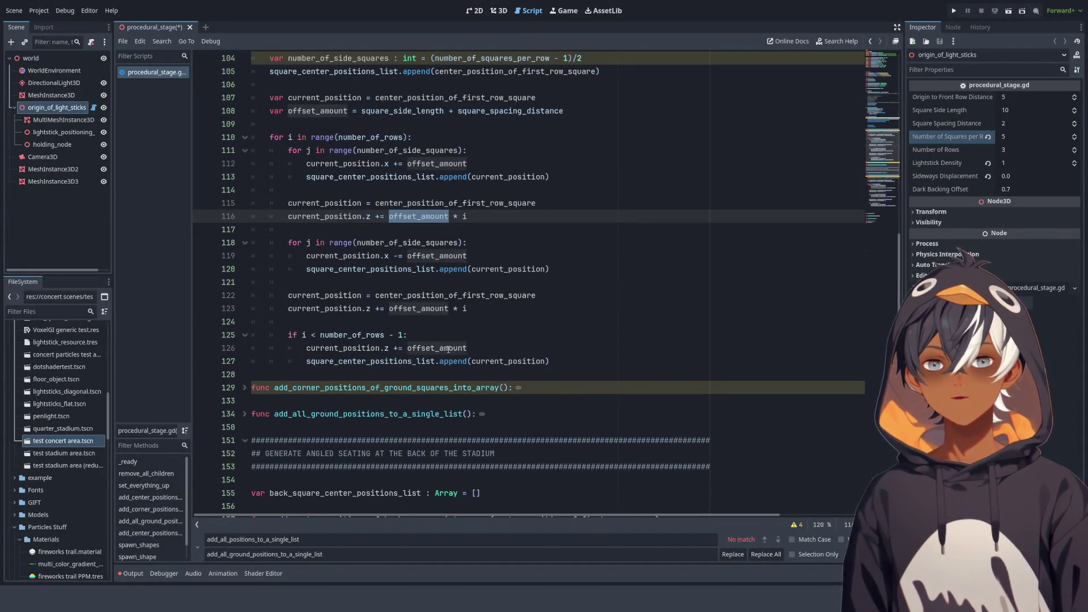
left_click(418, 217)
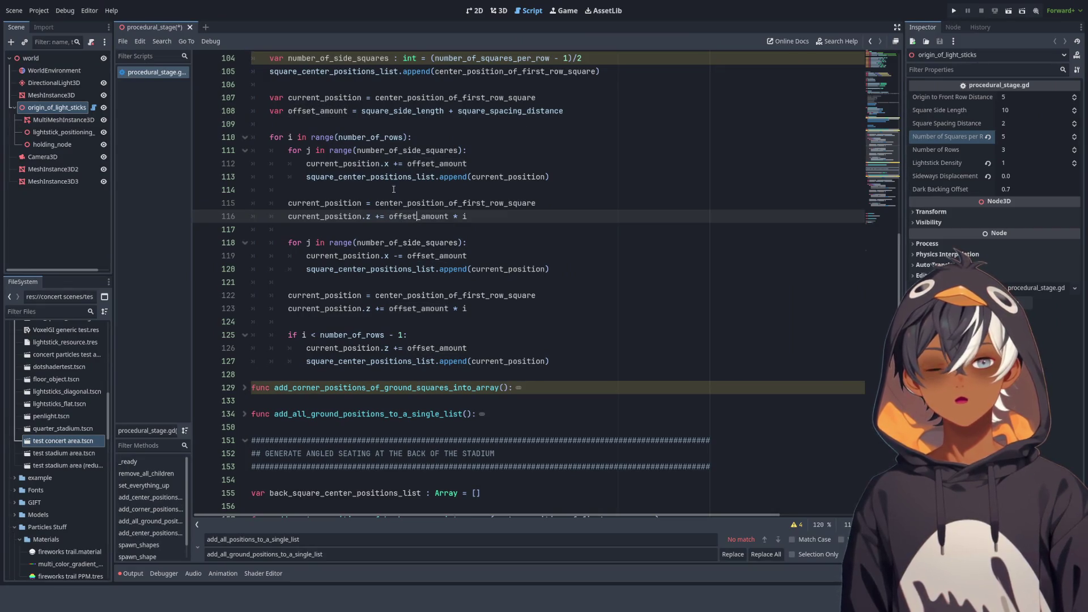
scroll(391, 196, "up", 2)
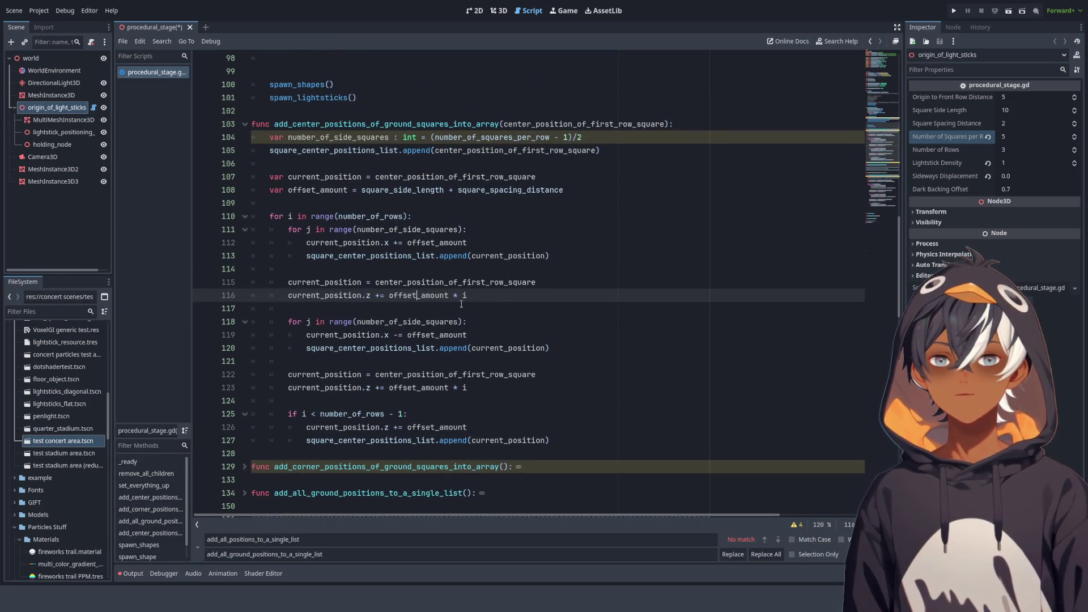
left_click_drag(466, 295, 388, 295)
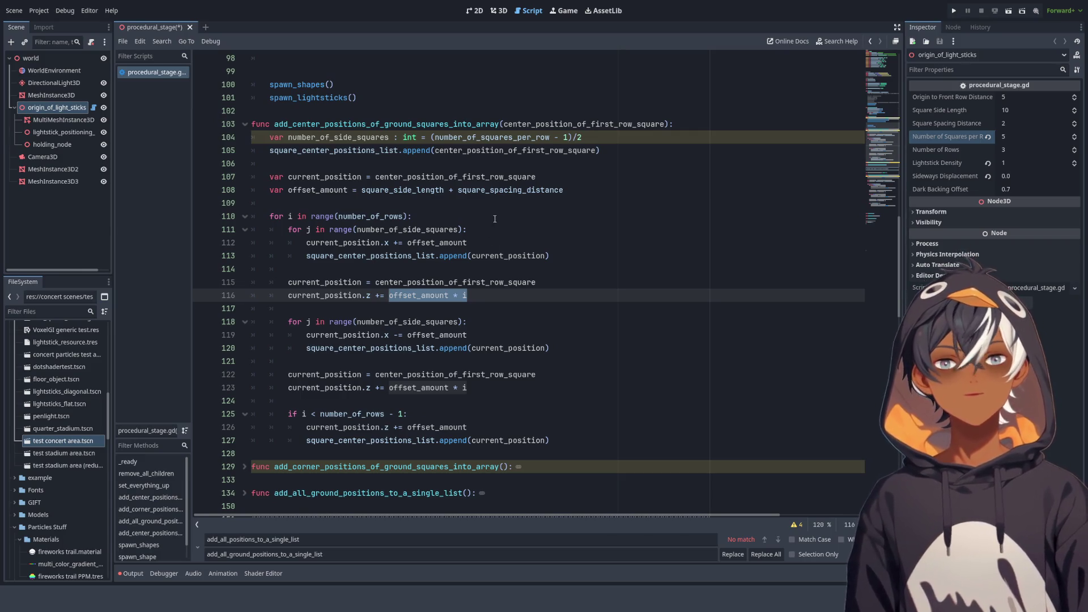
scroll(476, 323, "down", 4)
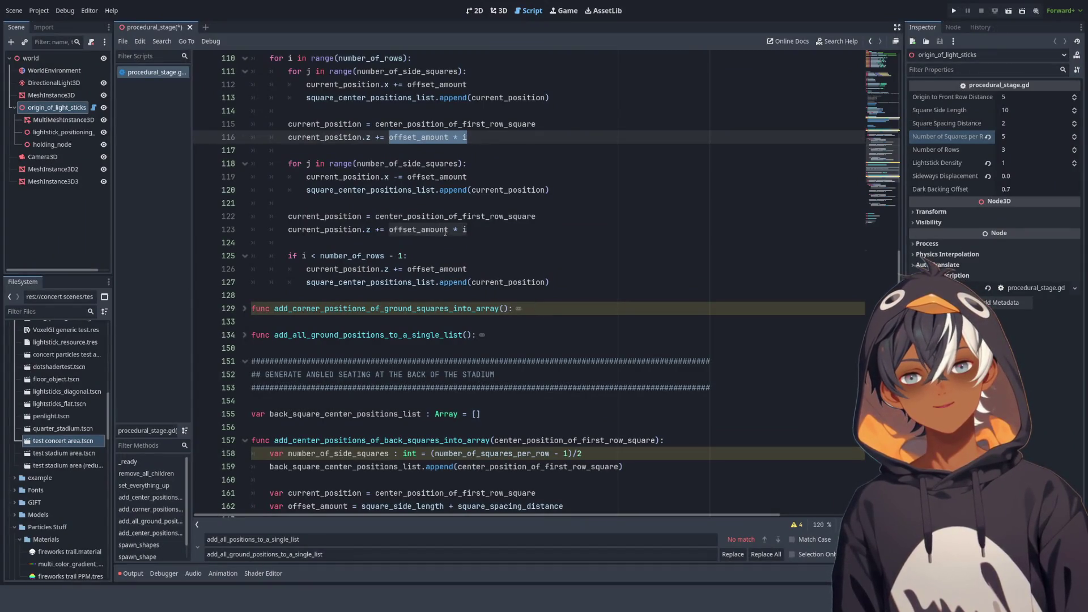
scroll(362, 233, "up", 3)
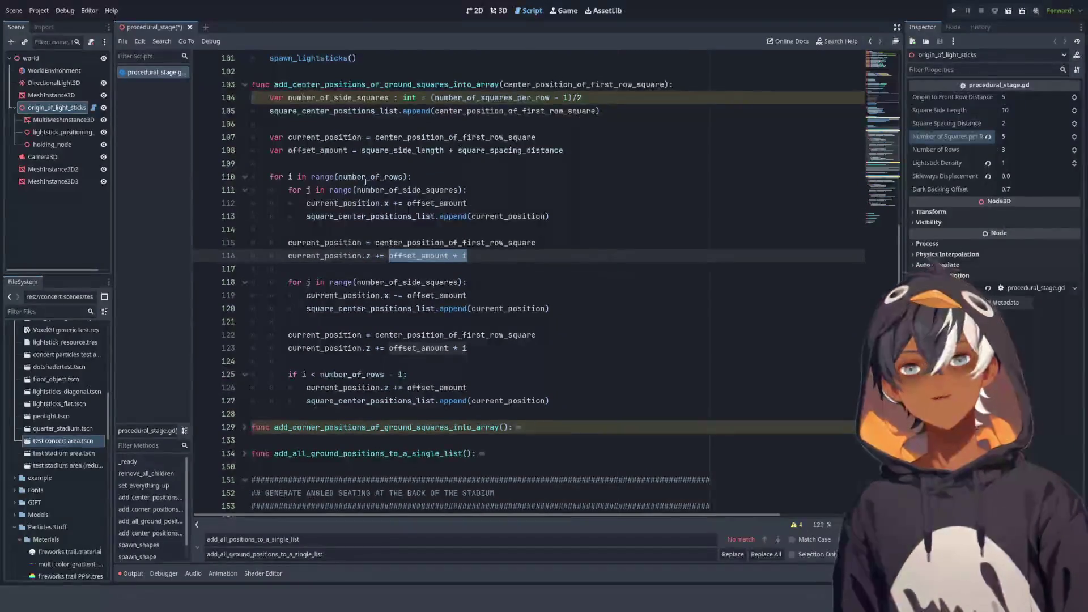
left_click(330, 163)
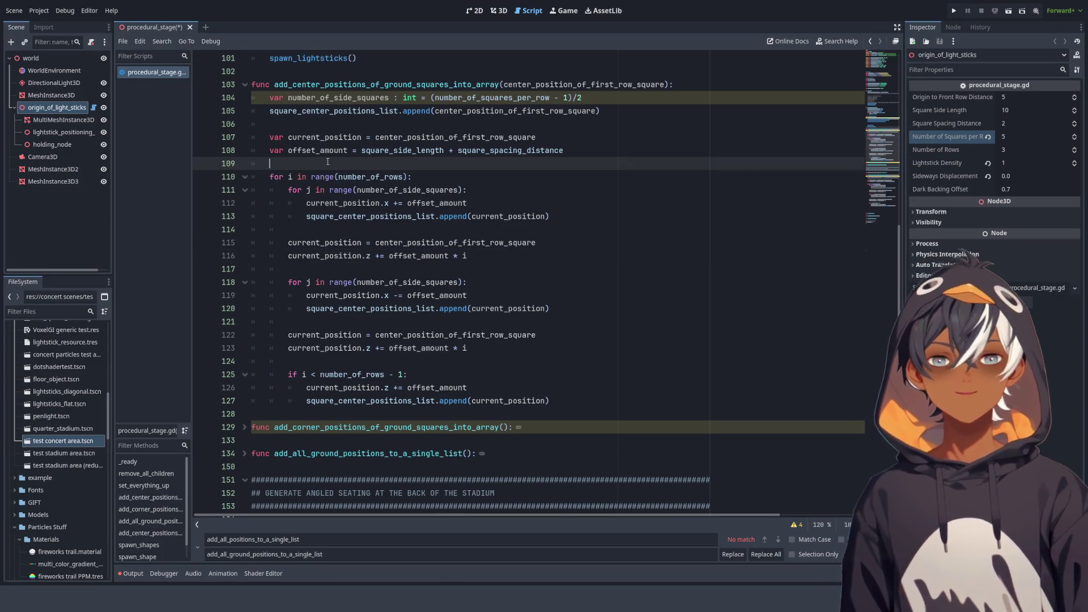
Insert one extra blank line above the number_of_rows loop, discarding a trial # comment marker
key("Return")
key("Return")
key("Up")
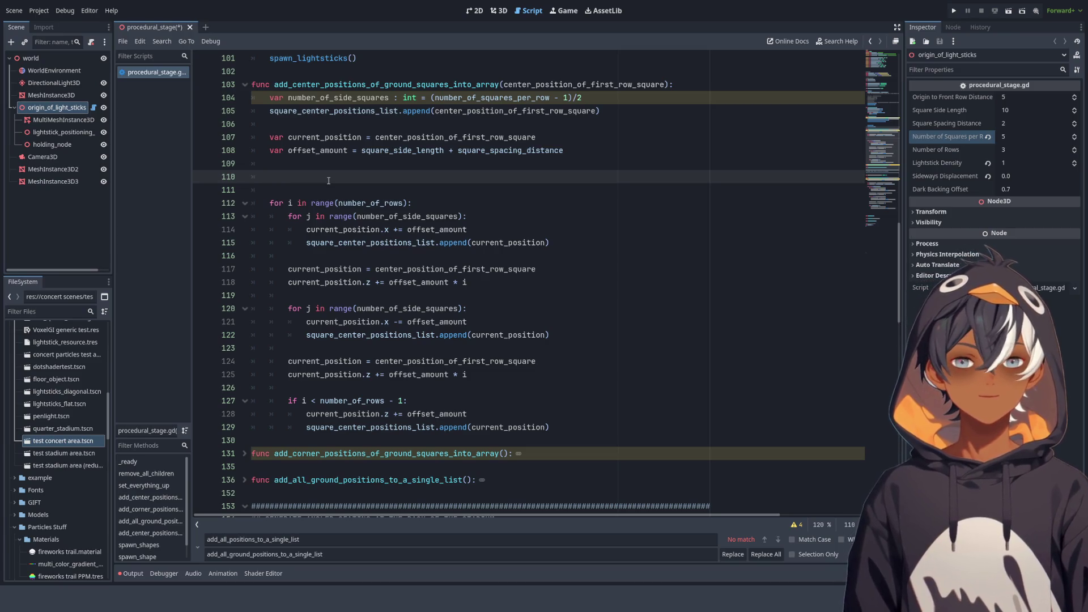
type("#")
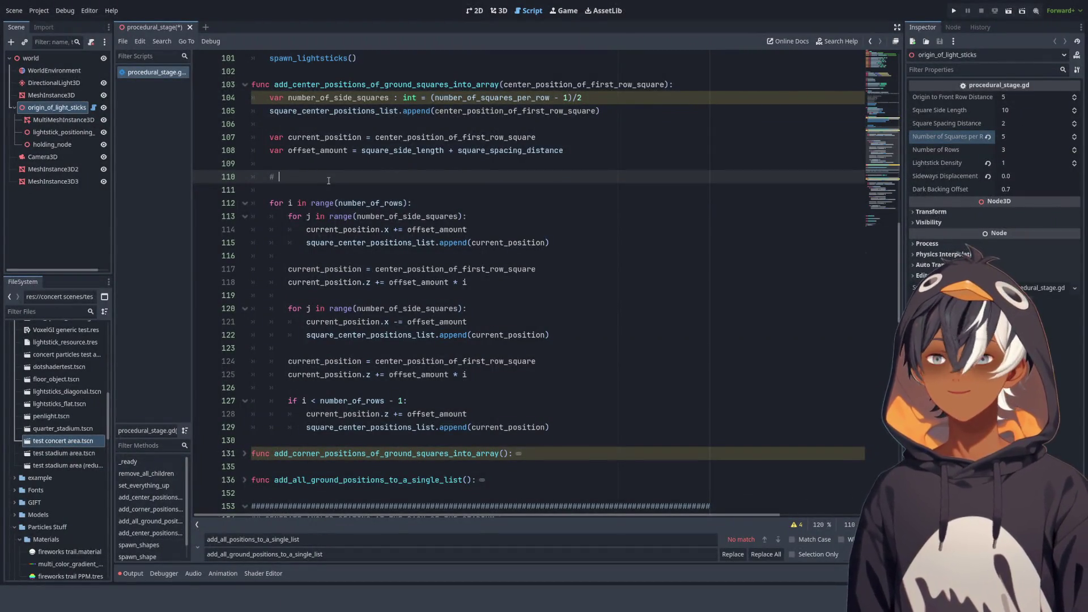
key("Down")
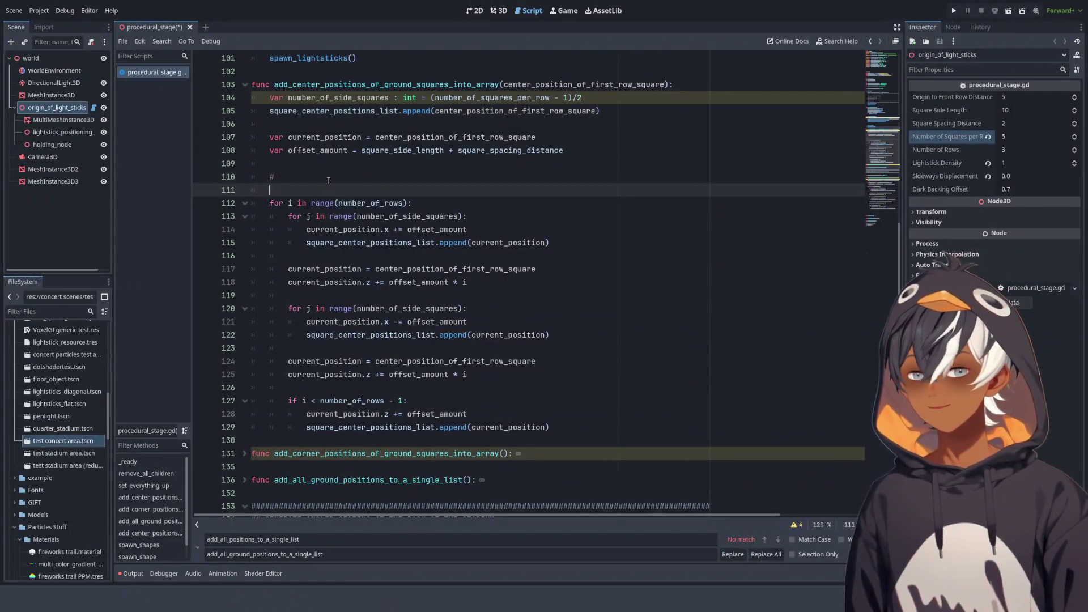
key("BackSpace")
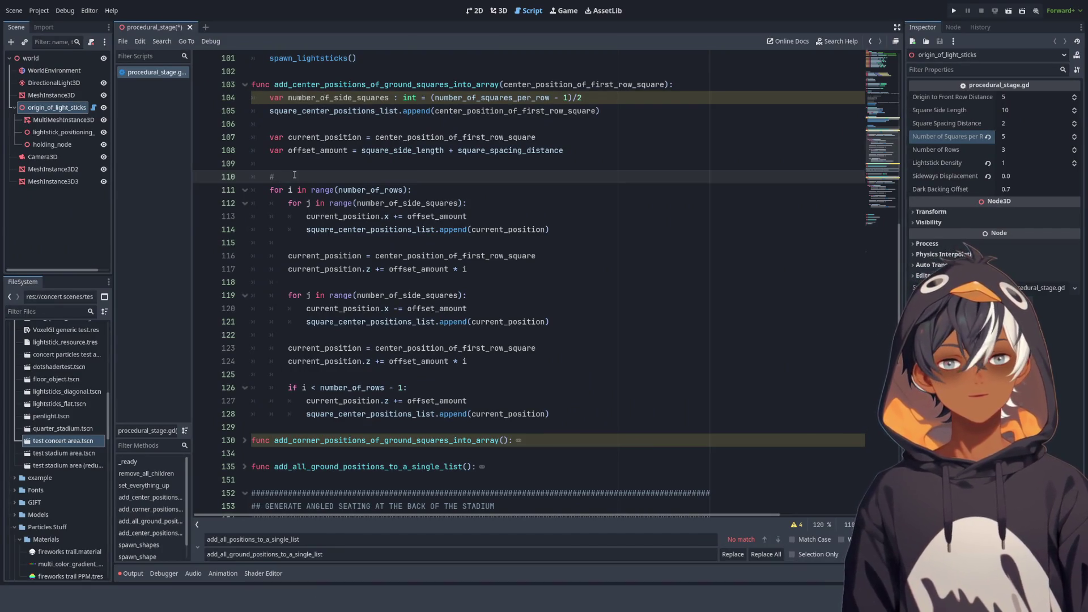
key("shift+Home")
key("BackSpace")
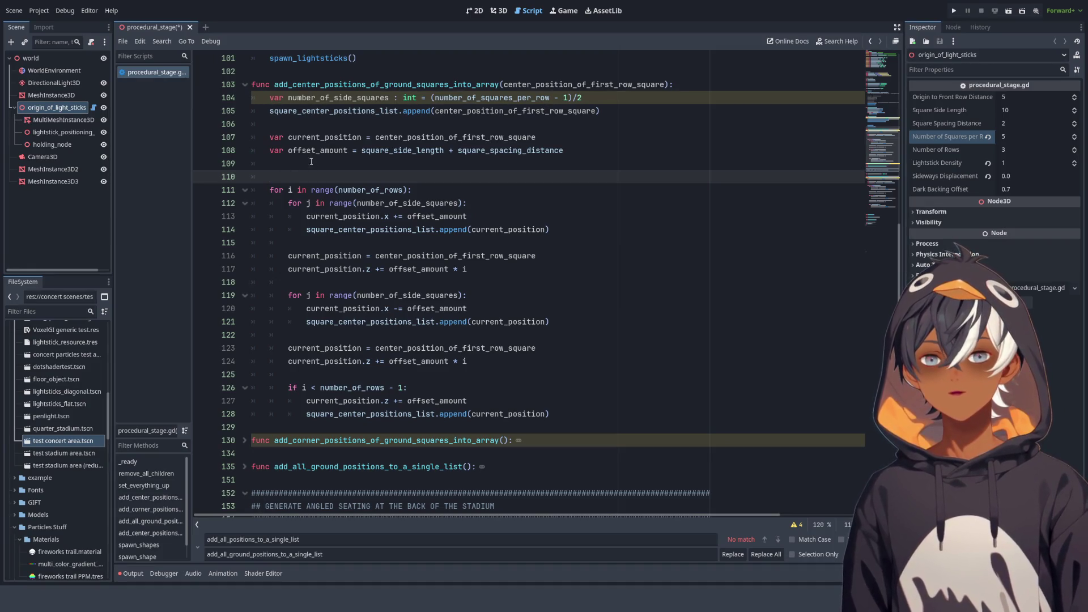
Move the caret to the ends of the number_of_rows and inner side-squares loop lines
left_click(449, 191)
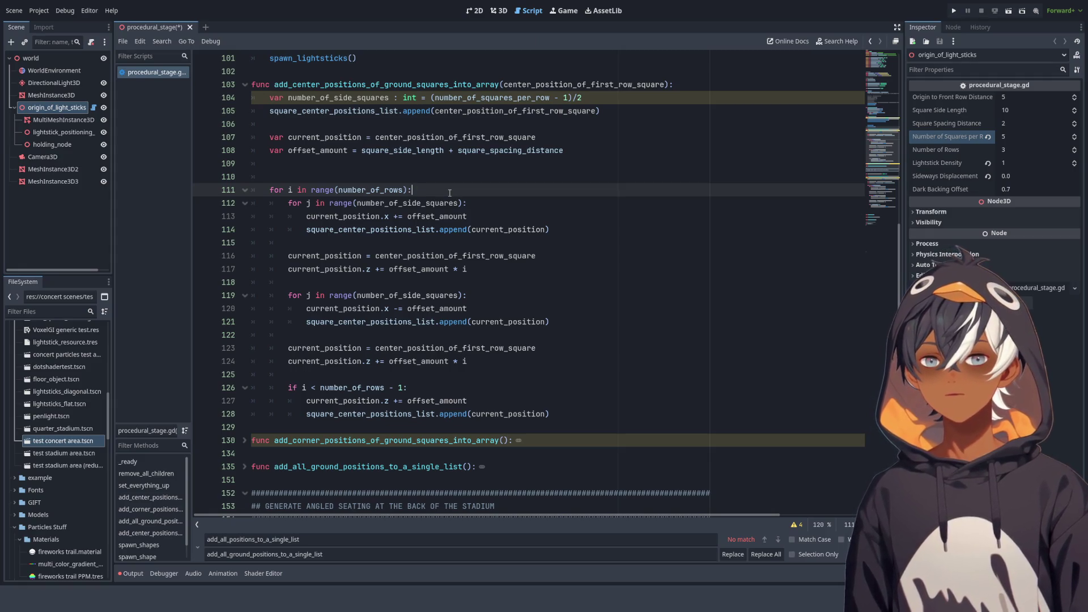
left_click(393, 203)
left_click(492, 203)
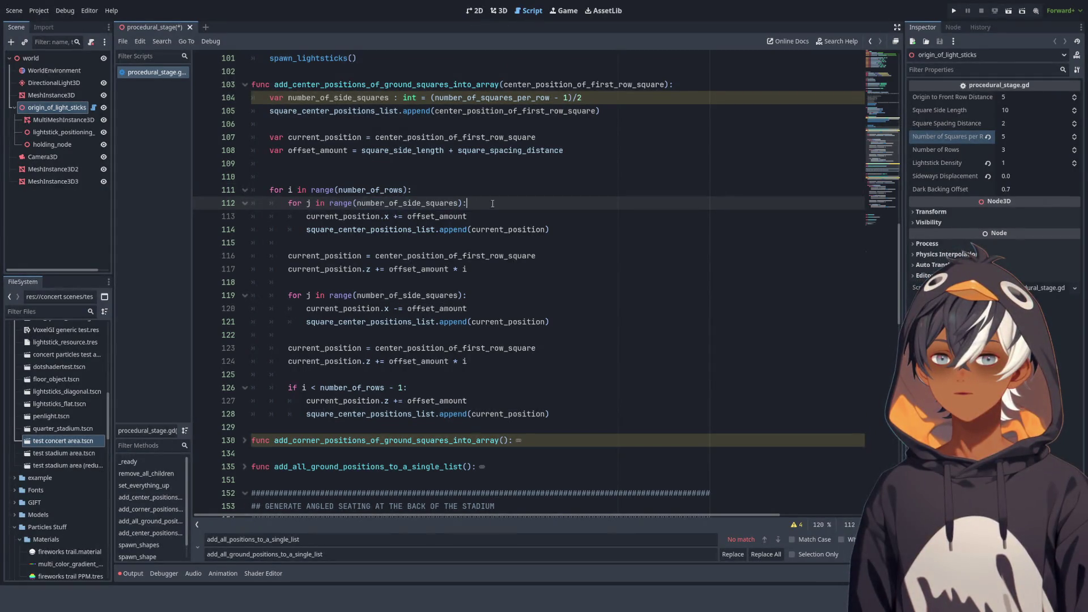
type("# side ")
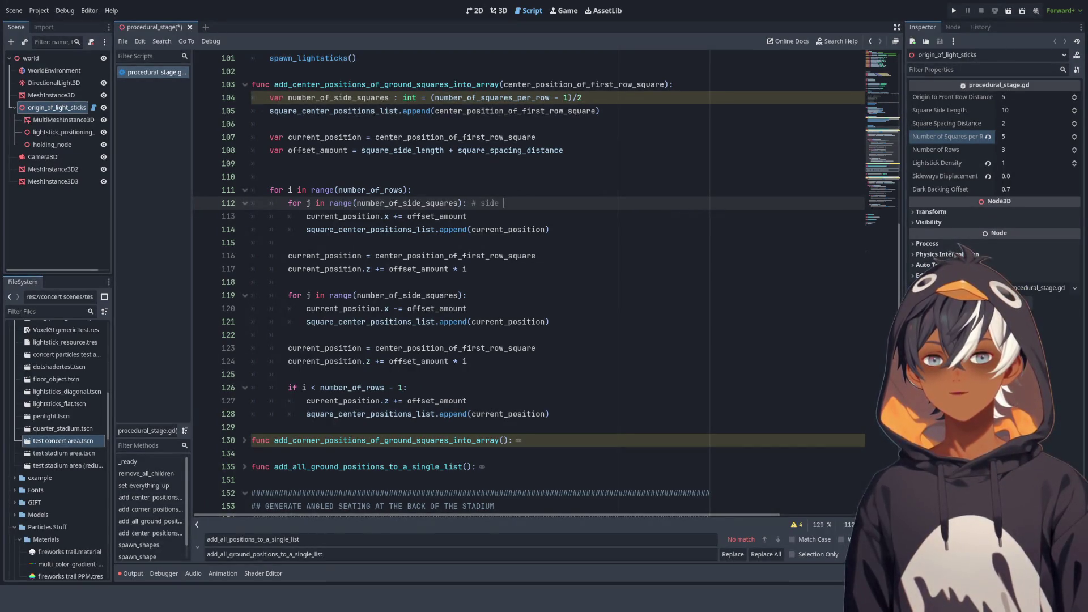
type("square")
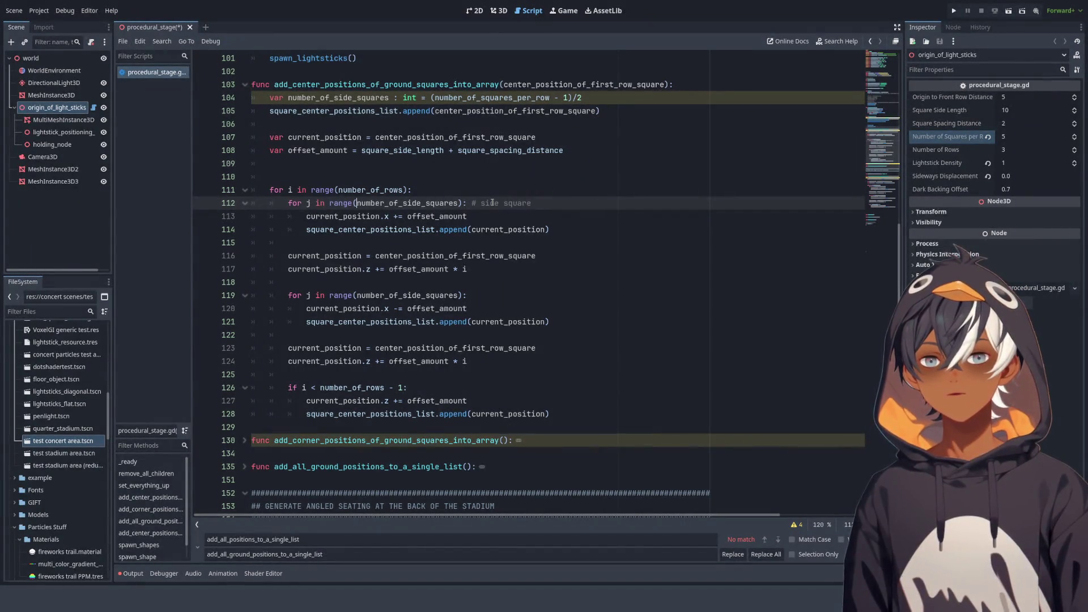
type("number of ")
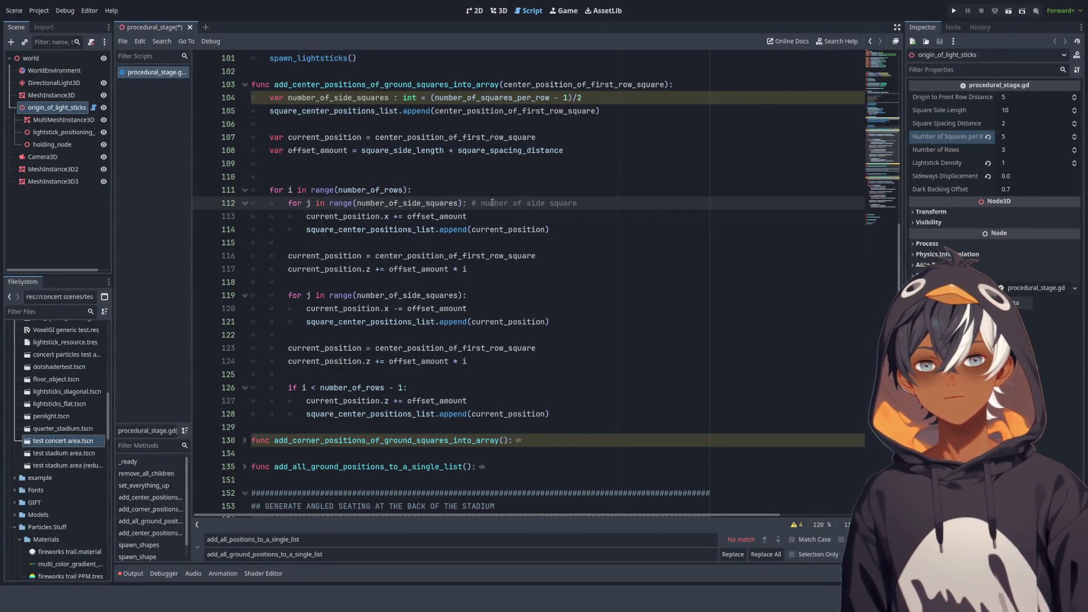
type("is ")
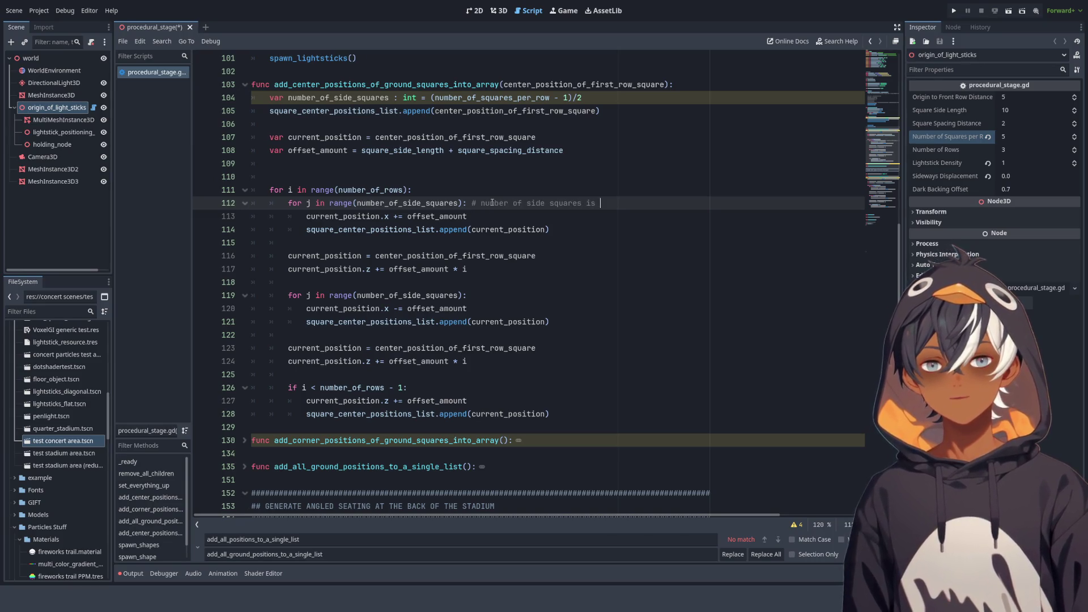
type("the num")
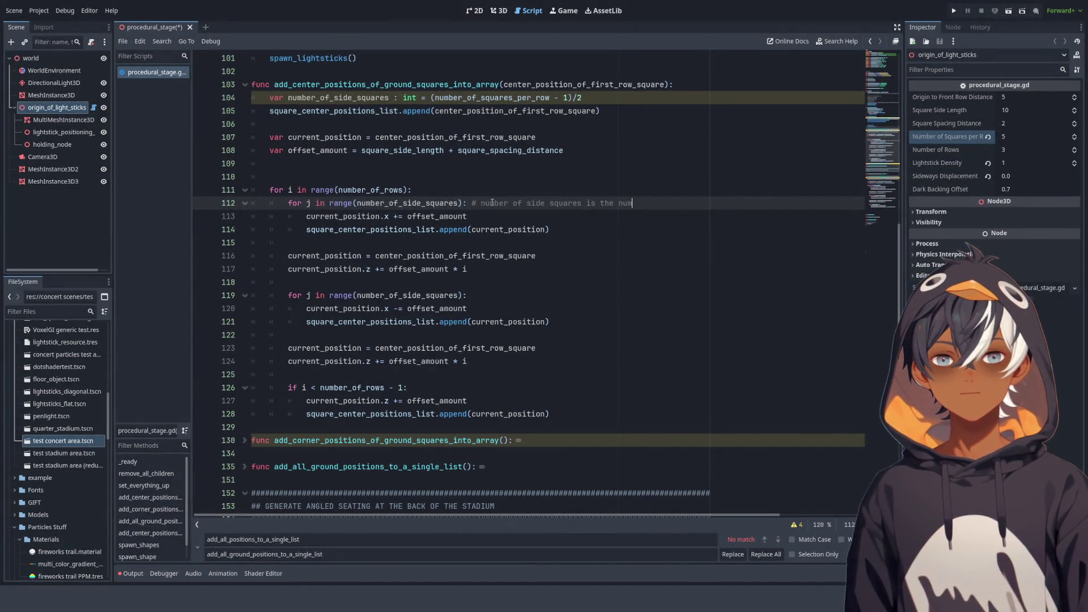
type("ber of c")
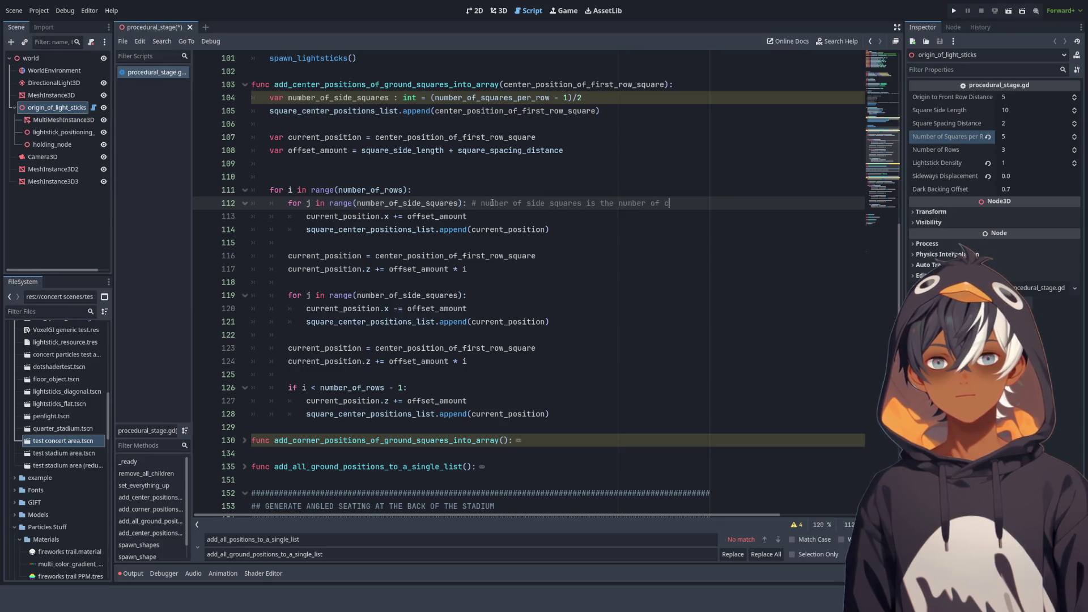
key("BackSpace")
type("squares ")
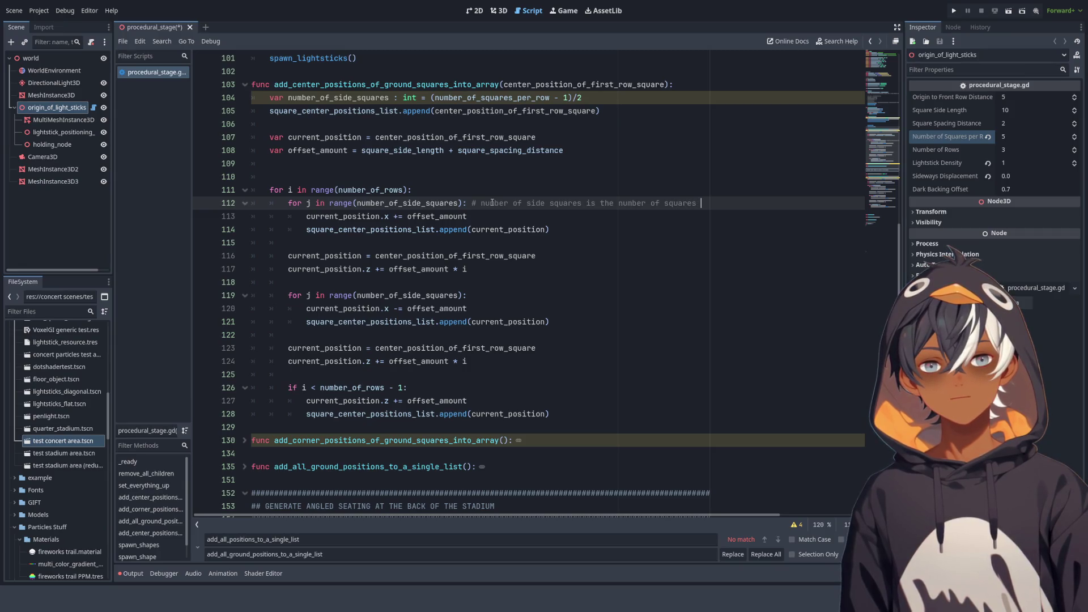
type(", countin")
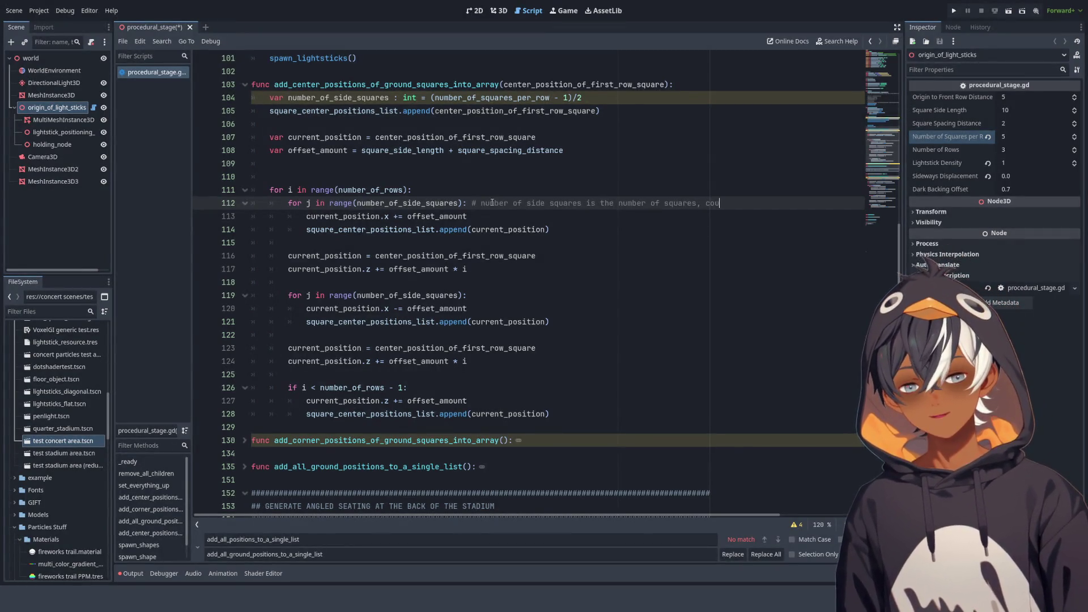
key("ctrl+BackSpace")
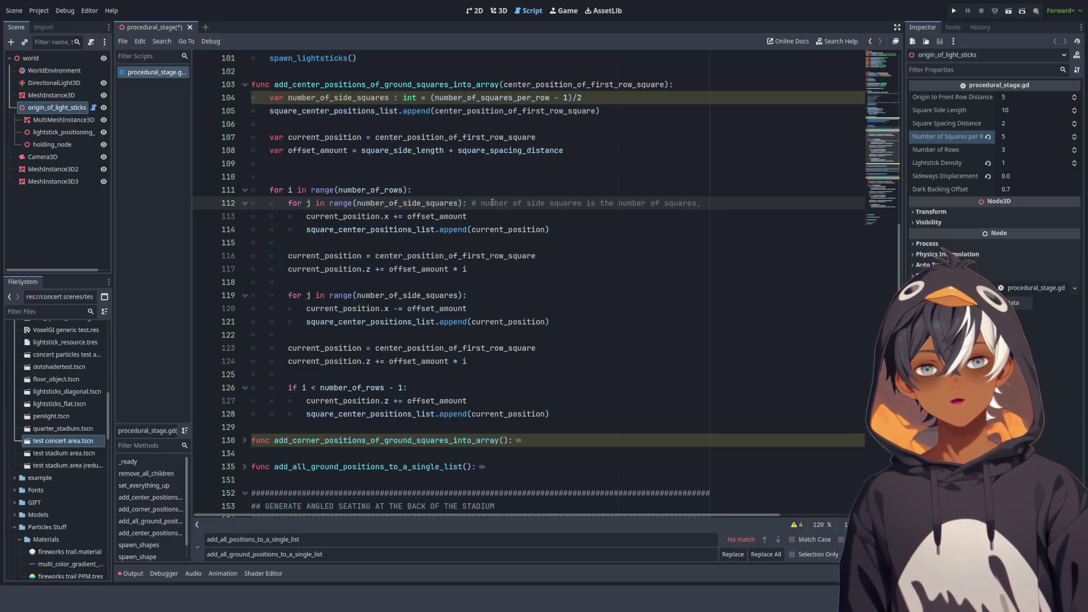
type(" counting ")
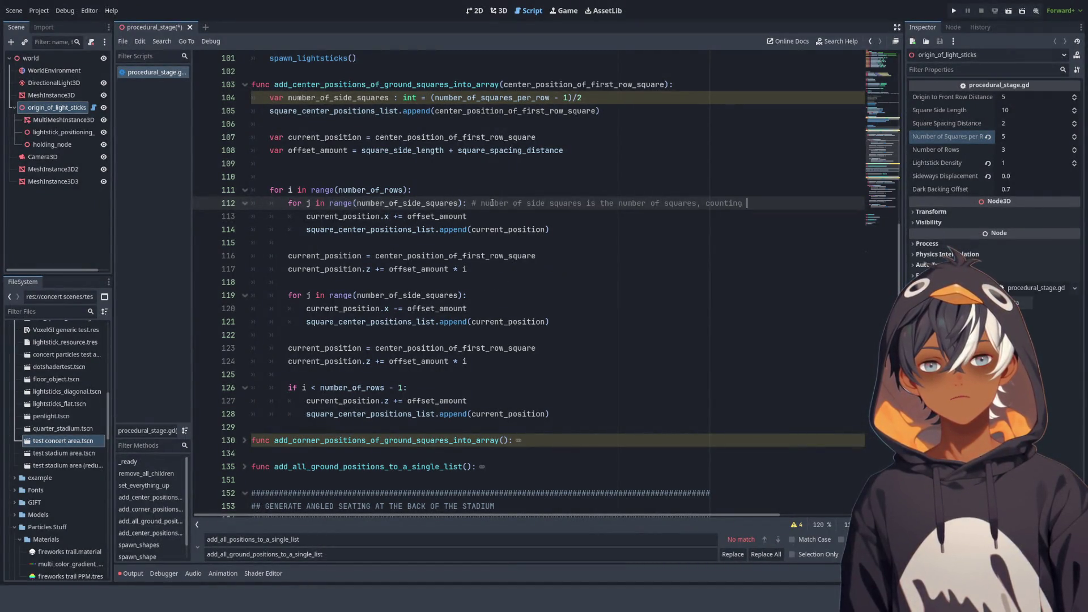
type("from")
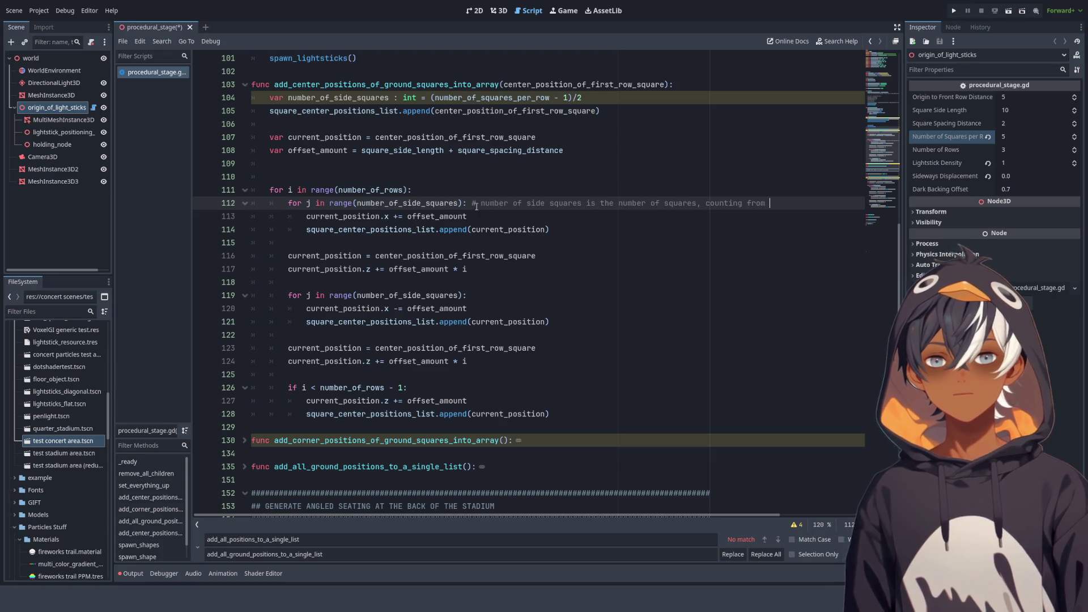
key("BackSpace")
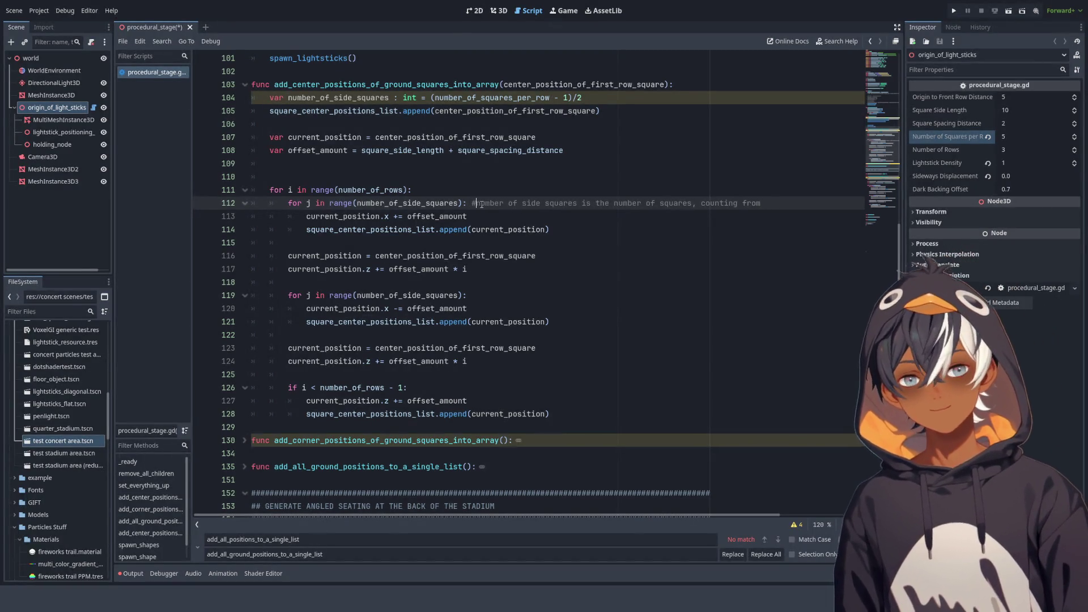
left_click_drag(472, 204, 786, 204)
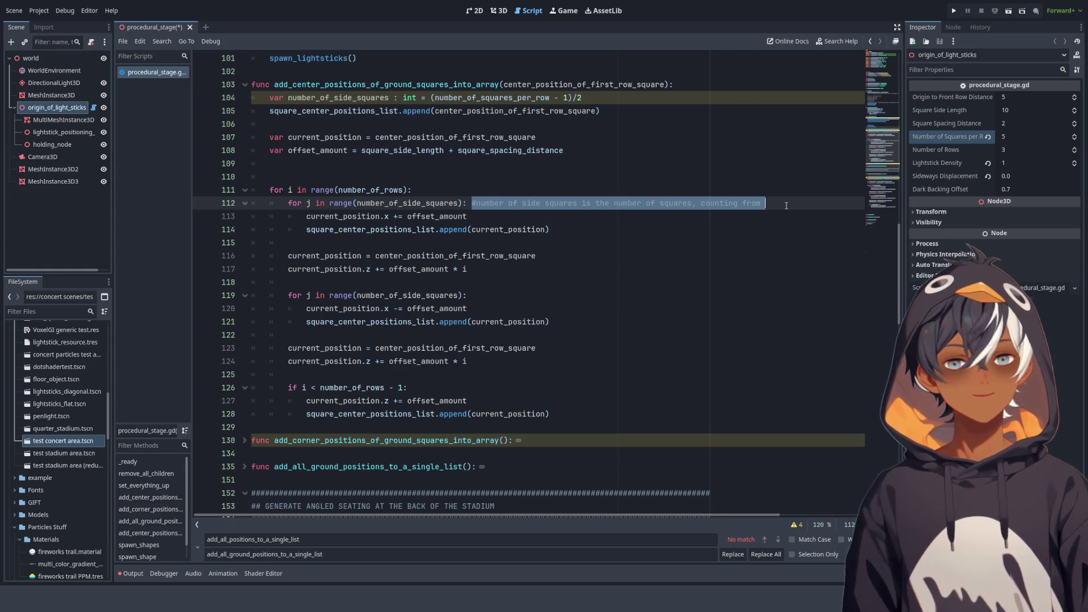
key("BackSpace")
left_click(312, 179)
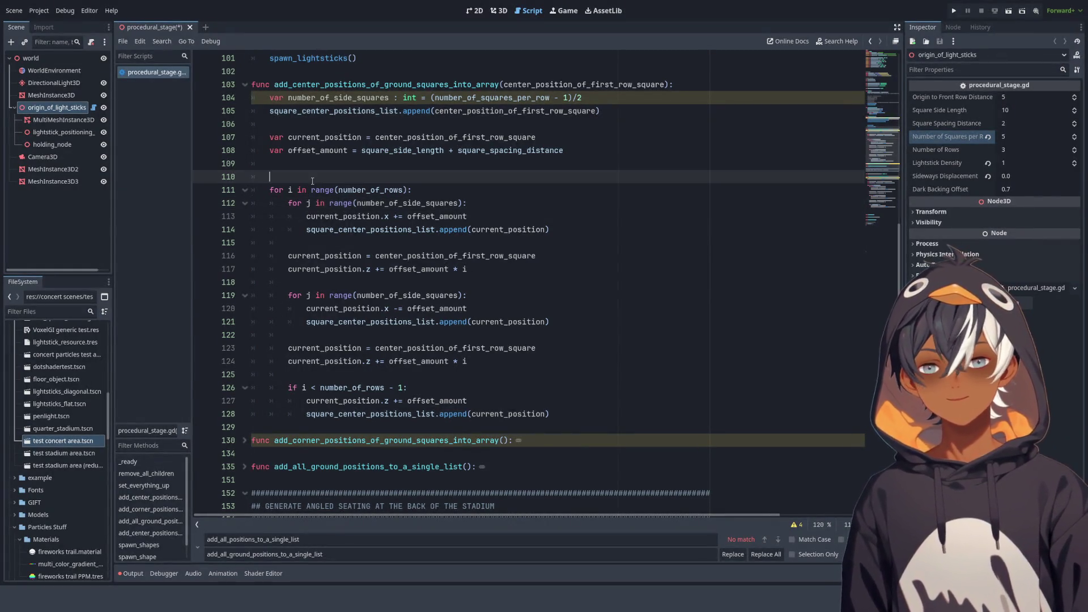
Write the line 110 comment explaining side squares count from center=0 to either edge
type("#number of side squares is the number of squares, counting from")
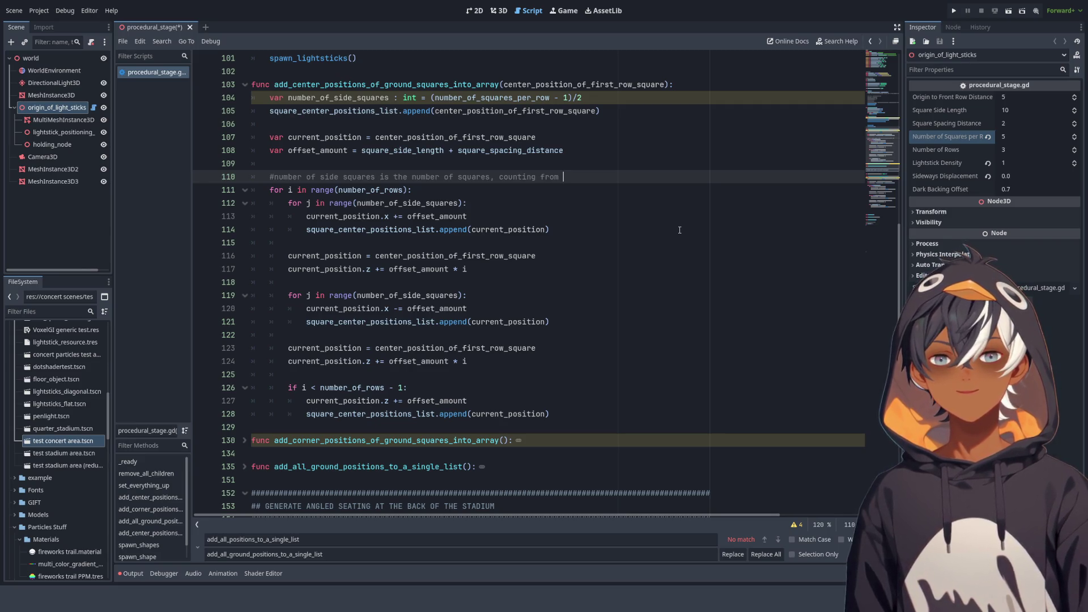
type("center=")
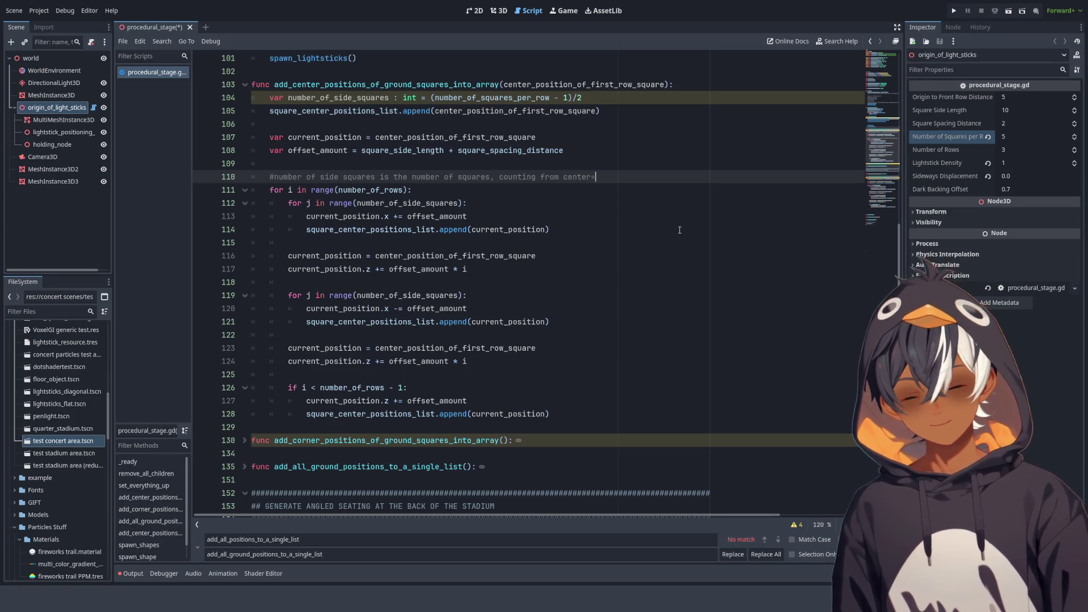
type("0 ")
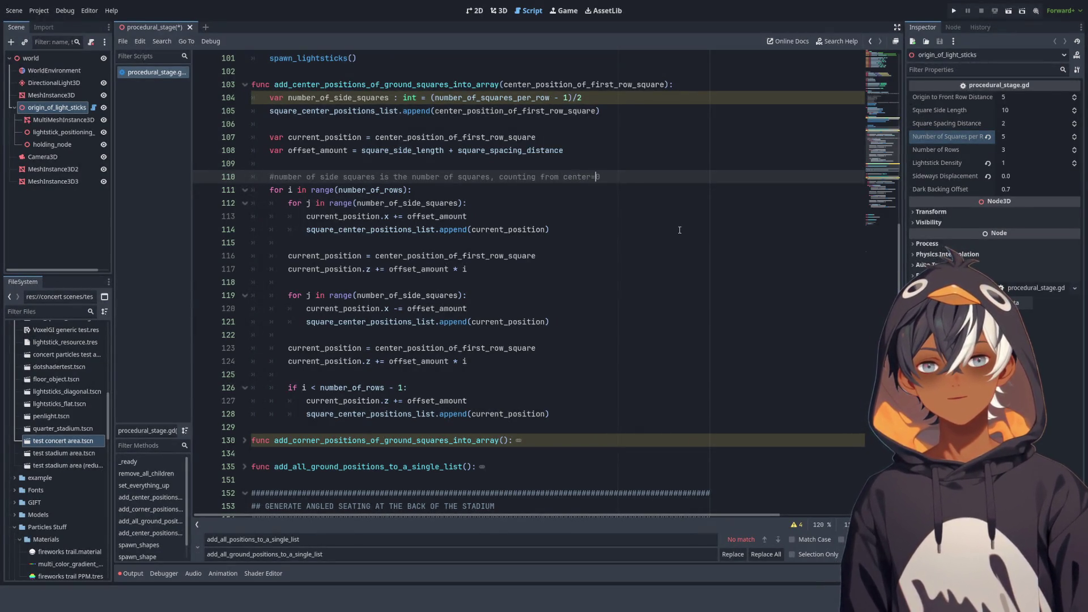
type("to the ed")
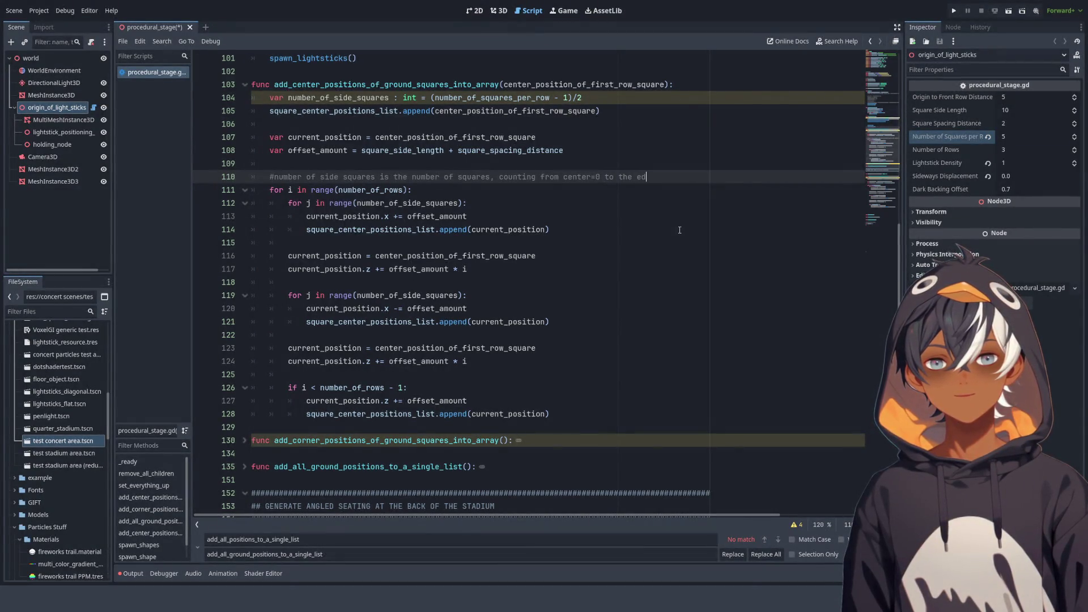
type("g")
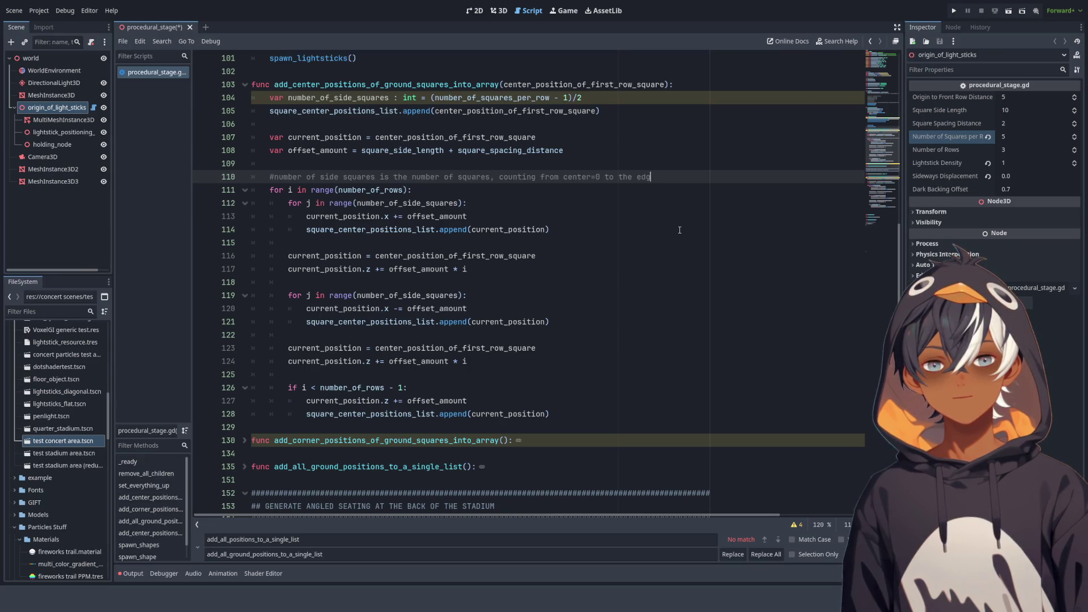
type("e, eithe")
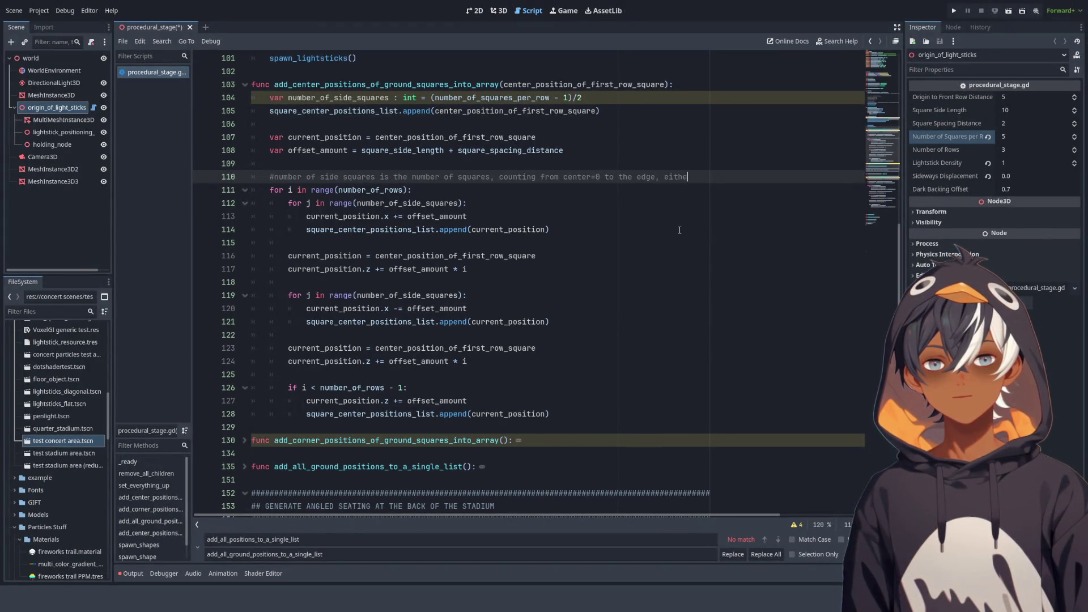
type("r left or right")
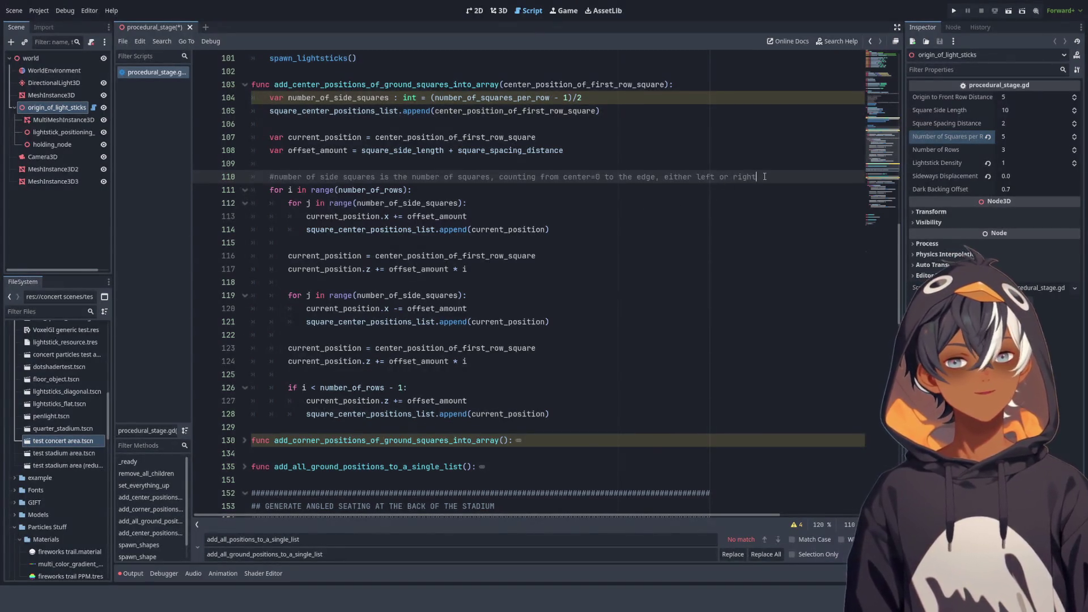
left_click(271, 190)
left_click(271, 176)
left_click(276, 176)
left_click(312, 177)
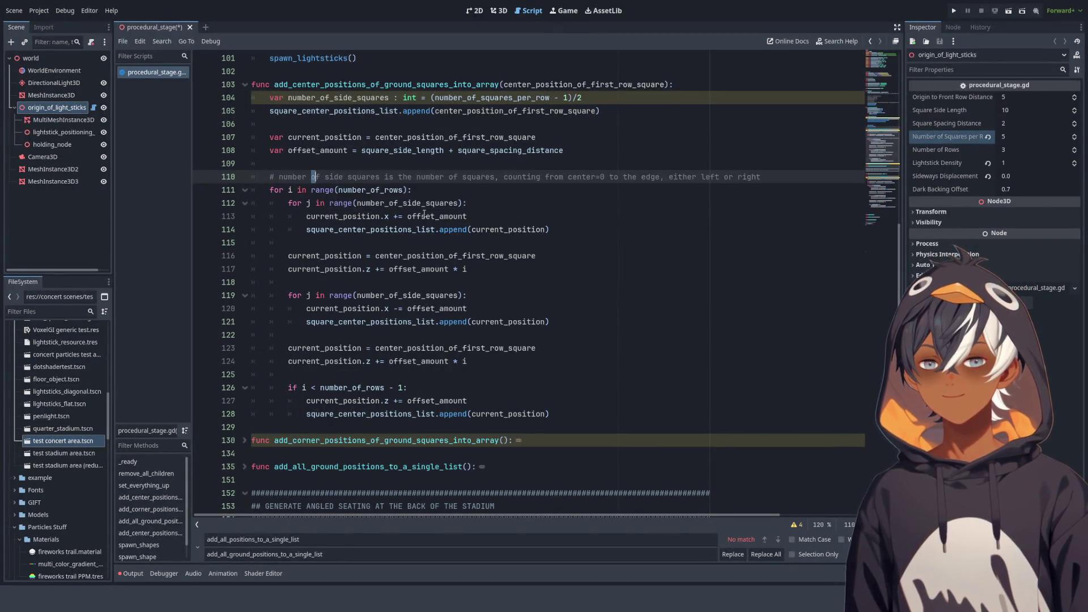
left_click(279, 176)
key("BackSpace")
key("ctrl+Right")
key("ctrl+Right")
Replace 'number of side squares' in that comment with the variable name number_of_side_squares
double_click(406, 203)
key("ctrl+c")
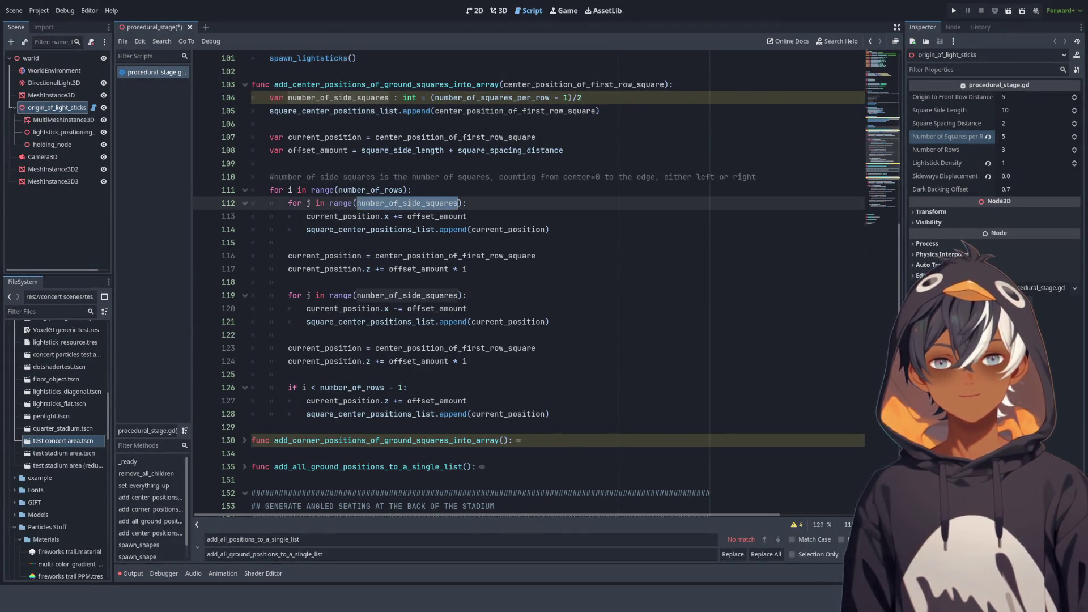
left_click_drag(274, 177, 376, 177)
key("ctrl+v")
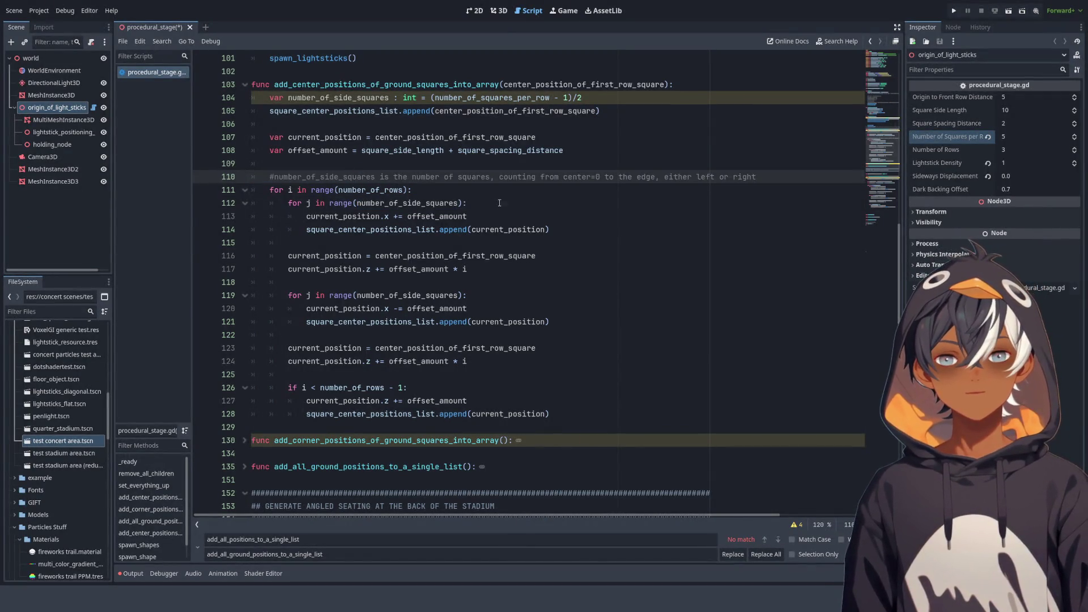
left_click(484, 203)
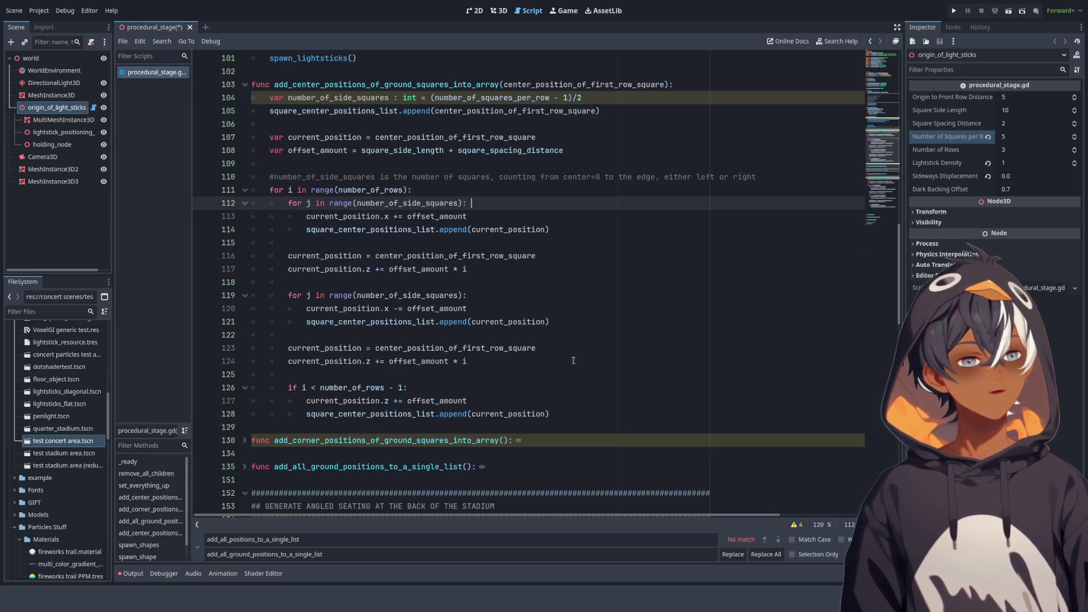
left_click(441, 169)
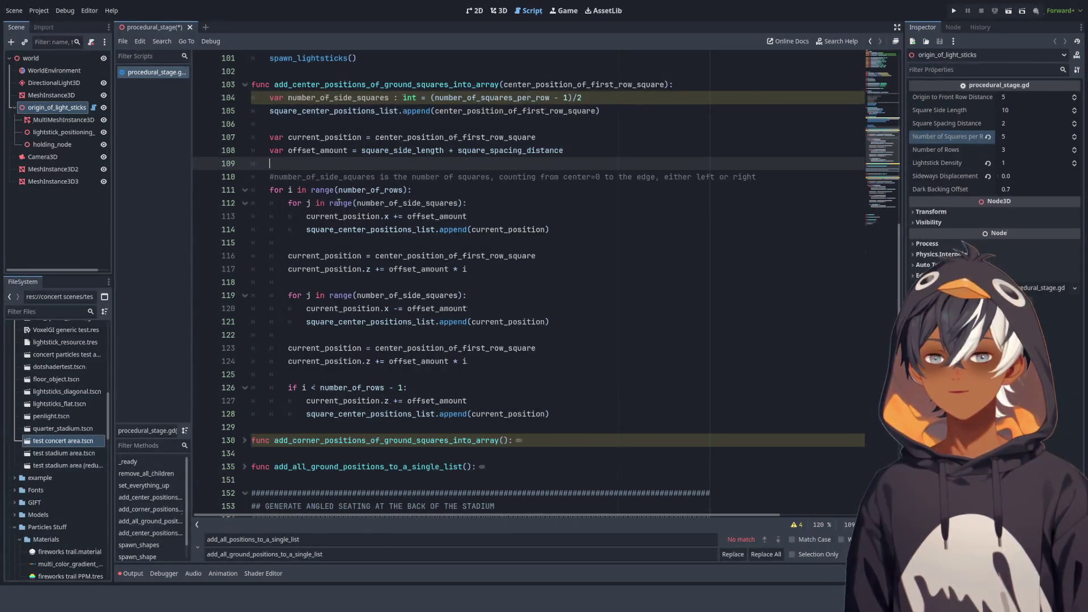
Add '#this will add the squares to the left of the center' to the line 112 loop
left_click(278, 187)
key("End")
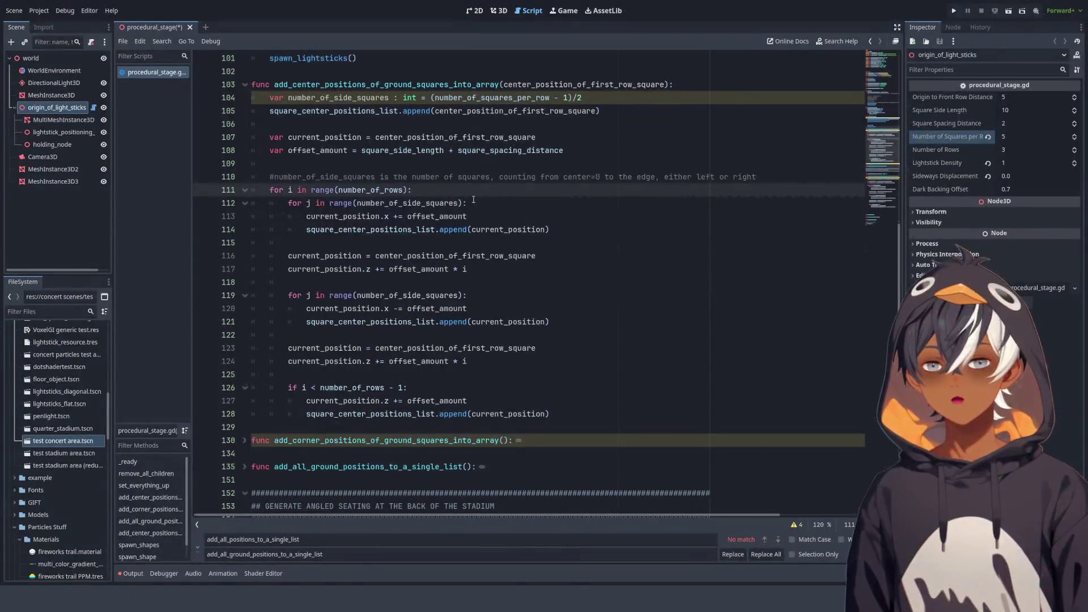
type("#the ")
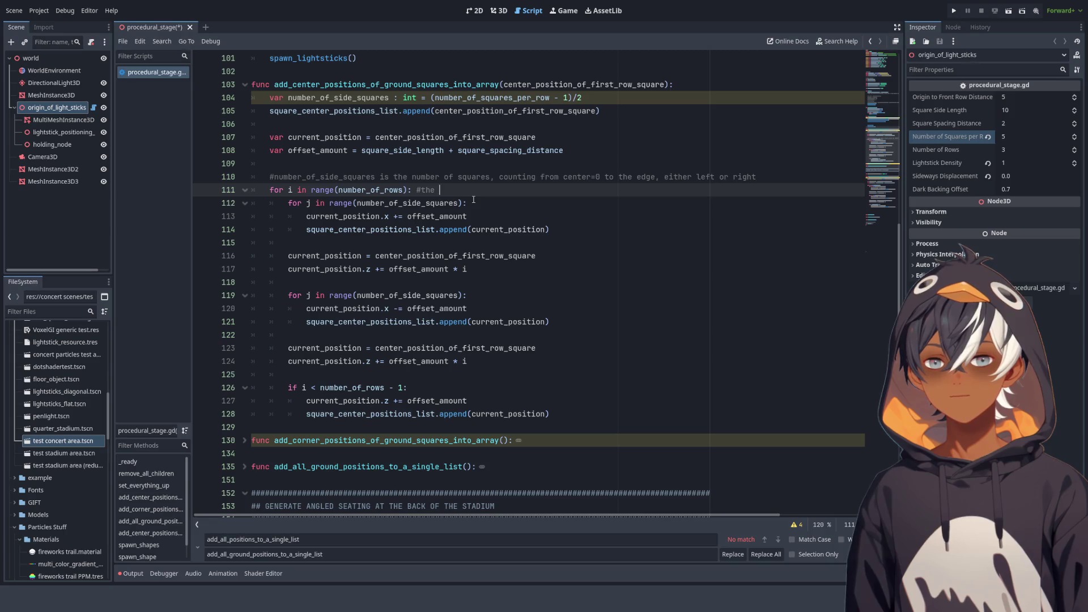
type("following")
key("ctrl+BackSpace")
key("ctrl+BackSpace")
key("ctrl+BackSpace")
key("BackSpace")
key("BackSpace")
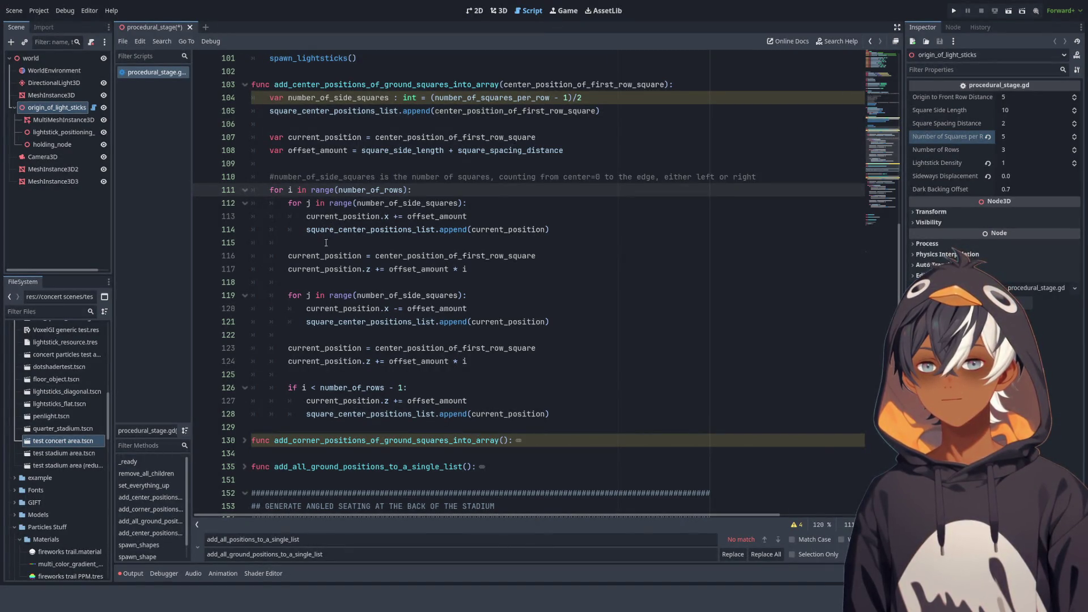
left_click(492, 218)
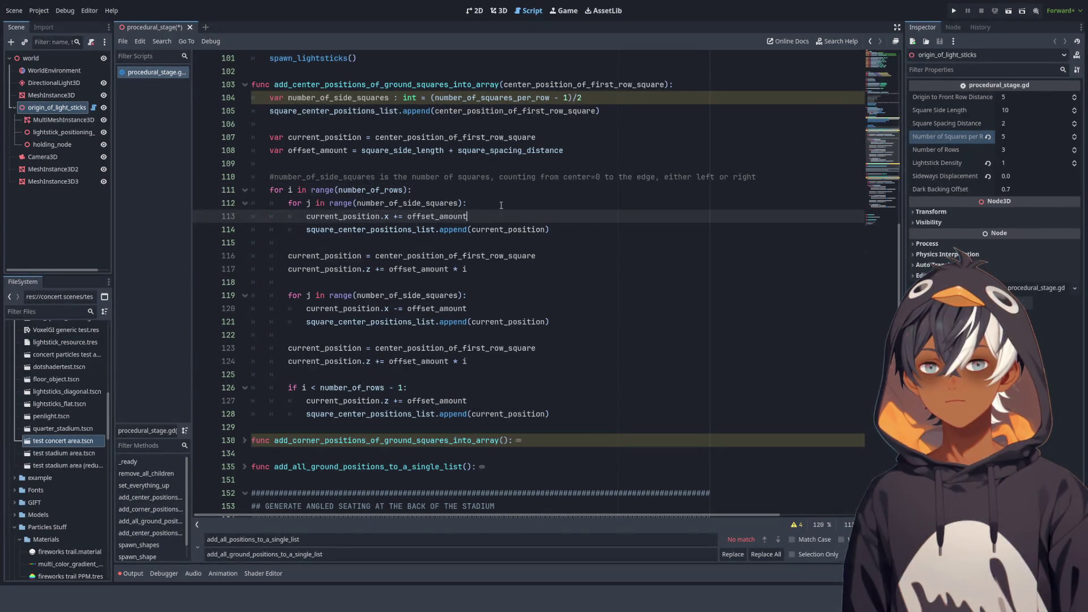
left_click(503, 203)
type("#this will add the s")
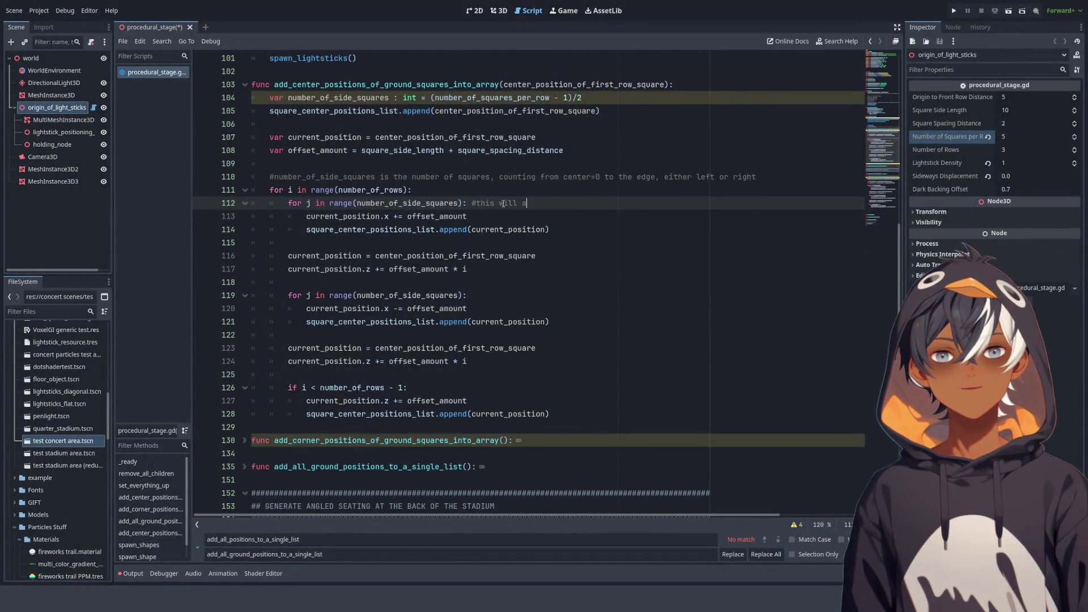
type("qu")
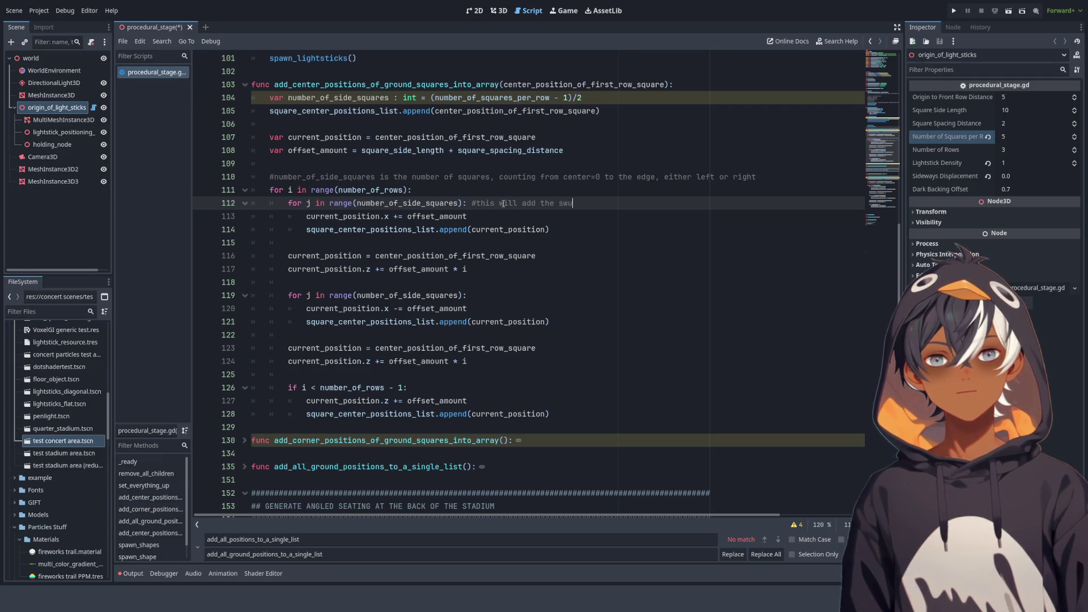
type("ares to the lef")
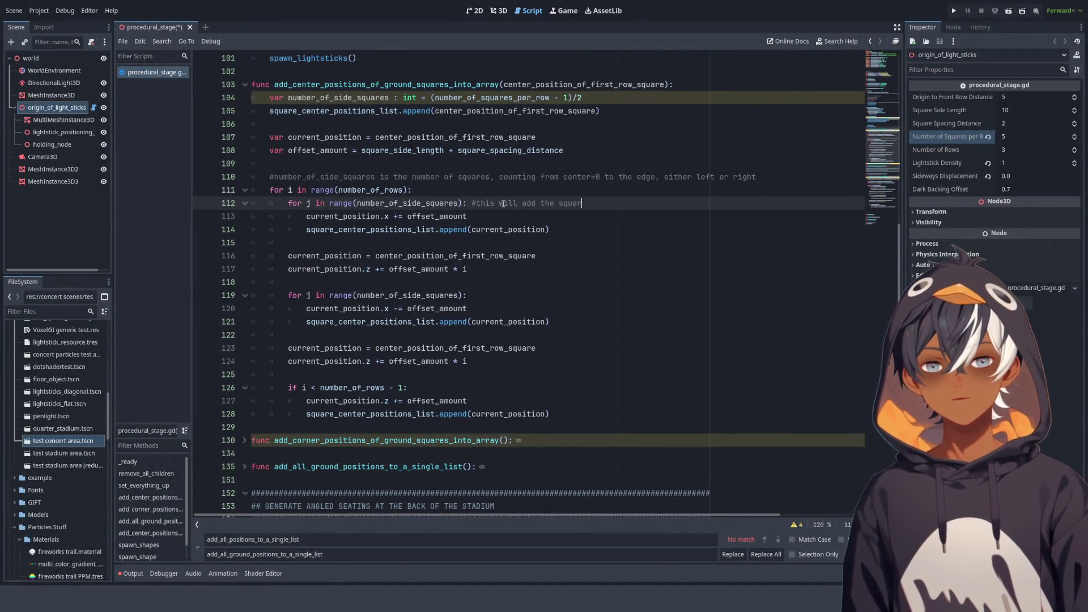
type("t of ")
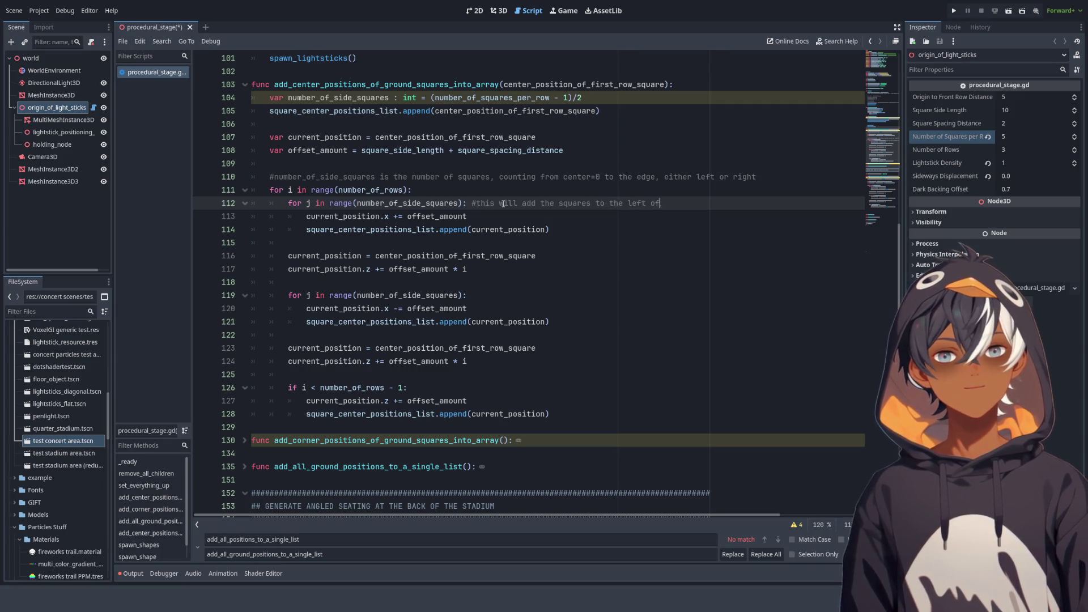
type("the center")
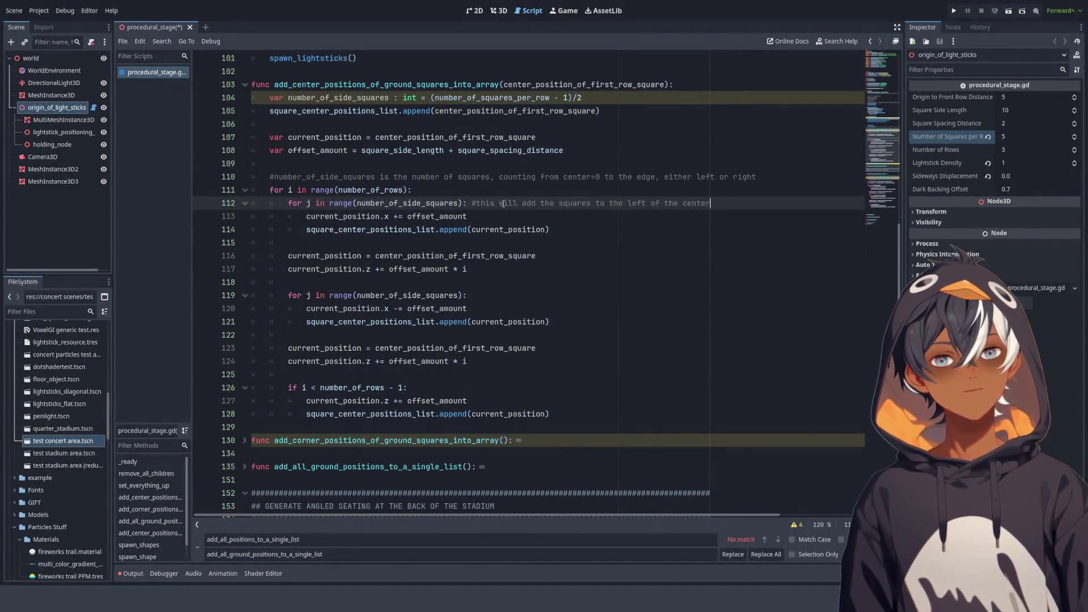
Copy that comment onto the line 119 loop, changing 'left' to 'right'
left_click_drag(474, 204, 714, 204)
key("ctrl+c")
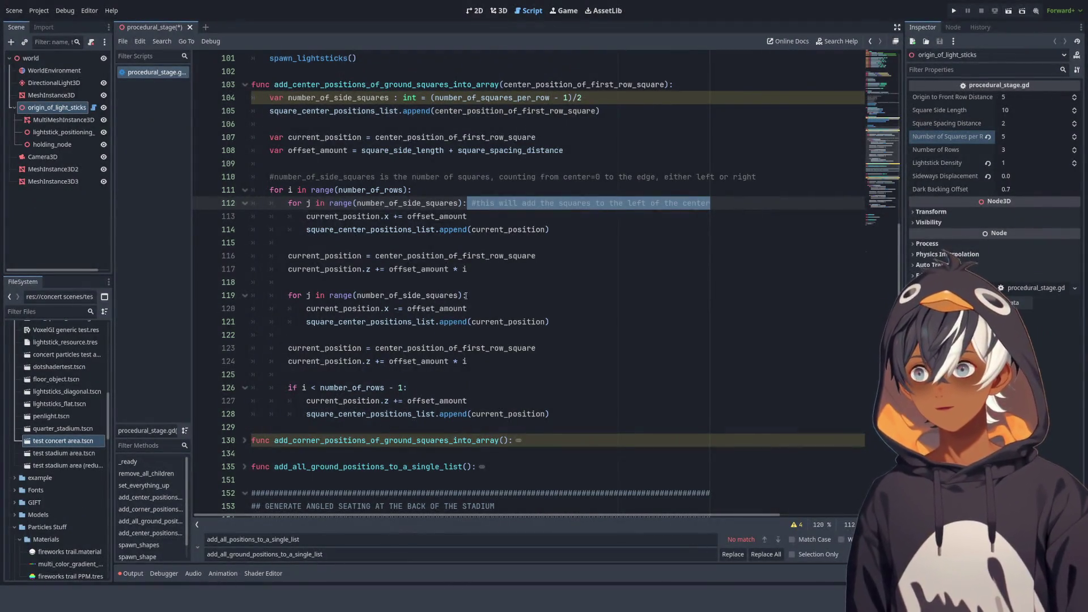
left_click(567, 295)
key("ctrl+v")
double_click(632, 295)
type("right")
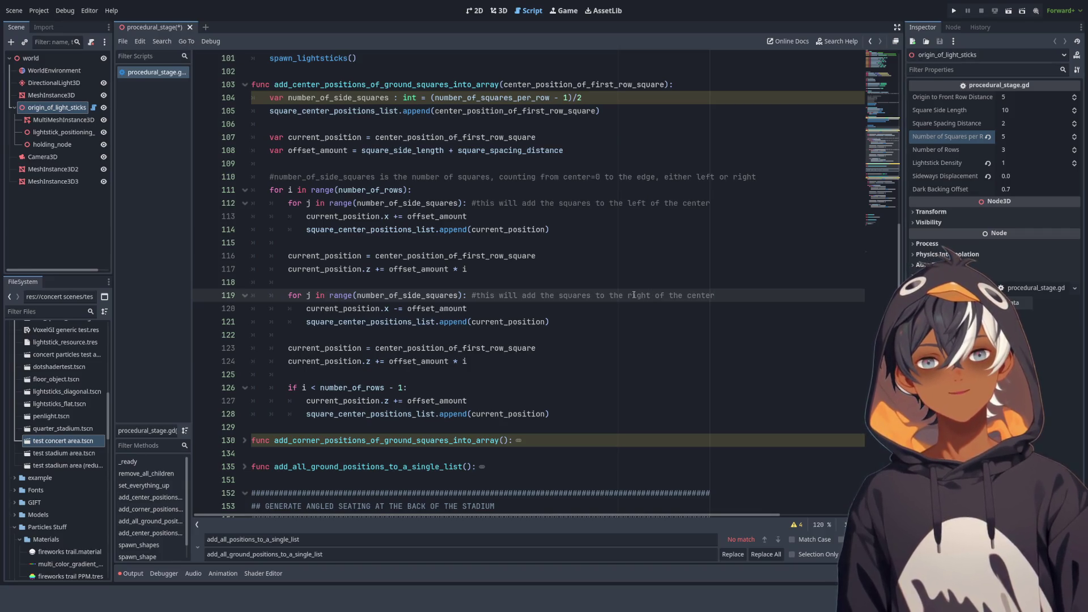
left_click(530, 265)
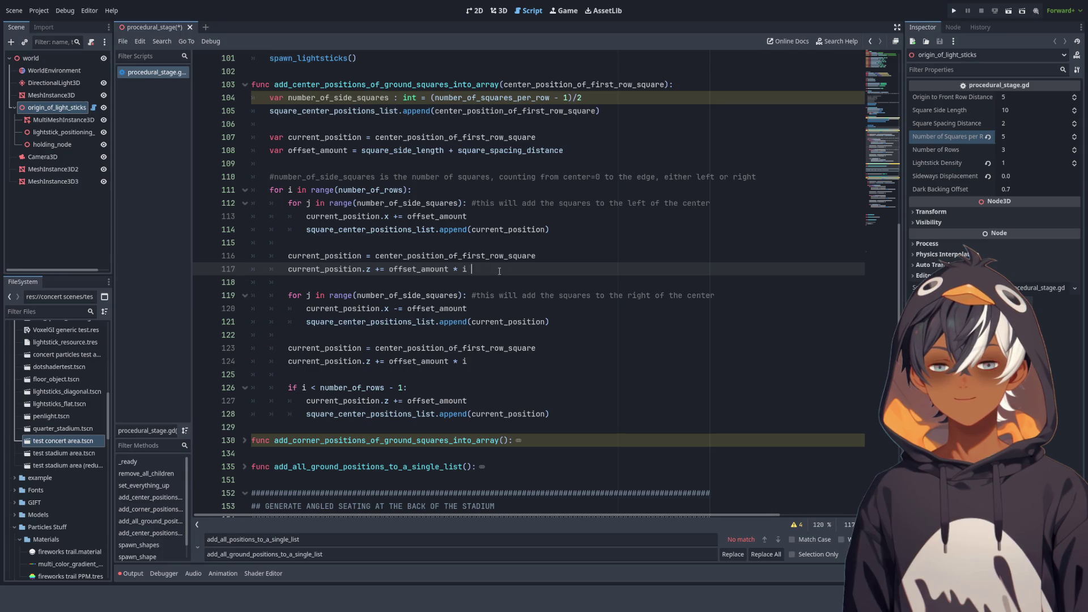
Comment line 116 as resetting the position back to the known center
left_click(573, 256)
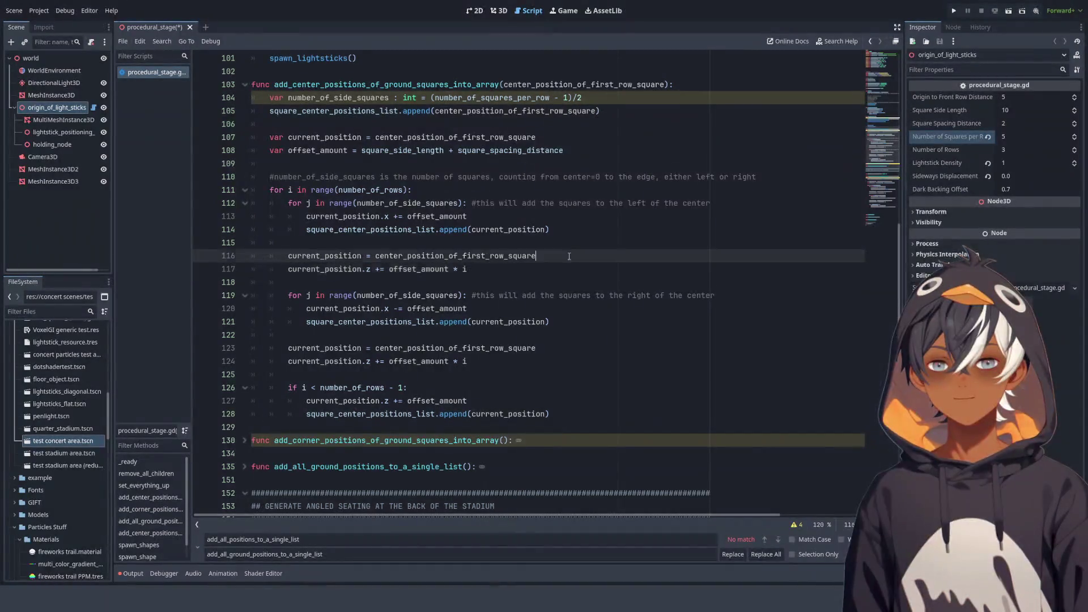
type(" #")
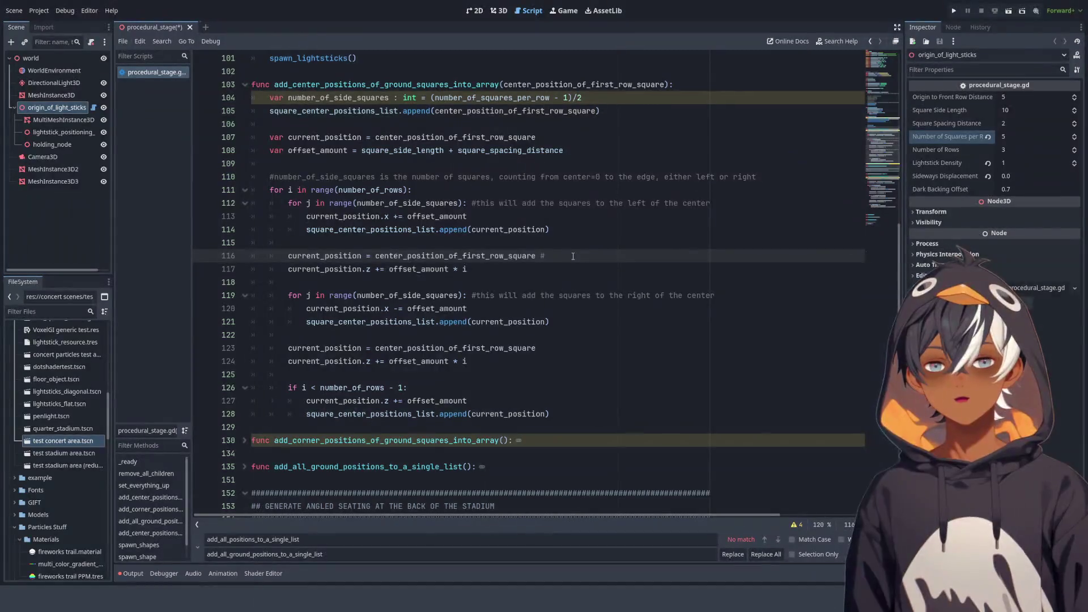
type("us")
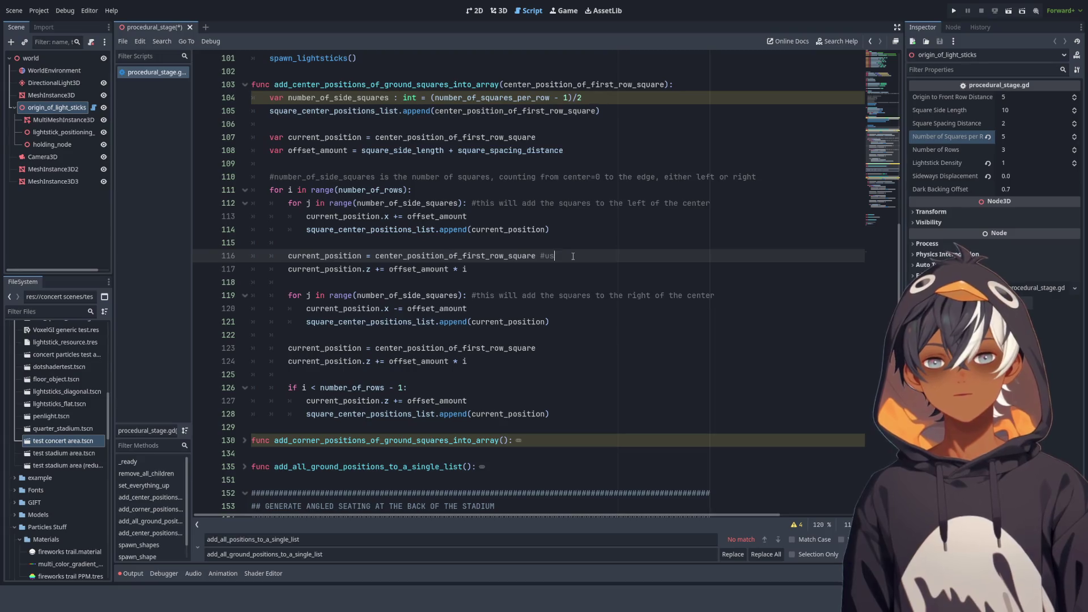
type("e this to get")
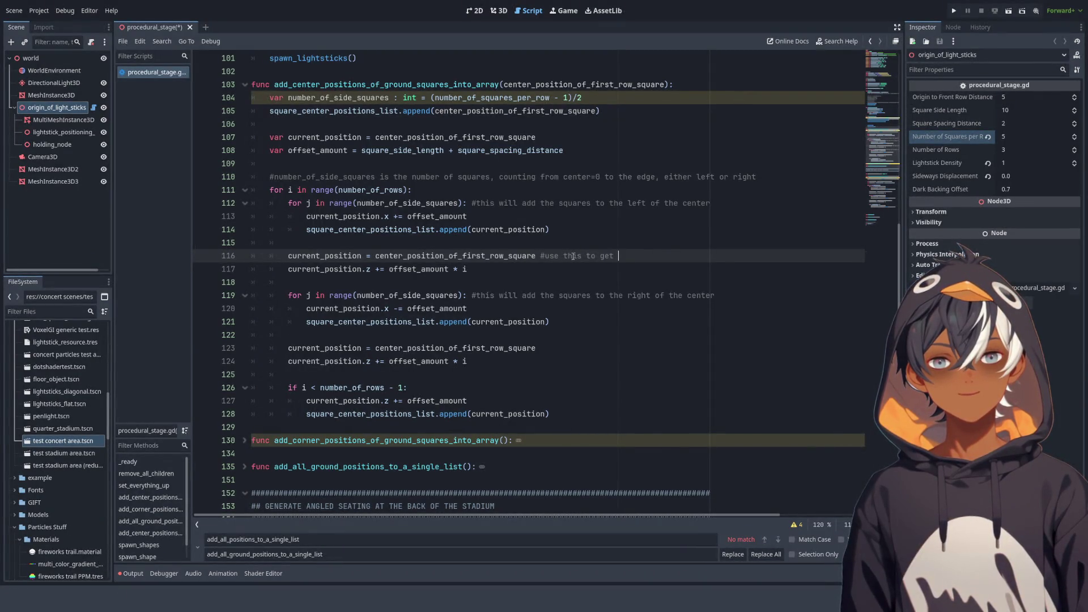
type("konw")
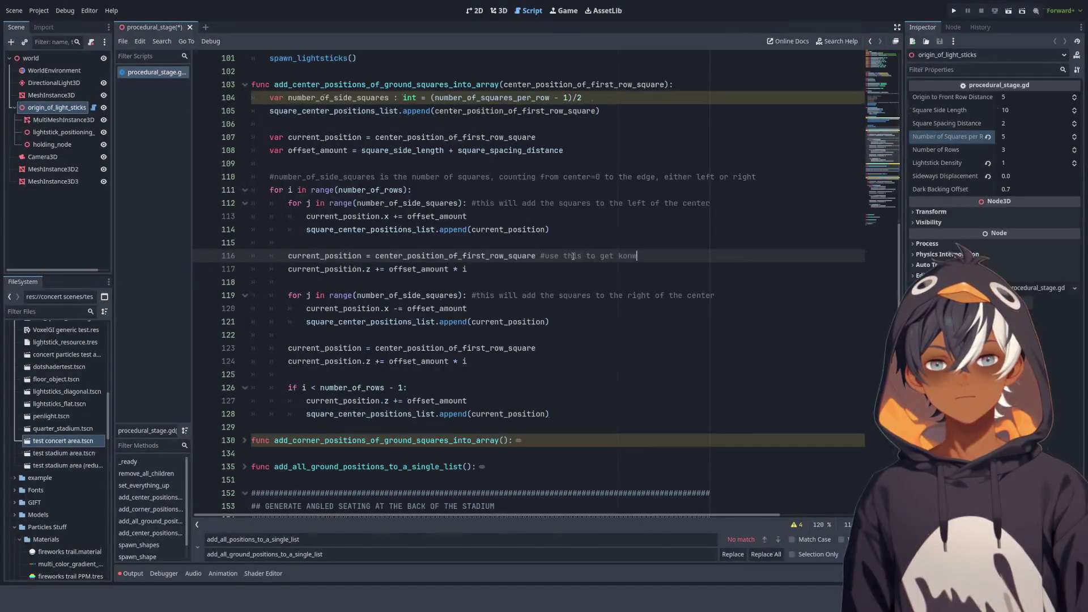
key("BackSpace")
key("BackSpace")
key("BackSpace")
type("nown positin")
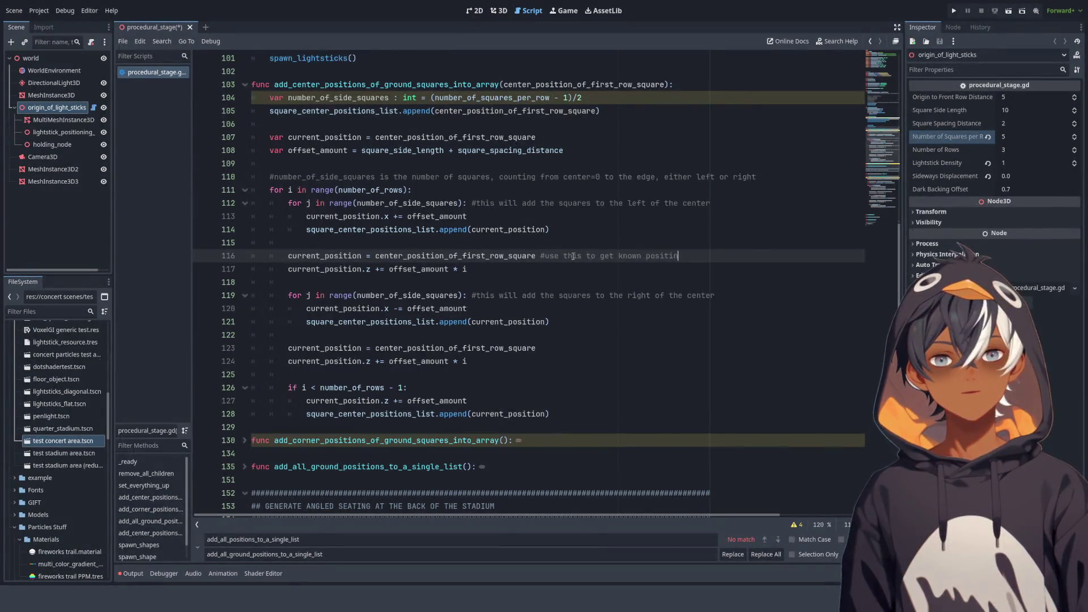
key("BackSpace")
type("on")
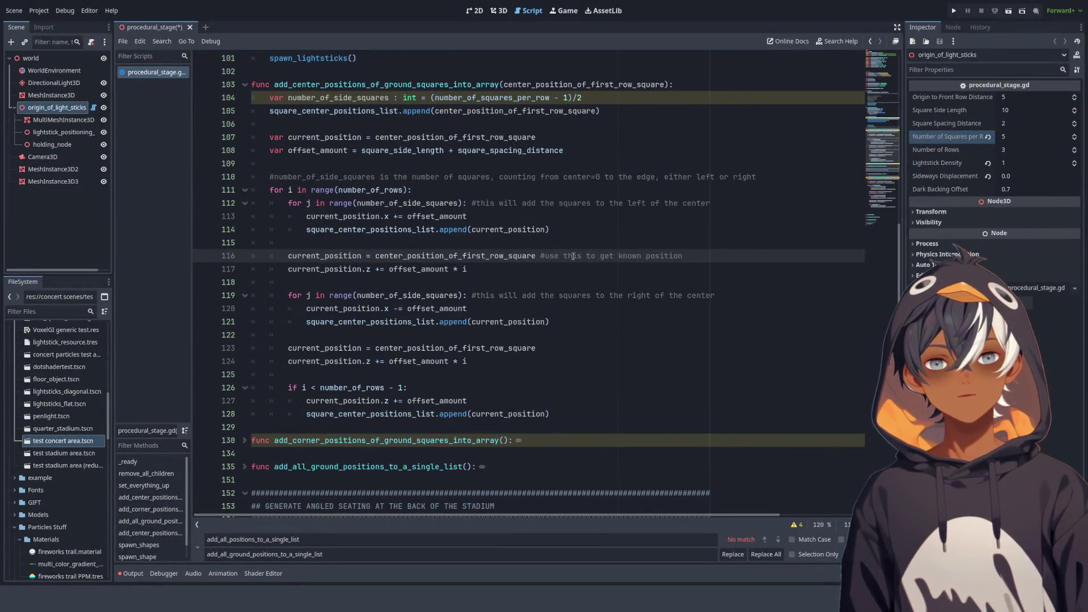
type(" back to the center")
key("Down")
Comment line 117: 'this sets the z position. For the first loop, "i" makes this zero, because'
type("#this ")
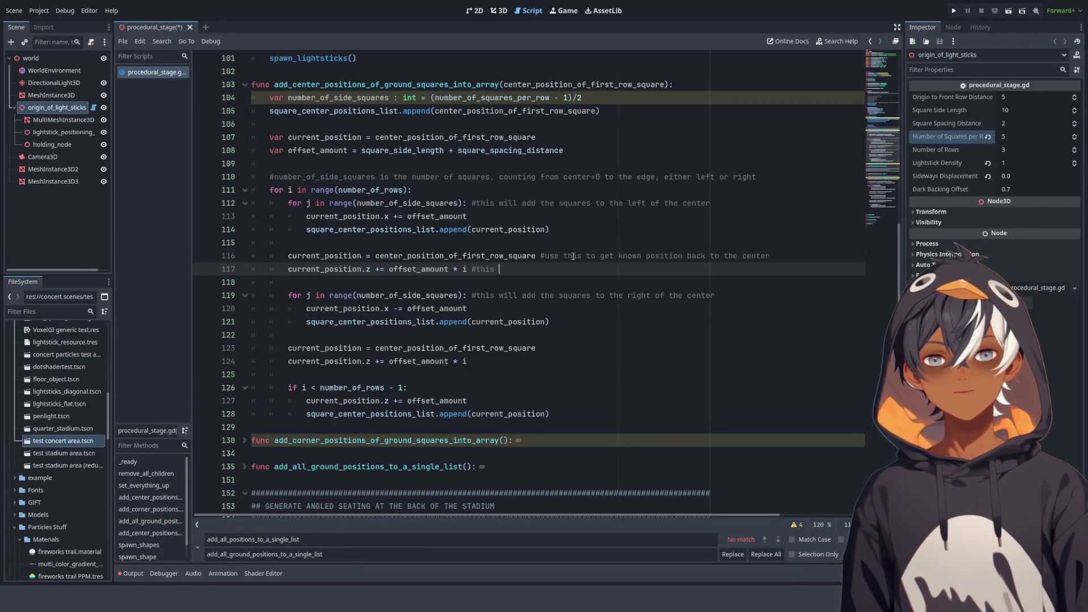
type("set")
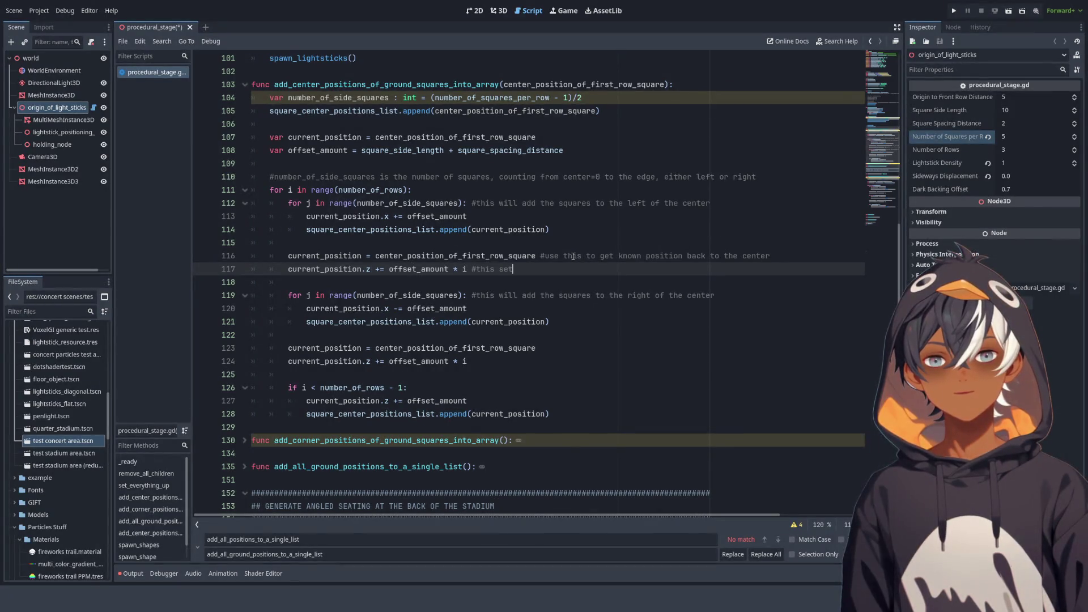
type("s the z position. fF")
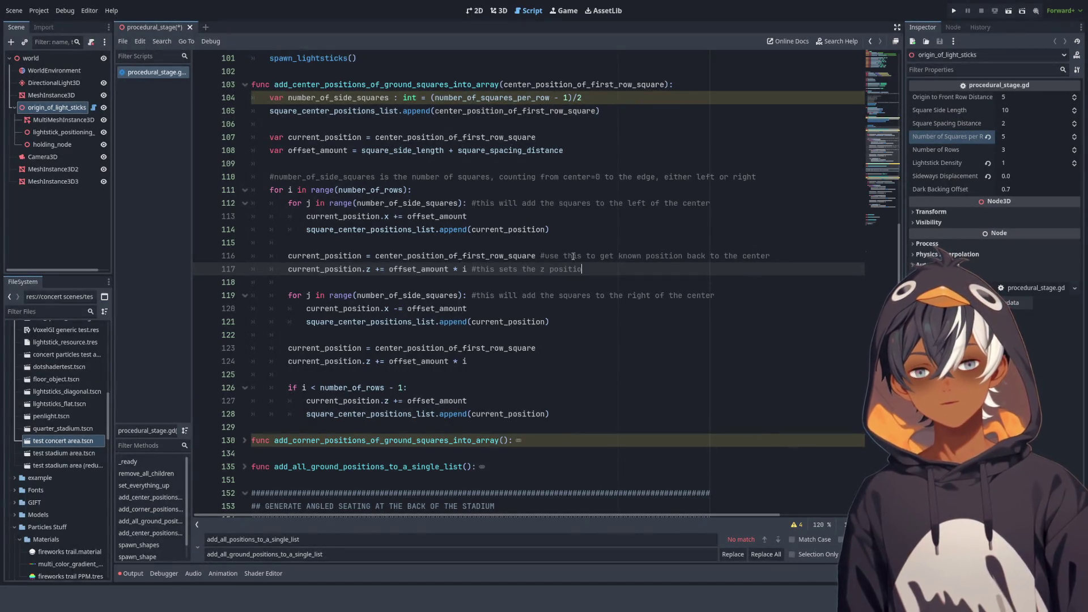
key("BackSpace")
key("BackSpace")
type("Fro")
key("BackSpace")
key("BackSpace")
key("BackSpace")
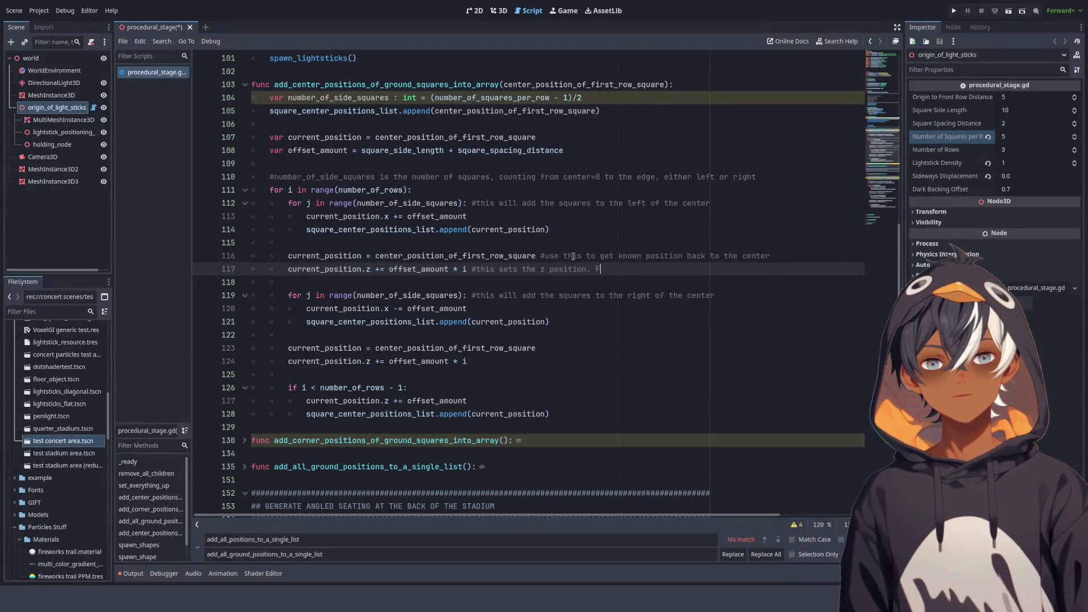
type("or the f")
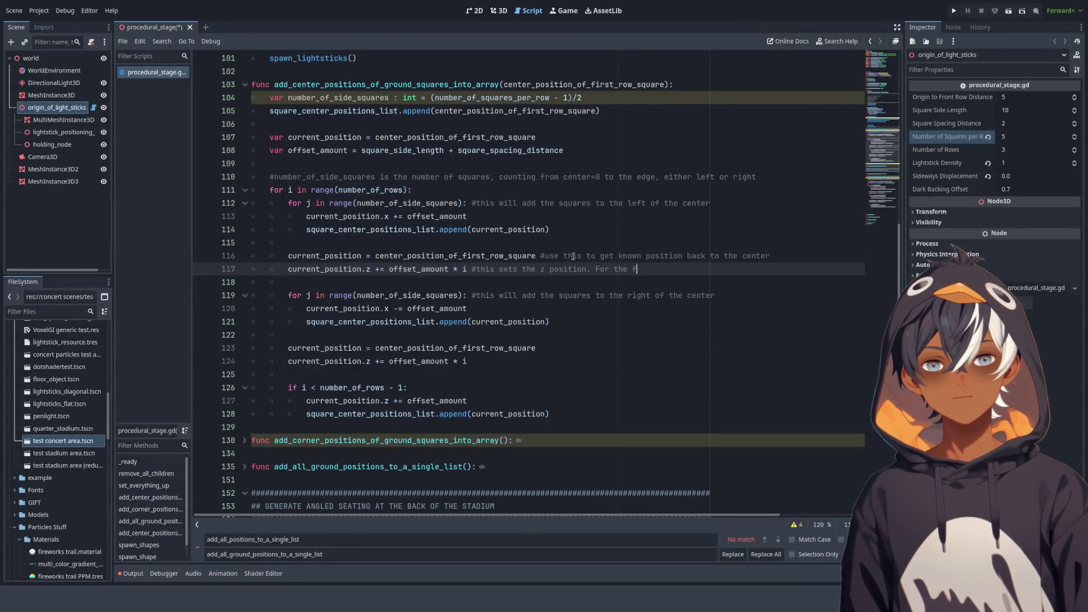
type("irst look")
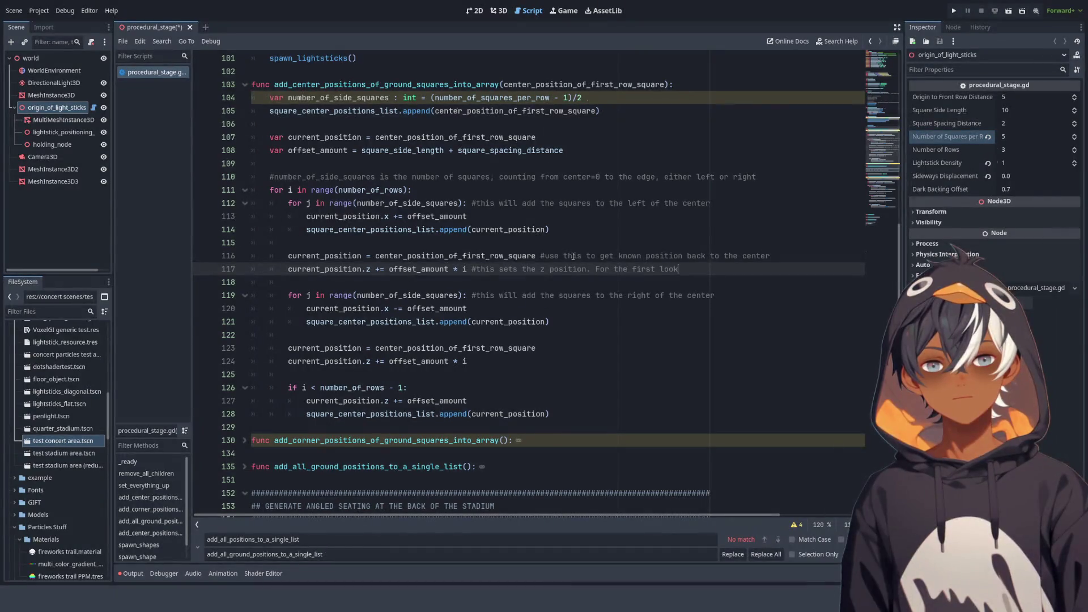
key("BackSpace")
type("p, ")
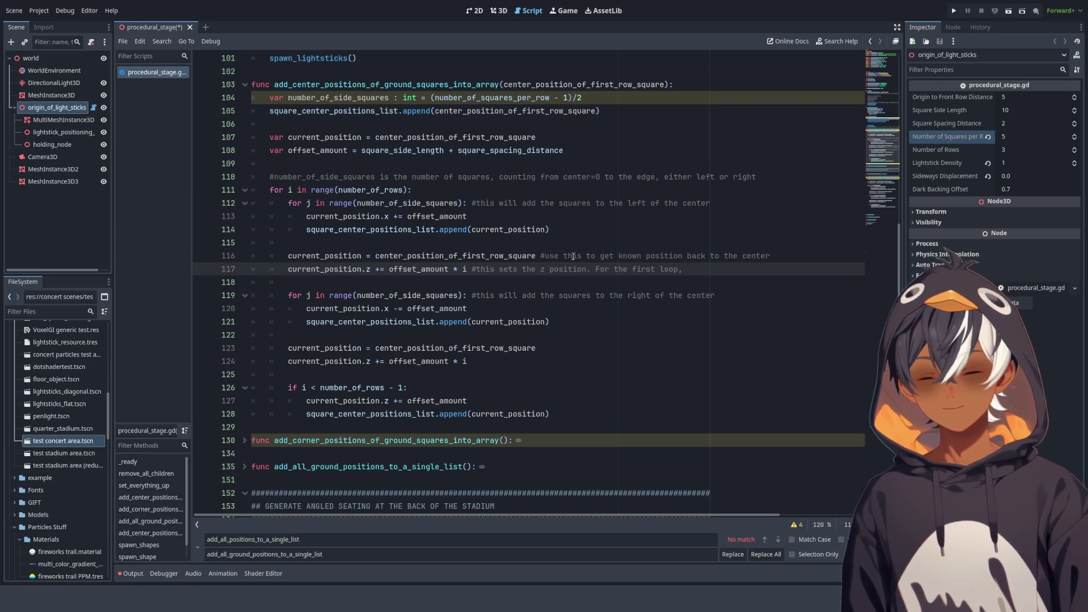
type("\"i\"")
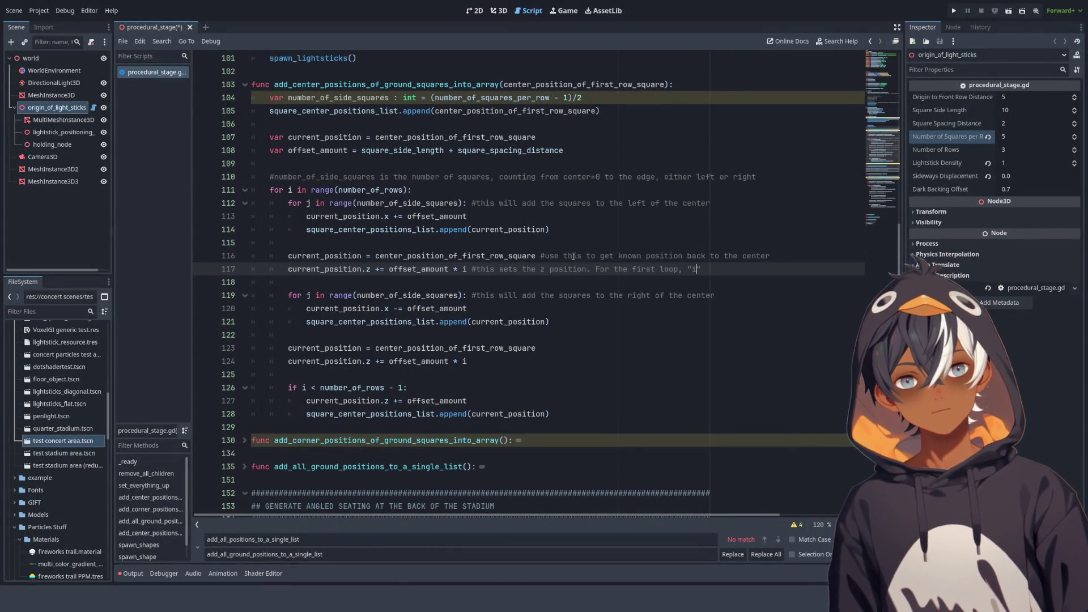
type(" makes ")
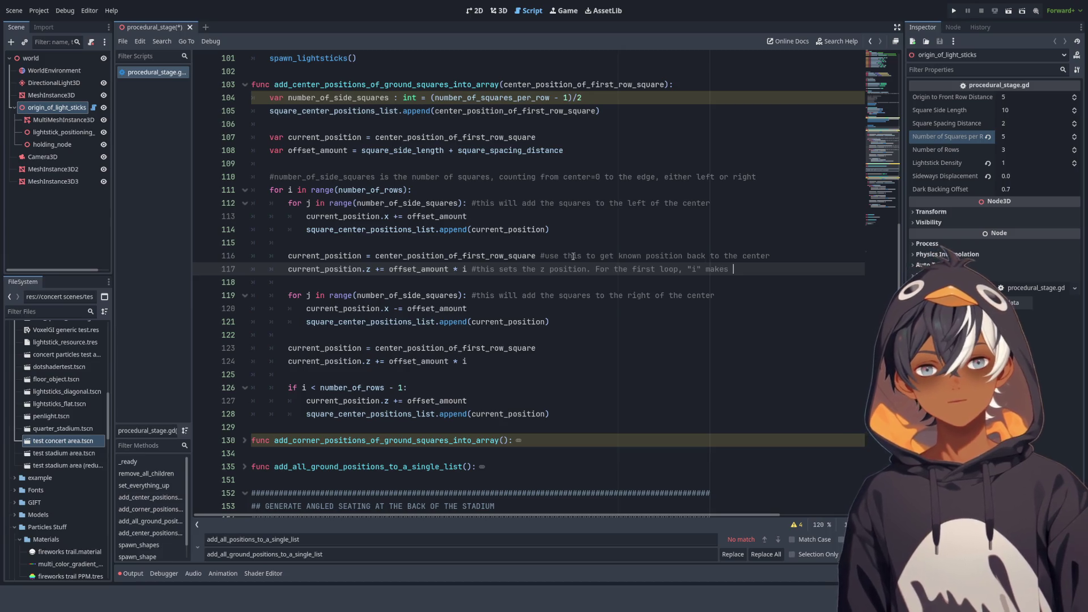
type("this zero, because")
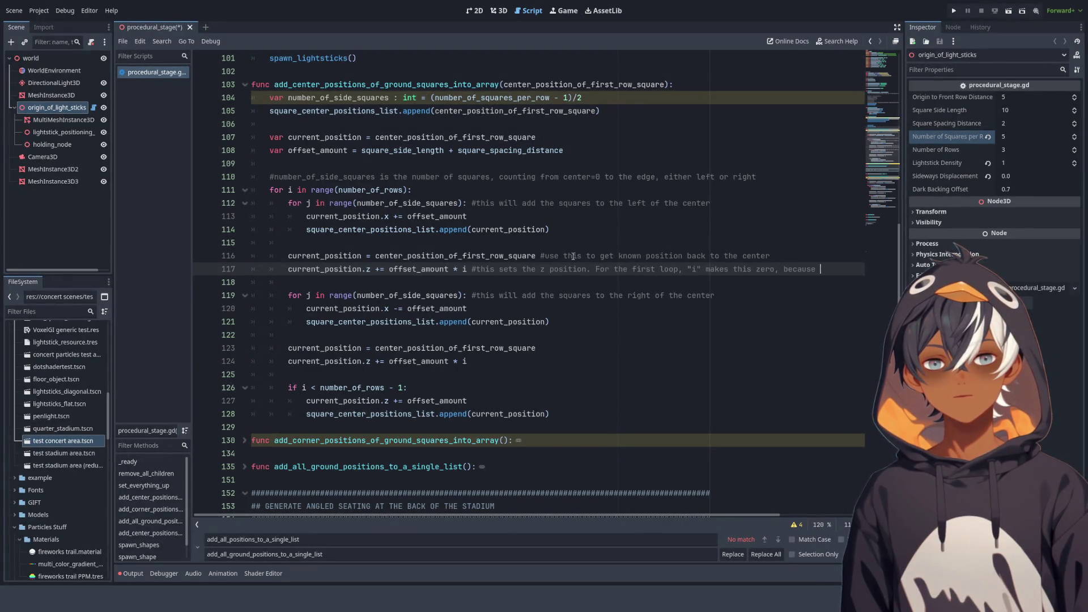
double_click(290, 190)
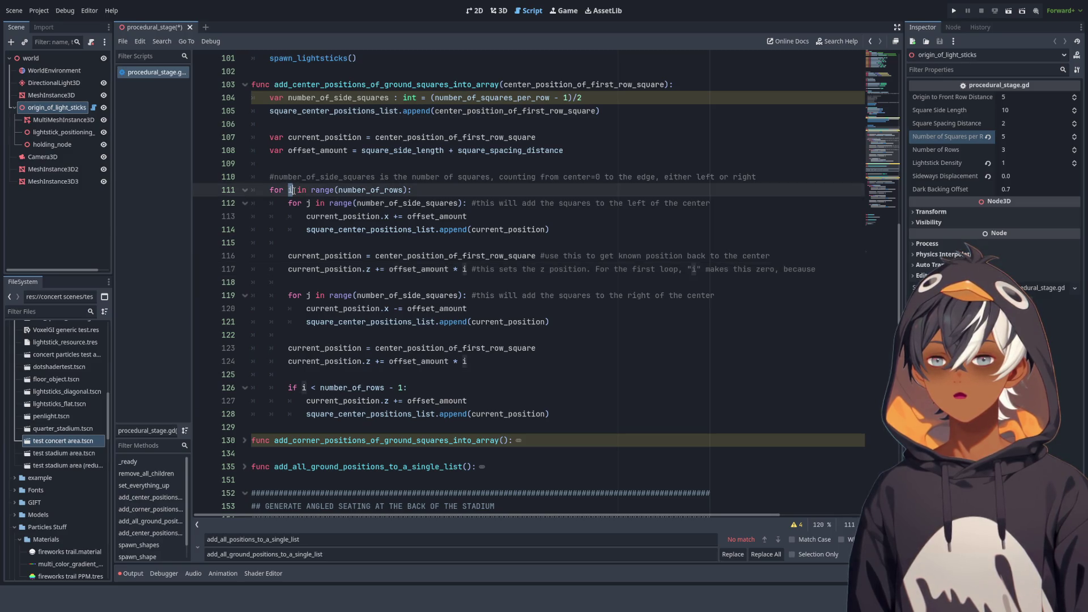
Delete the trailing ' because' from line 117's comment, then review the loop lines up to 113
left_click_drag(831, 270, 779, 270)
key("BackSpace")
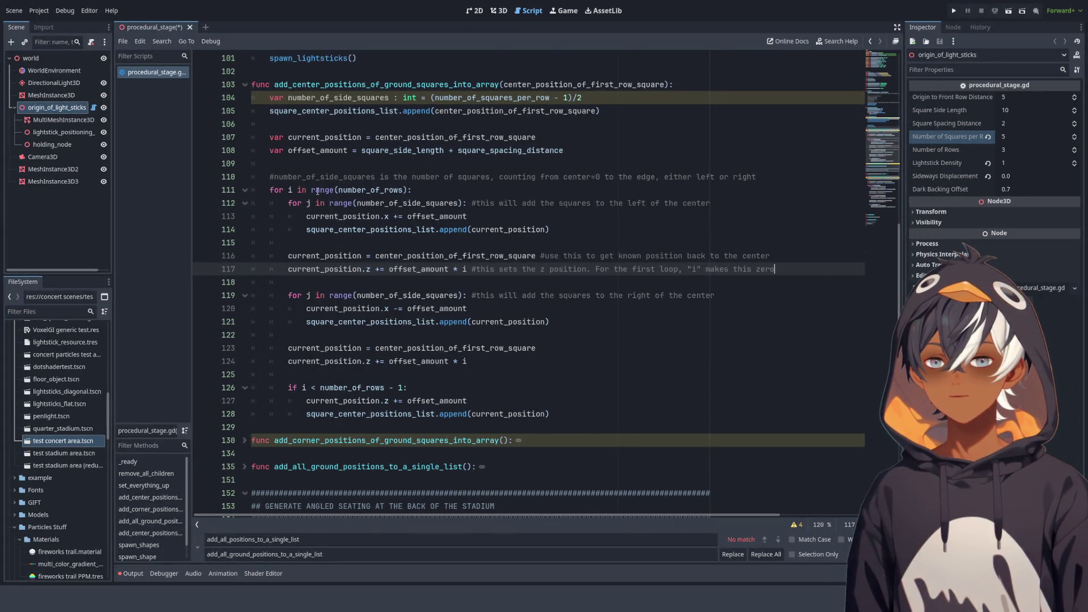
mouse_move(311, 190)
left_mouse_down()
mouse_move(406, 190)
mouse_move(311, 190)
left_mouse_up()
double_click(352, 190)
left_click(364, 177)
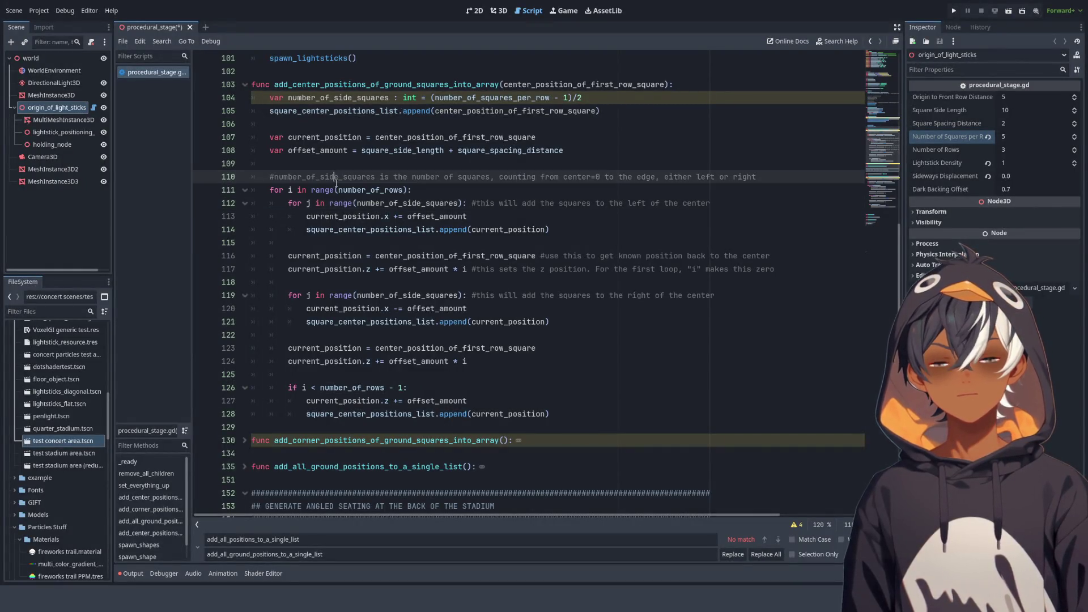
left_click(521, 305)
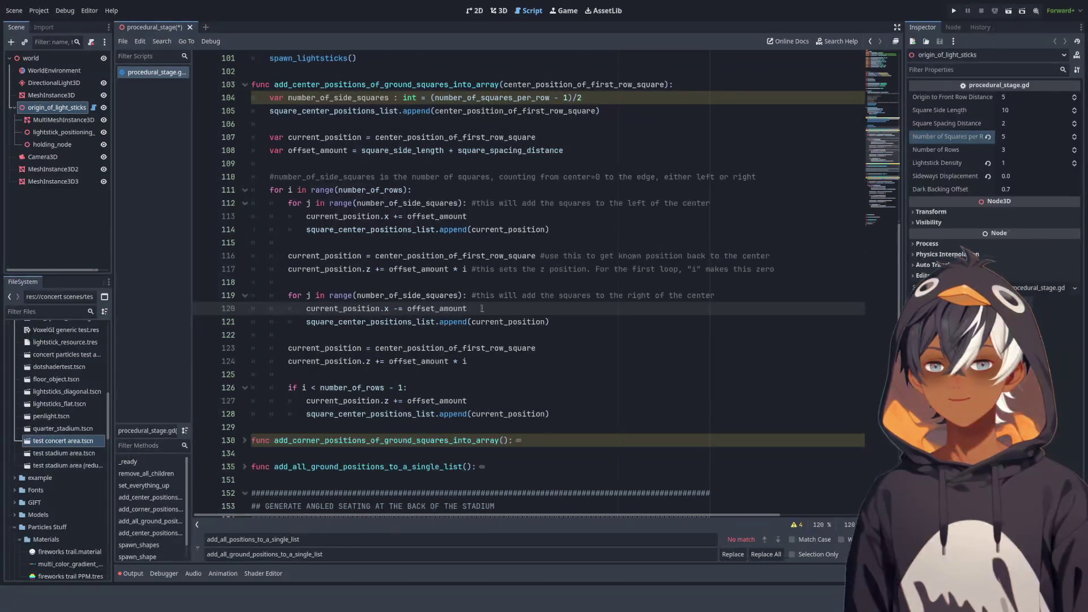
left_click(513, 220)
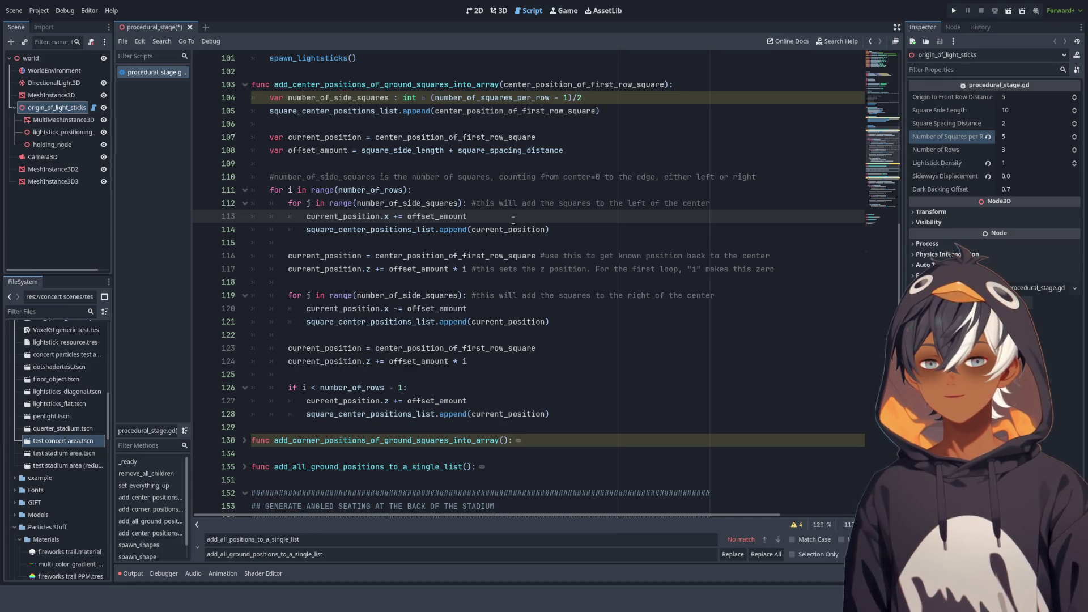
Comment line 113 about moving to the center of the next square on the left, and copy it
type("#m")
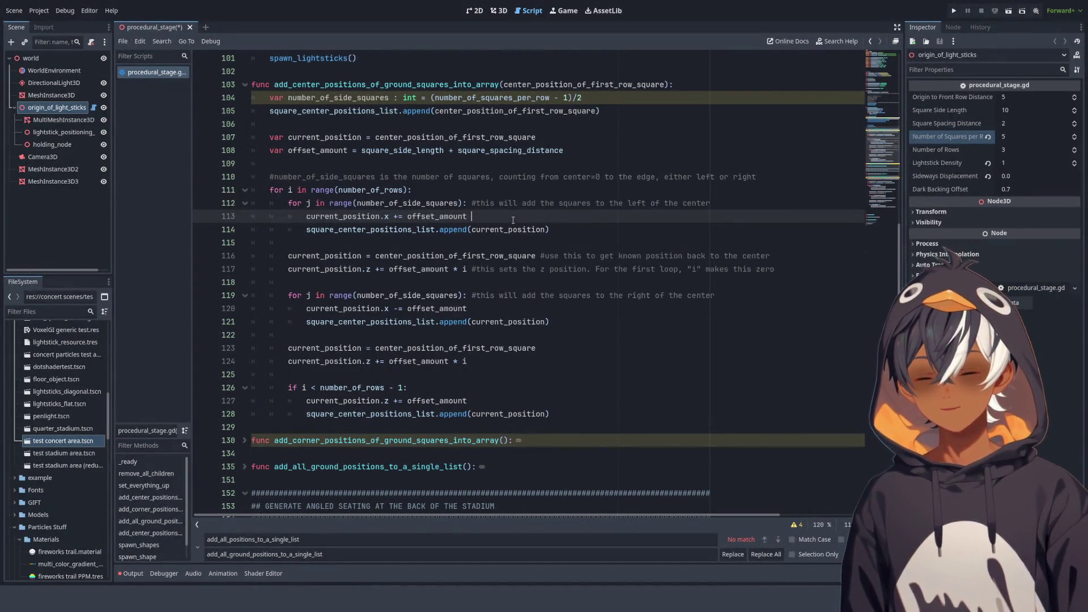
type("oves")
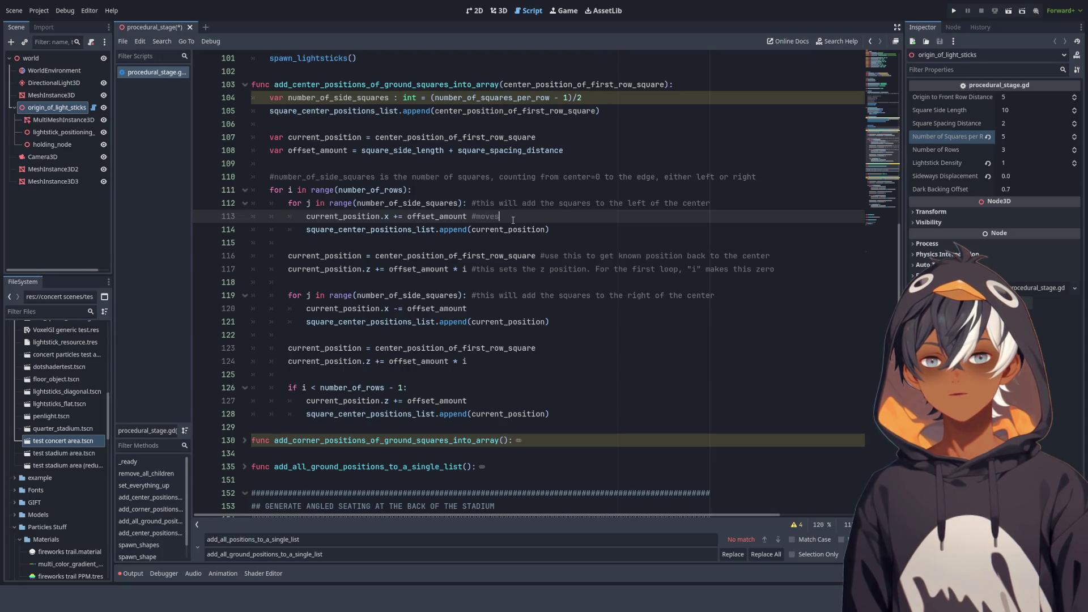
type(" to the center of")
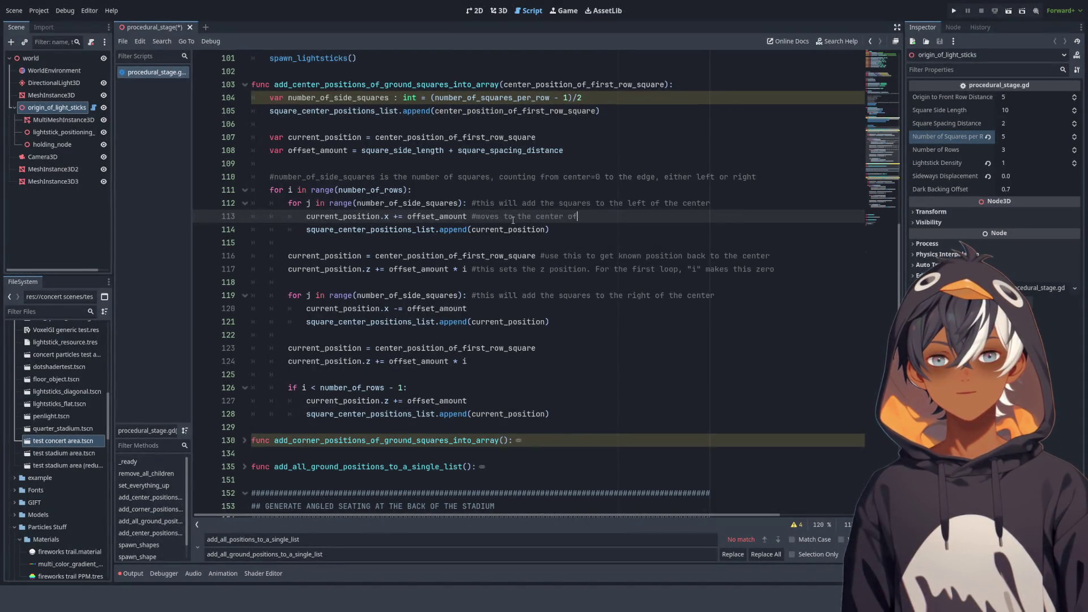
type(" the nex")
type("t squa")
type("quare on the")
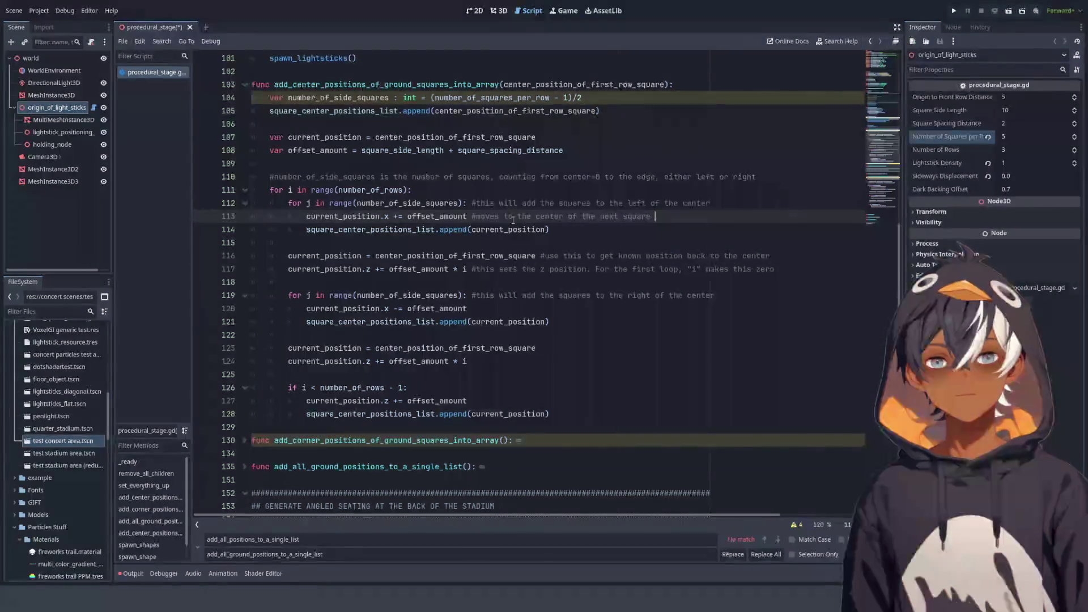
type("the left")
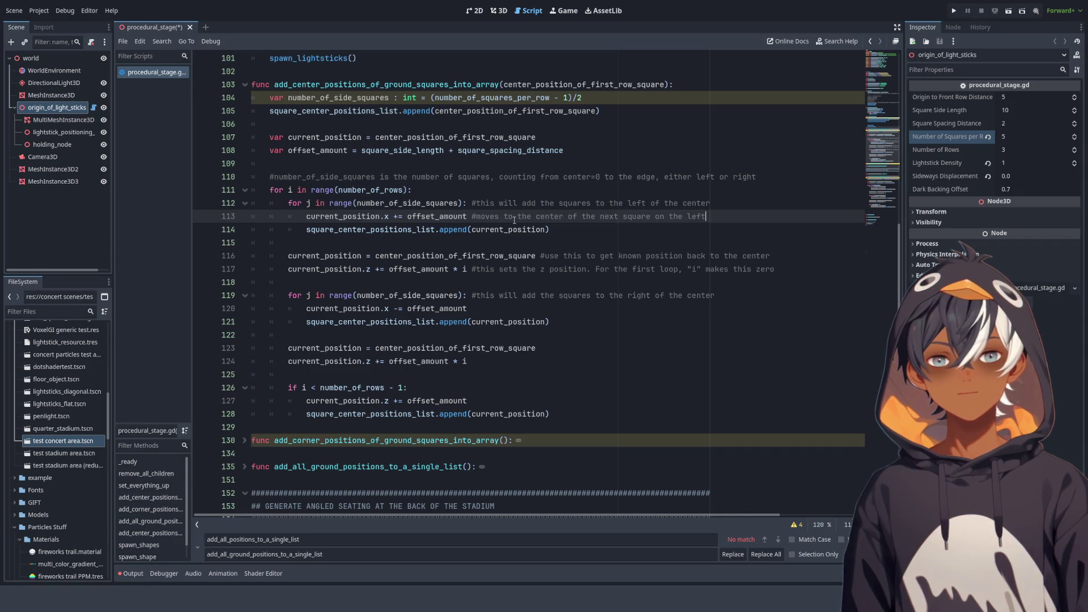
left_click_drag(722, 213, 473, 213)
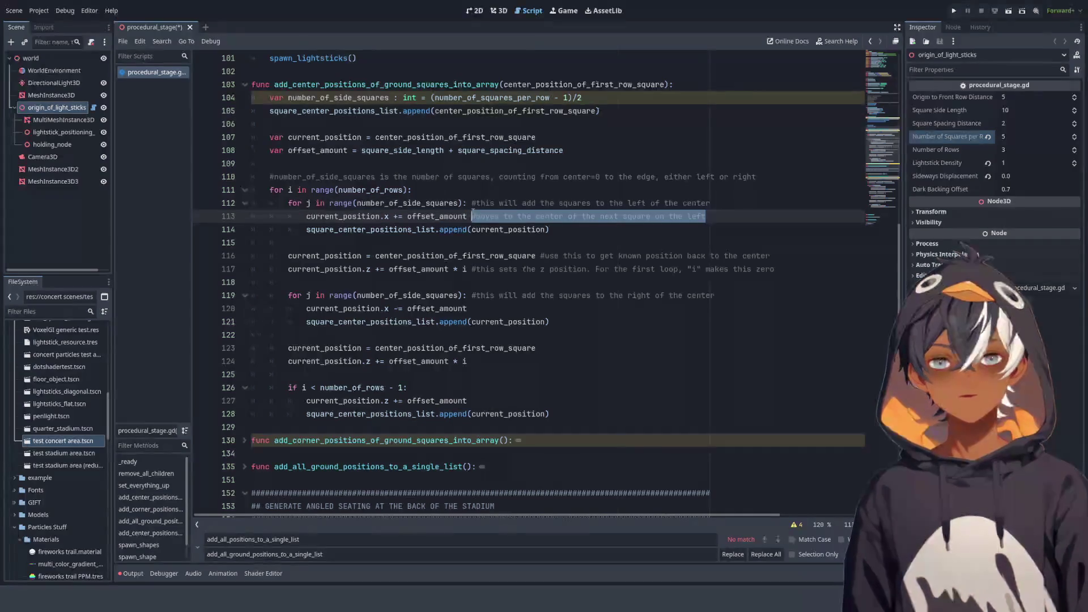
key("ctrl+c")
Paste the comment onto line 120 with 'left' changed to 'right', then view the 3D grid
left_click(496, 308)
key("ctrl+v")
left_click(471, 308)
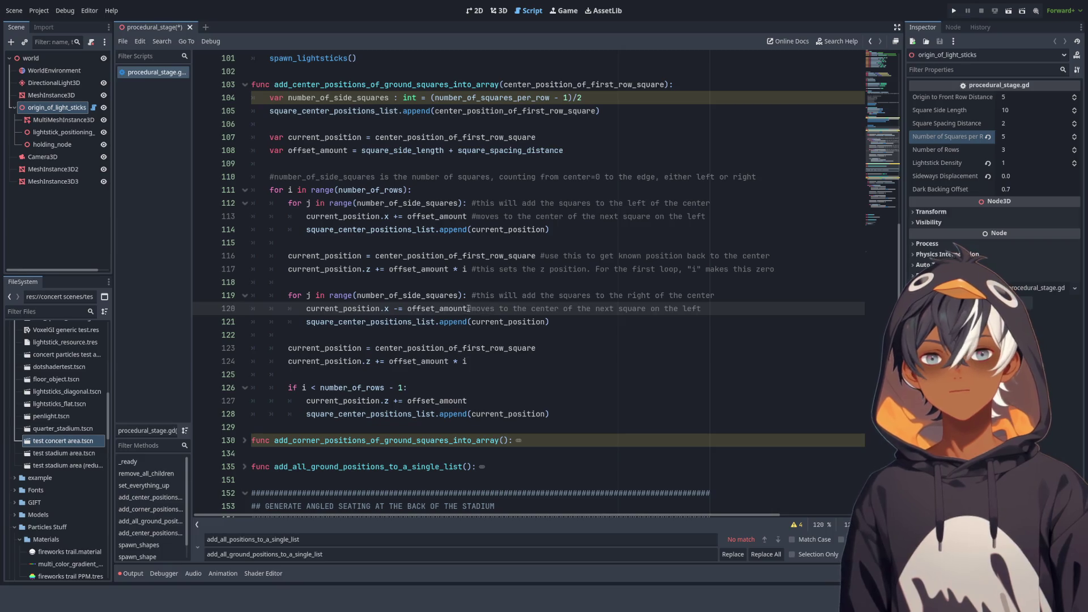
double_click(696, 309)
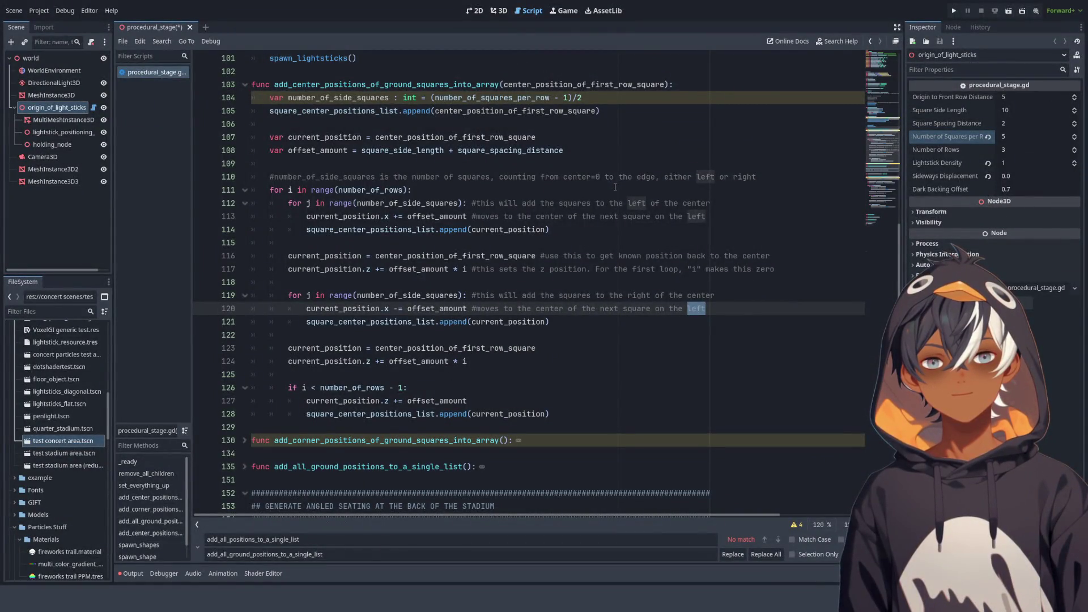
type("right")
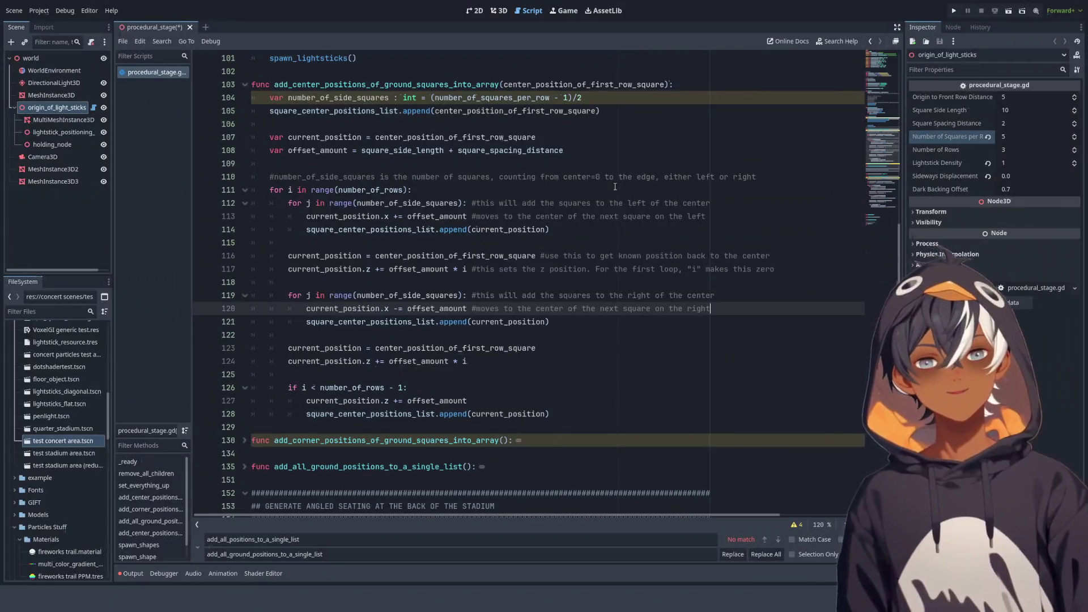
left_click(501, 7)
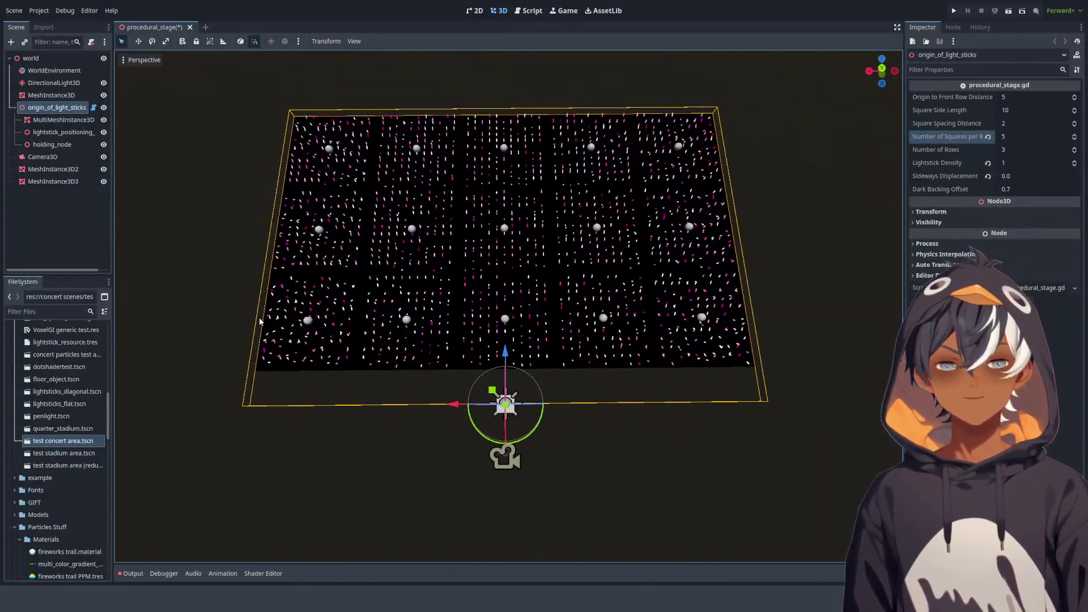
Switch back to procedural_stage.gd and move down past line 121 in the row loops
left_click(531, 11)
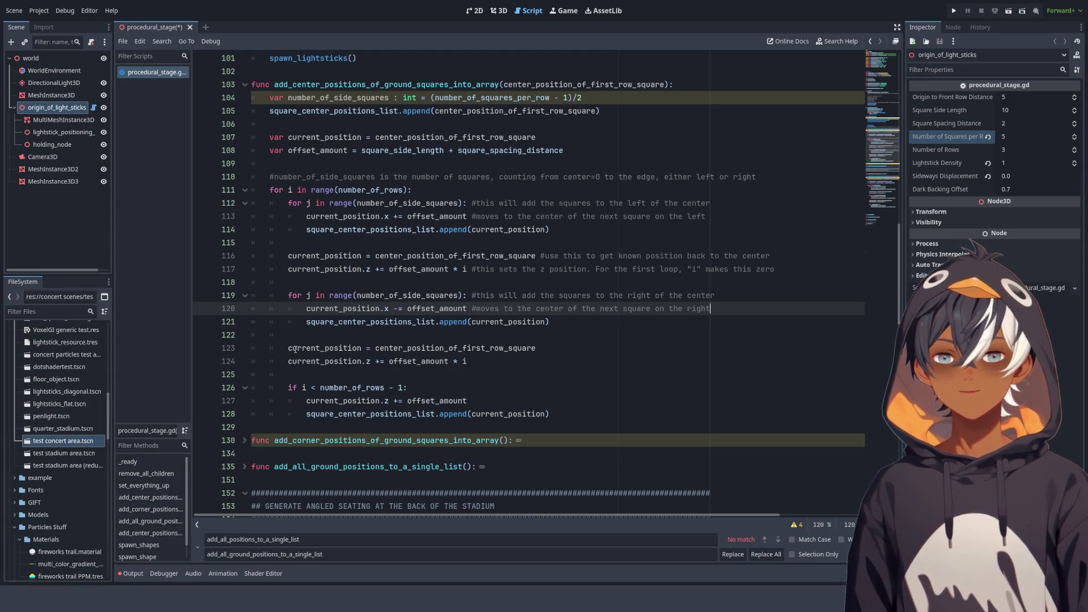
key("Down")
scroll(486, 231, "down", 2)
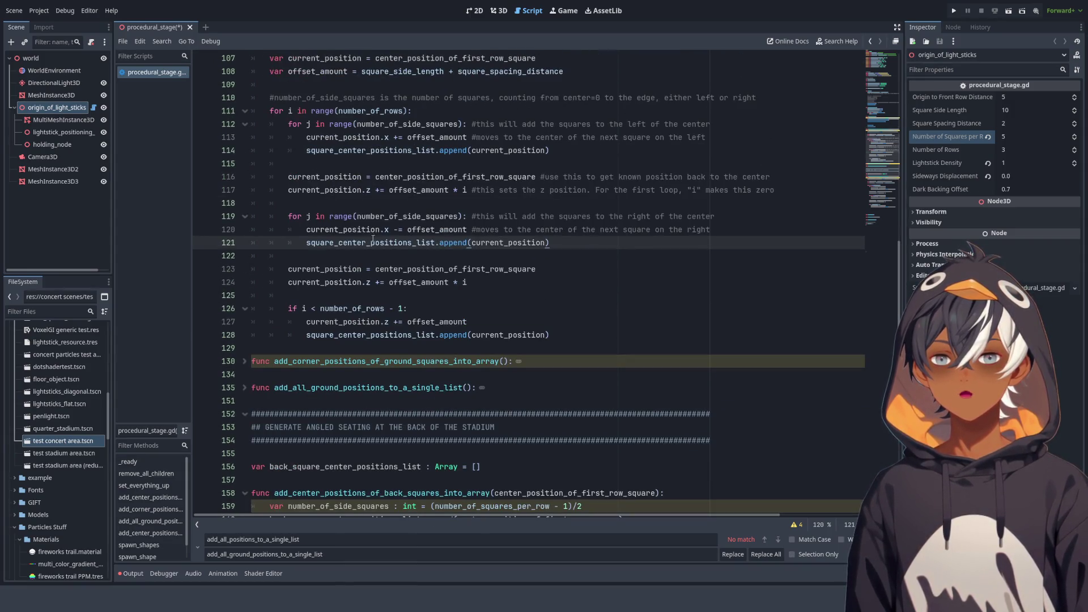
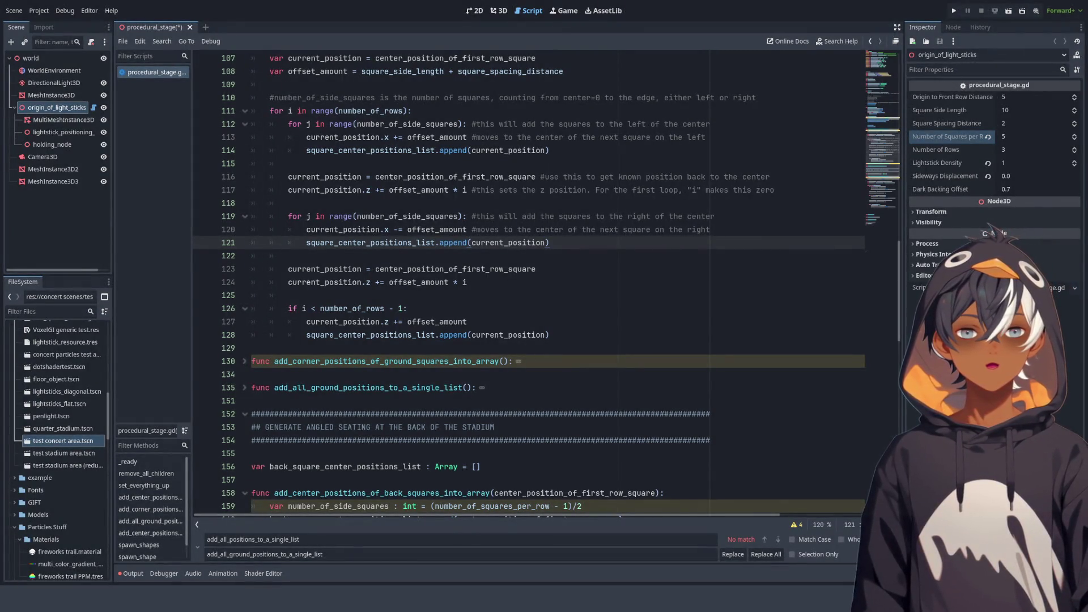
Switch to the 3D view and zoom in and out to inspect the 5-by-3 light-stick grid
left_click(498, 10)
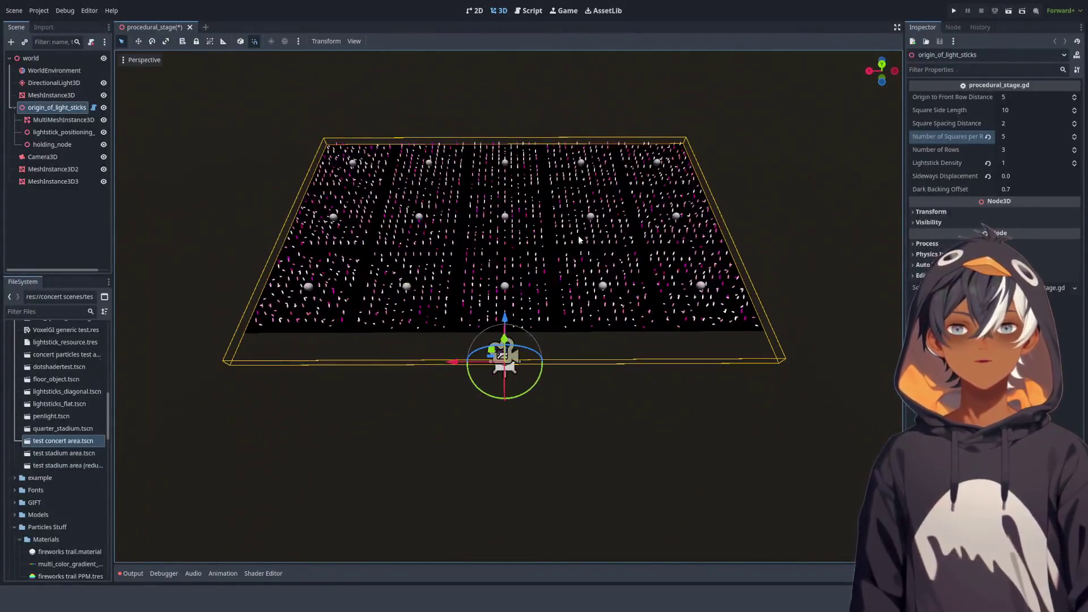
scroll(500, 241, "up", 5)
scroll(500, 241, "down", 5)
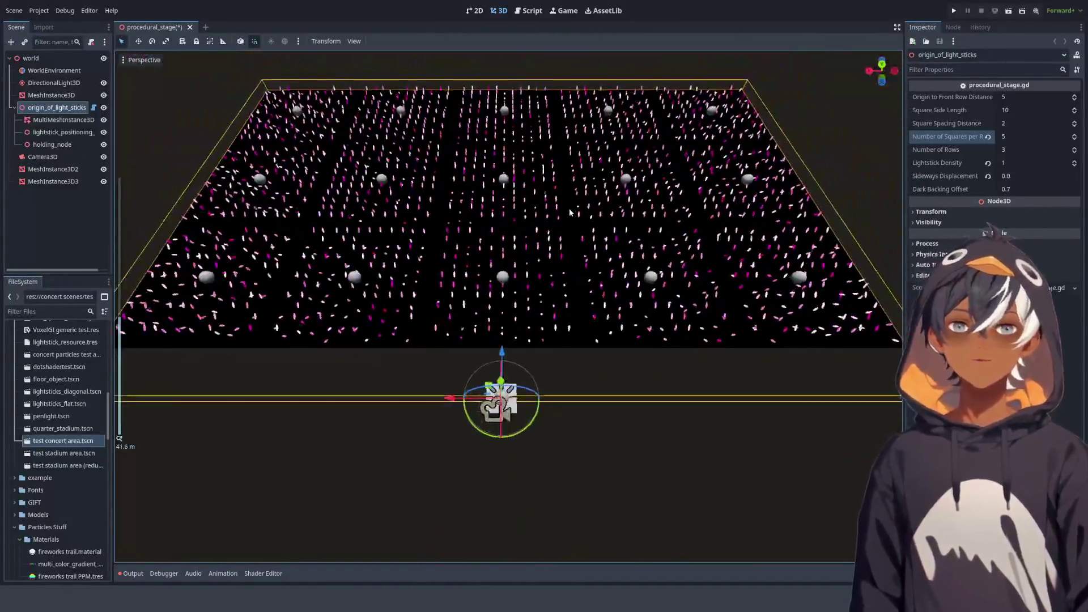
scroll(569, 209, "down", 3)
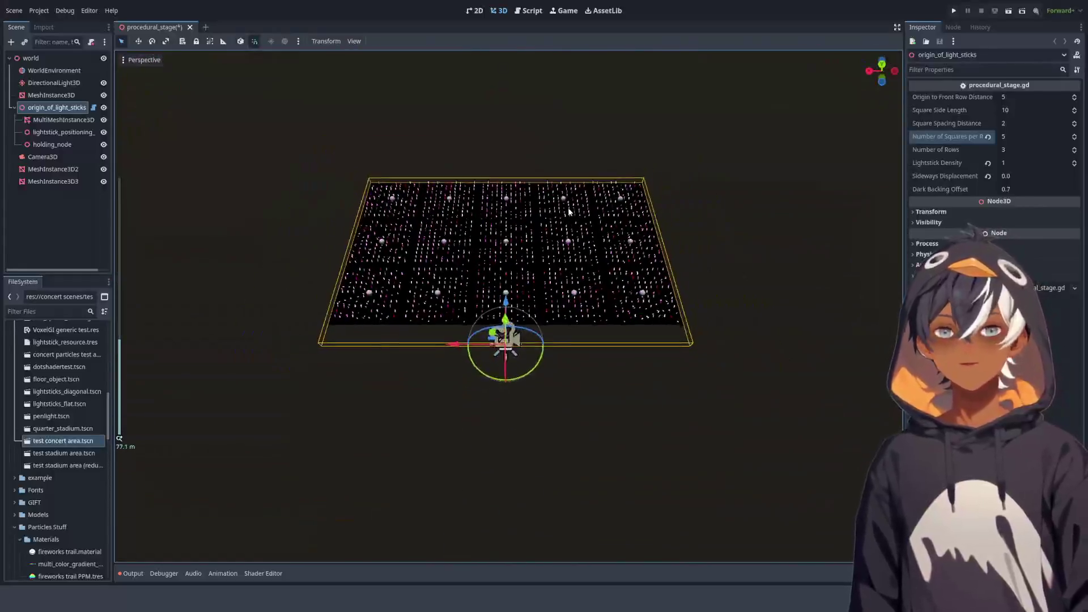
scroll(568, 210, "up", 8)
scroll(568, 208, "down", 6)
scroll(568, 207, "up", 5)
scroll(567, 208, "down", 6)
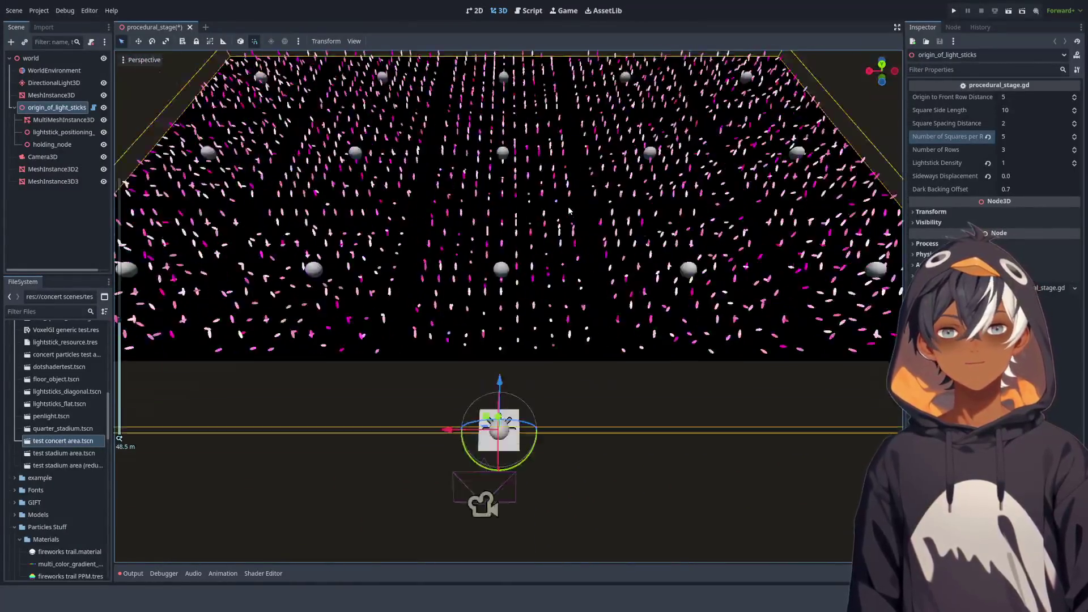
scroll(559, 195, "up", 8)
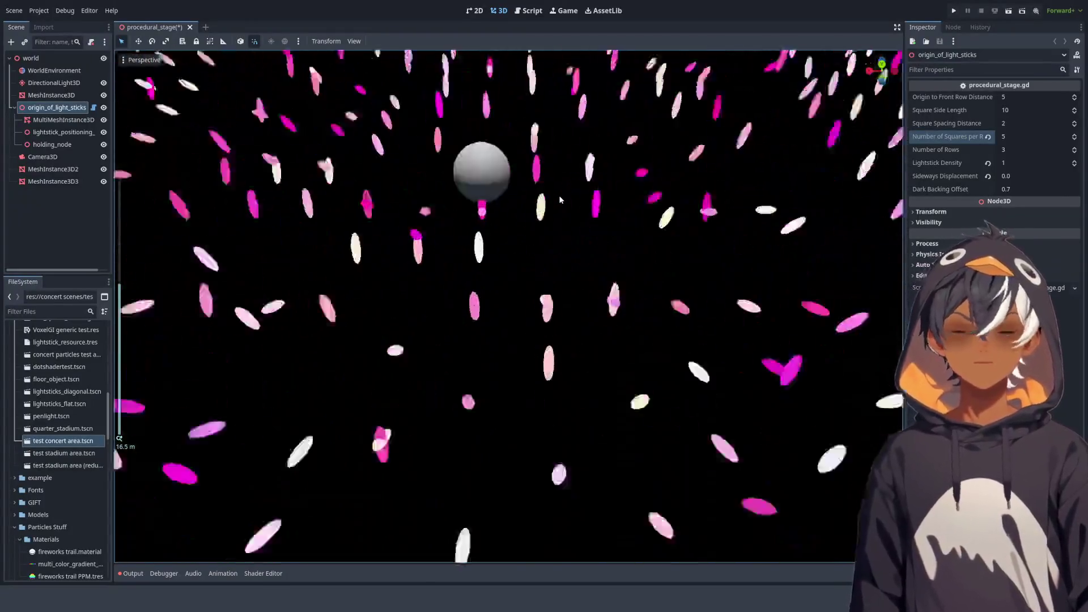
scroll(559, 196, "down", 7)
scroll(559, 198, "up", 8)
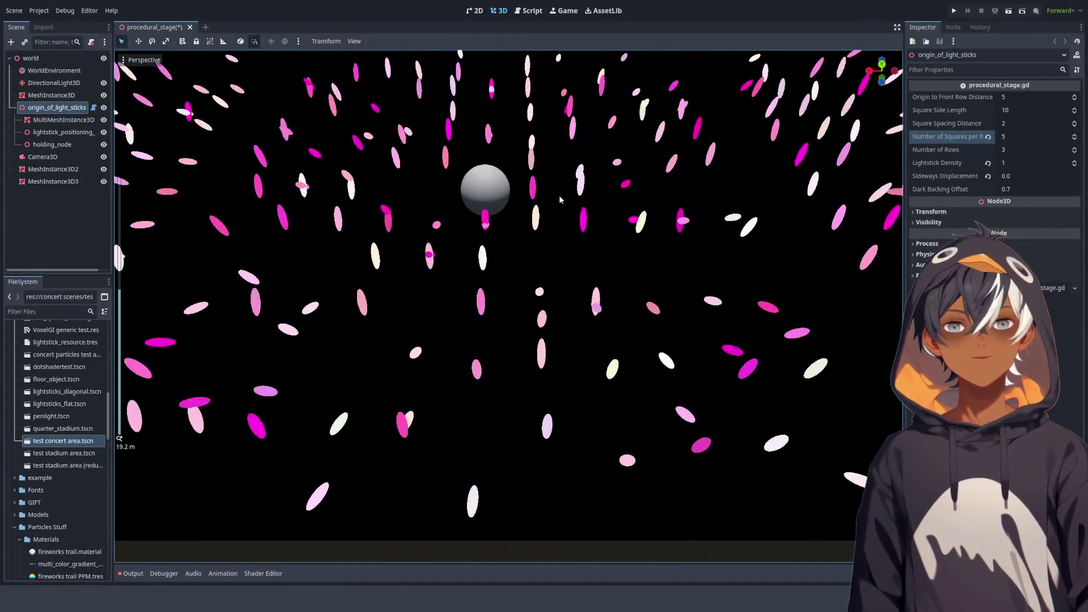
scroll(560, 198, "down", 6)
scroll(567, 207, "up", 1)
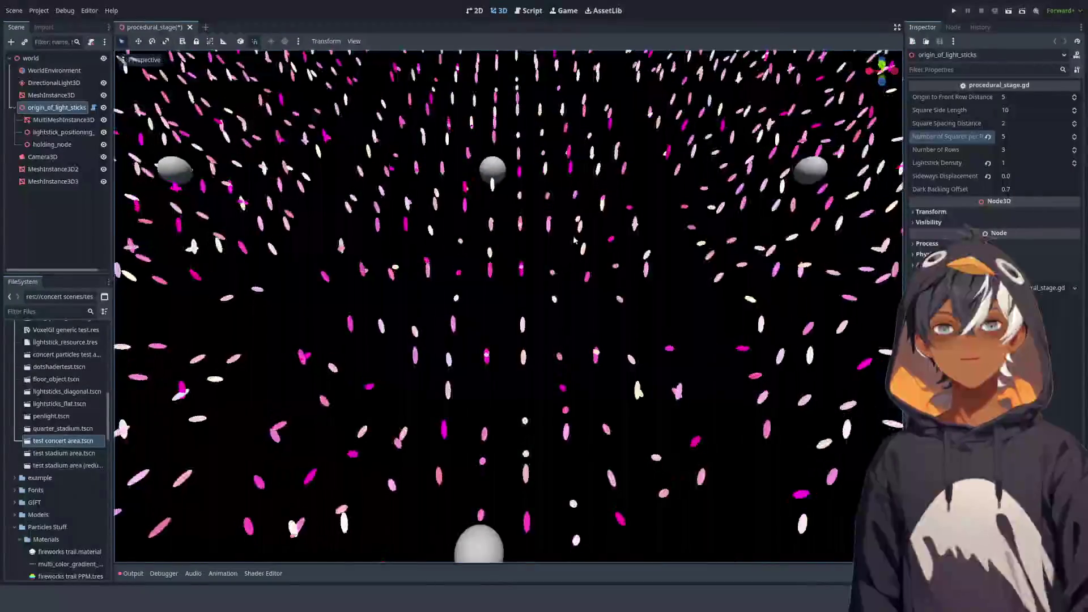
scroll(572, 216, "down", 8)
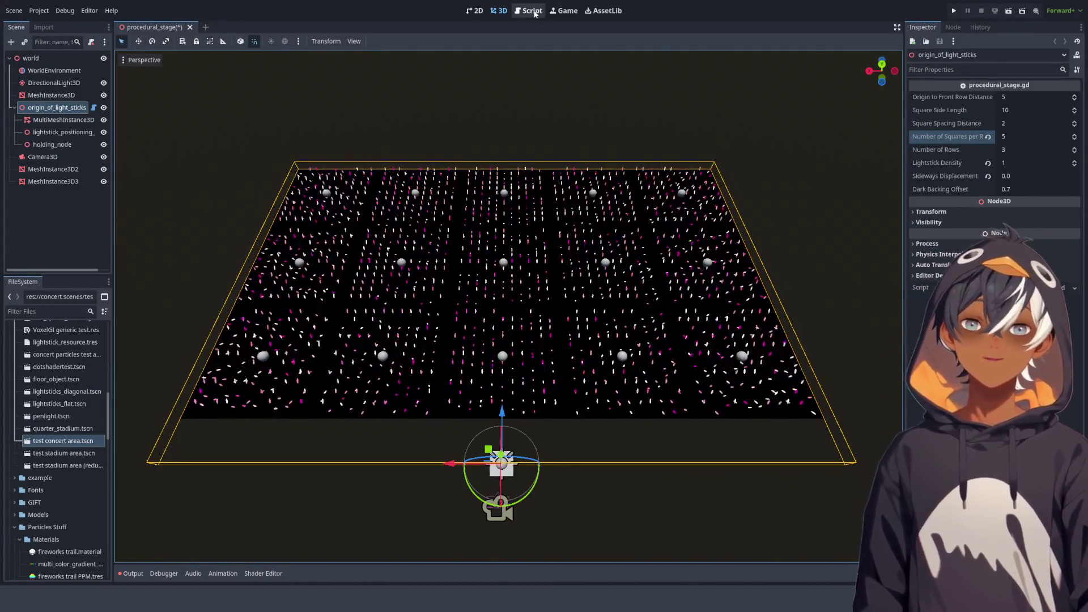
Open procedural_stage.gd and look over lines 118–124 of the ground-square loops
left_click(533, 11)
left_click(550, 205)
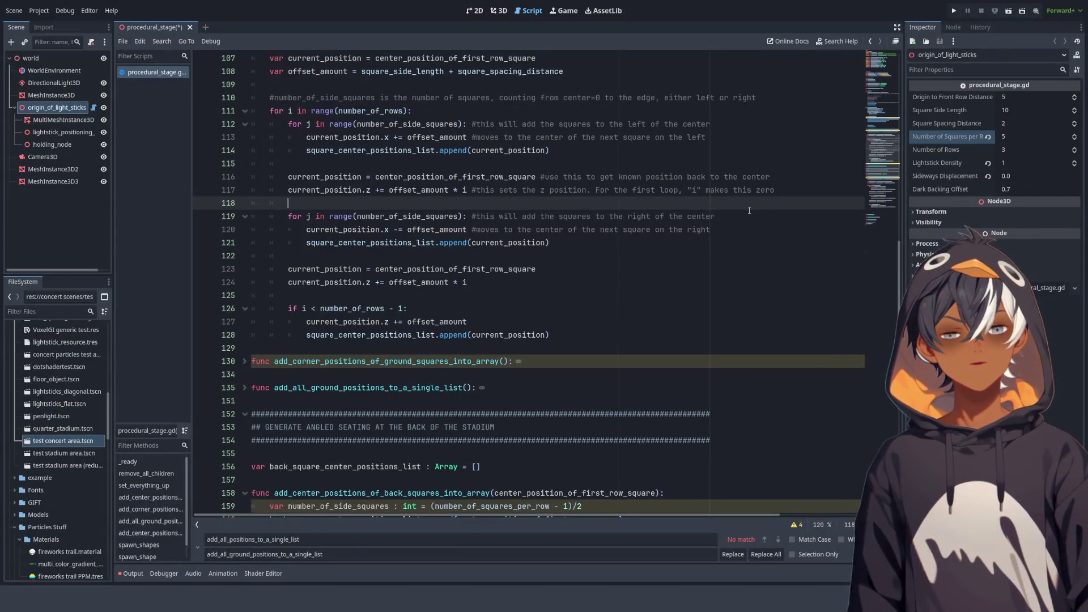
scroll(441, 232, "down", 2)
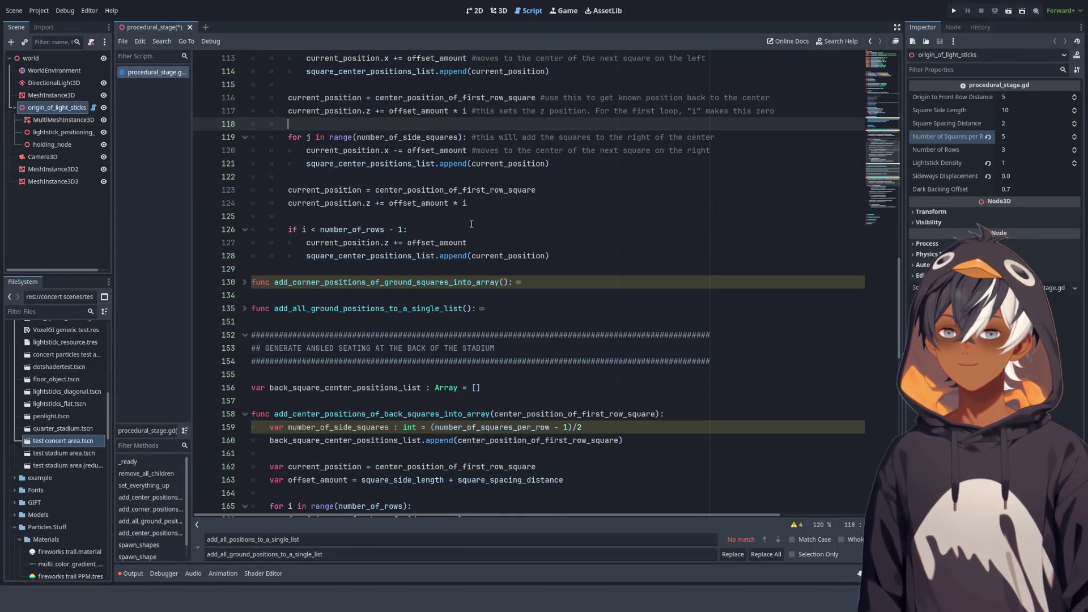
left_click(485, 189)
left_click(531, 205)
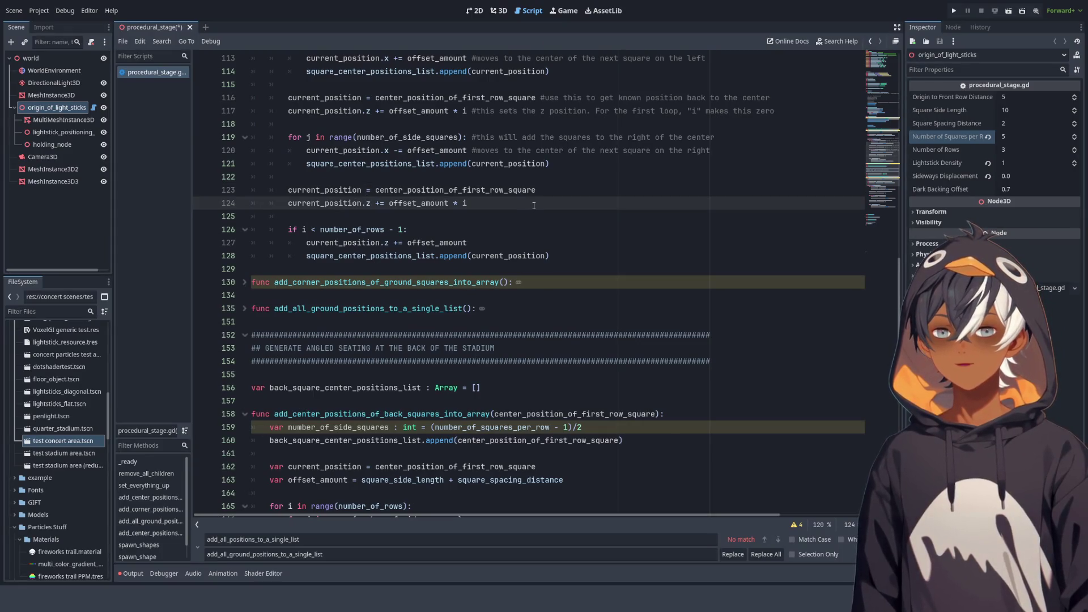
scroll(607, 201, "up", 4)
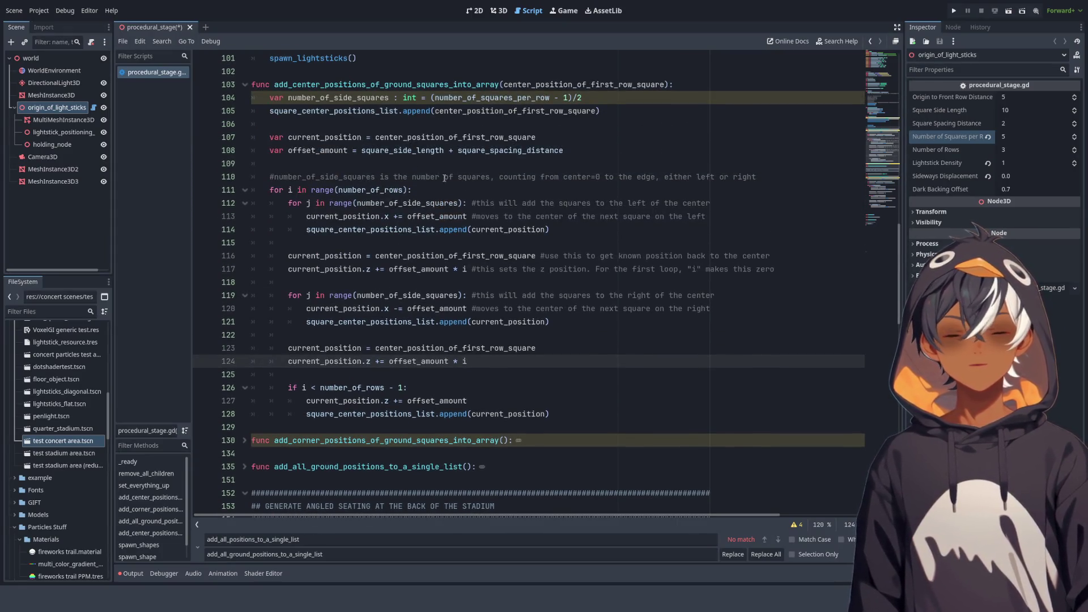
Select the left-side squares comment on line 112 and the surrounding loop code
left_click_drag(473, 203, 702, 204)
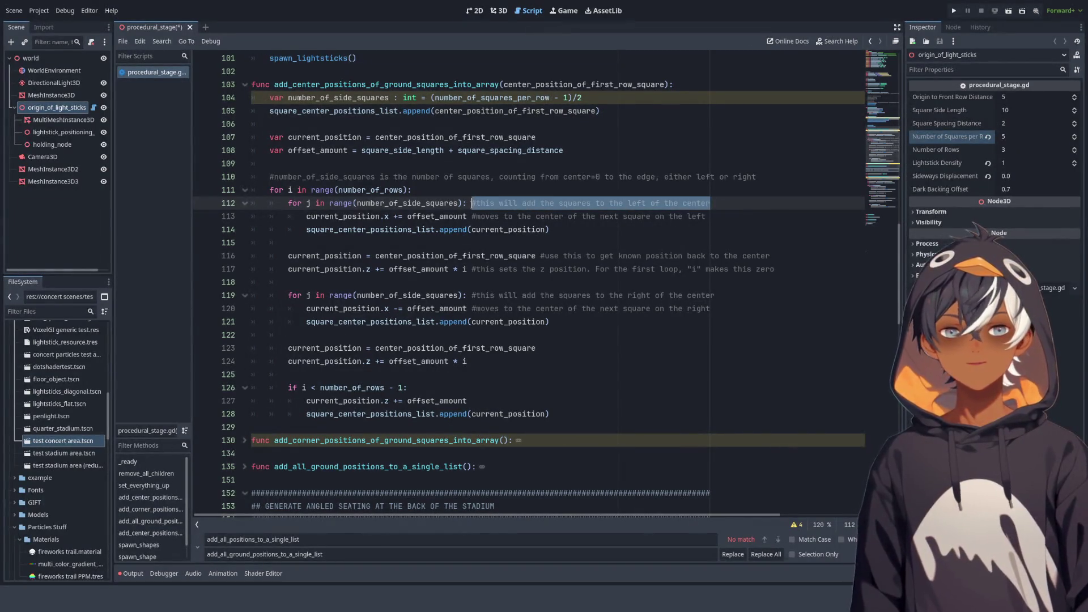
mouse_move(390, 137)
left_mouse_down()
mouse_move(431, 216)
mouse_move(407, 295)
left_mouse_up()
scroll(407, 296, "down", 1)
scroll(587, 234, "up", 1)
left_click_drag(293, 334, 458, 98)
Review lines 119–125 of the right-side ground-square loop
left_click(611, 294)
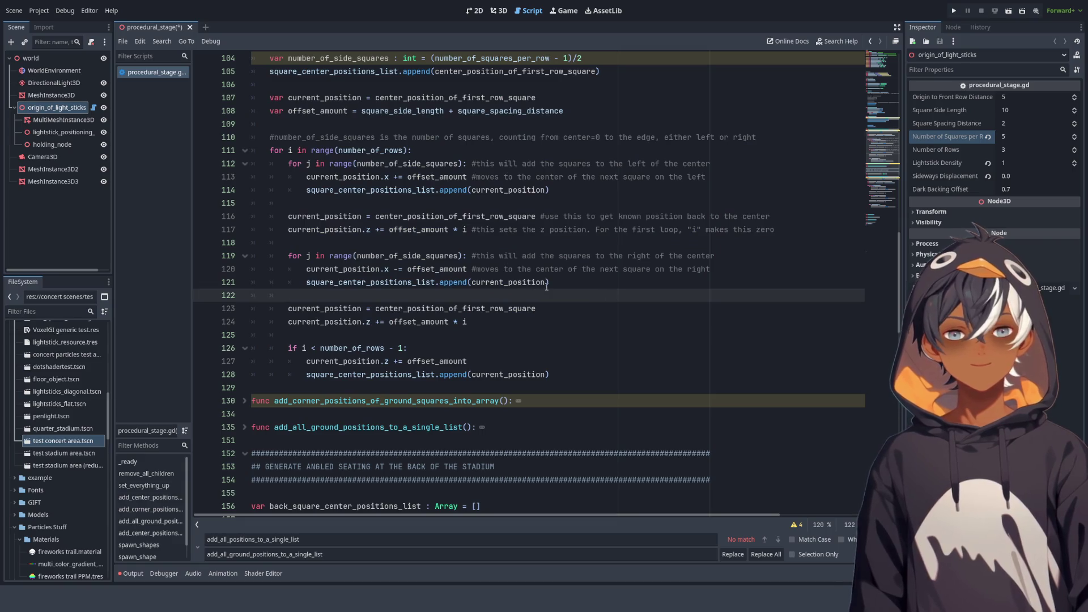
scroll(547, 287, "down", 3)
left_click(471, 203)
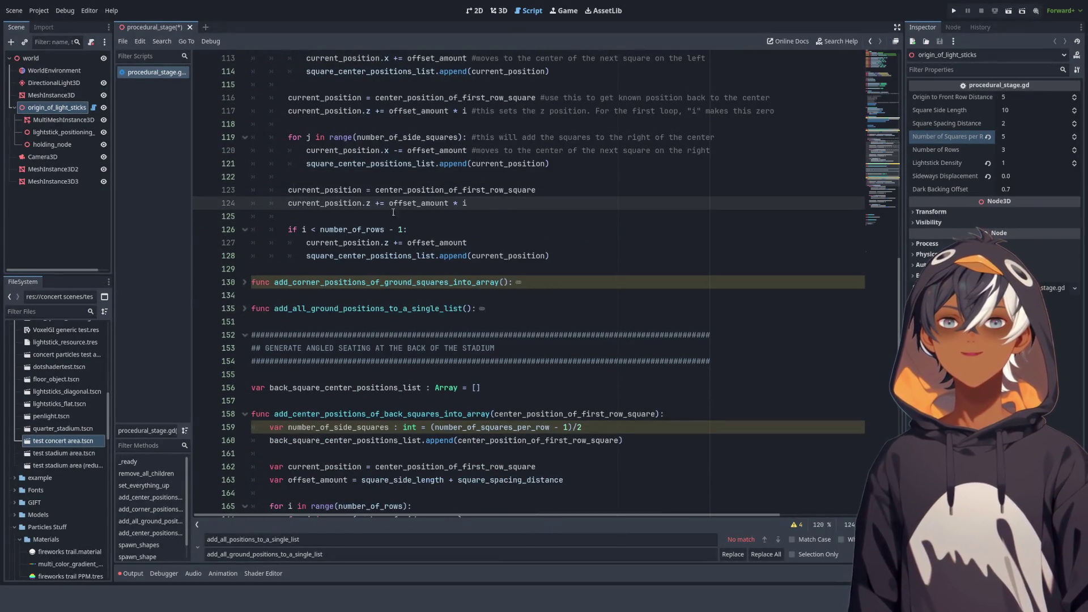
scroll(556, 217, "up", 6)
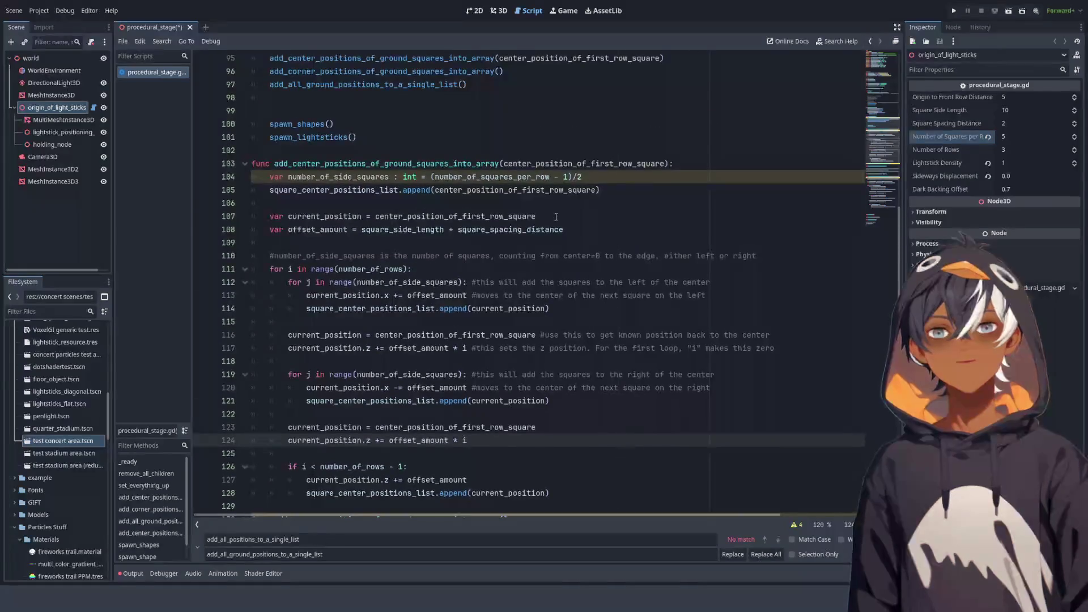
scroll(307, 171, "down", 7)
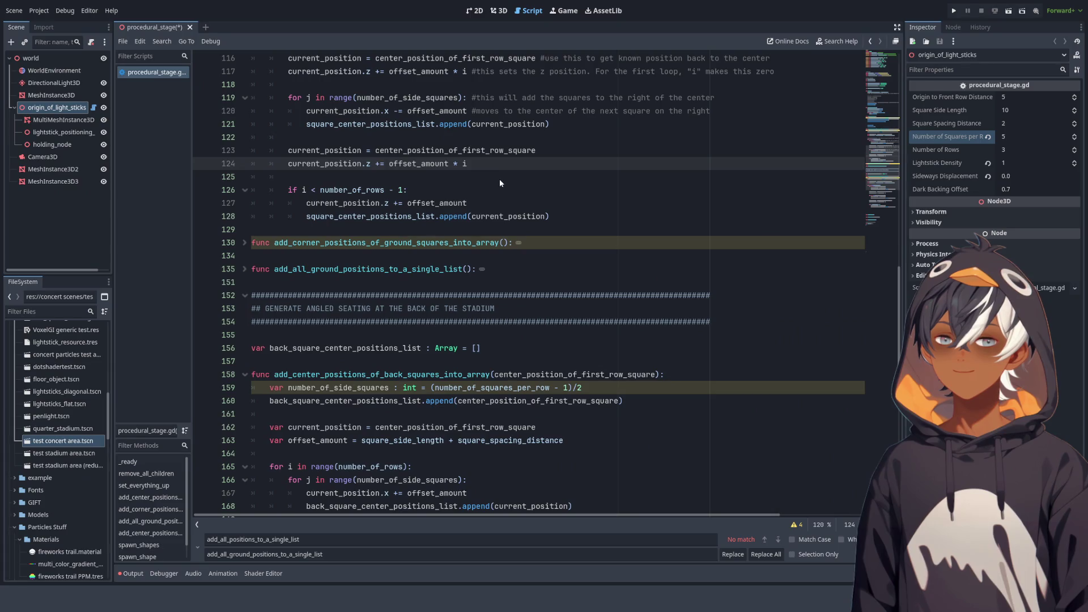
scroll(499, 182, "up", 4)
left_click(512, 217)
scroll(509, 253, "up", 1)
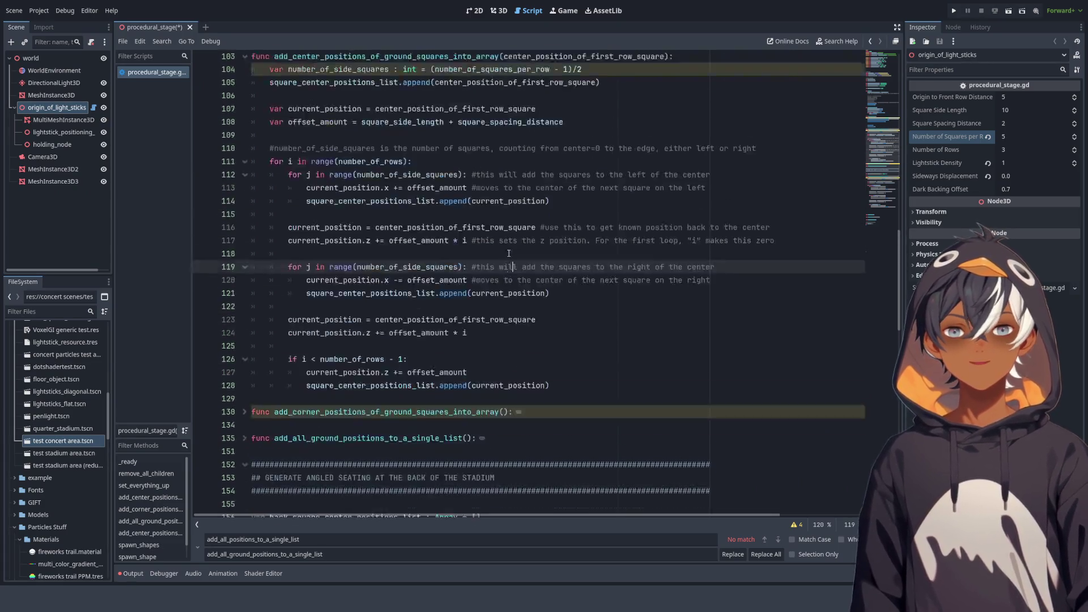
scroll(509, 253, "up", 3)
scroll(507, 244, "down", 2)
left_click(504, 335)
scroll(503, 227, "down", 1)
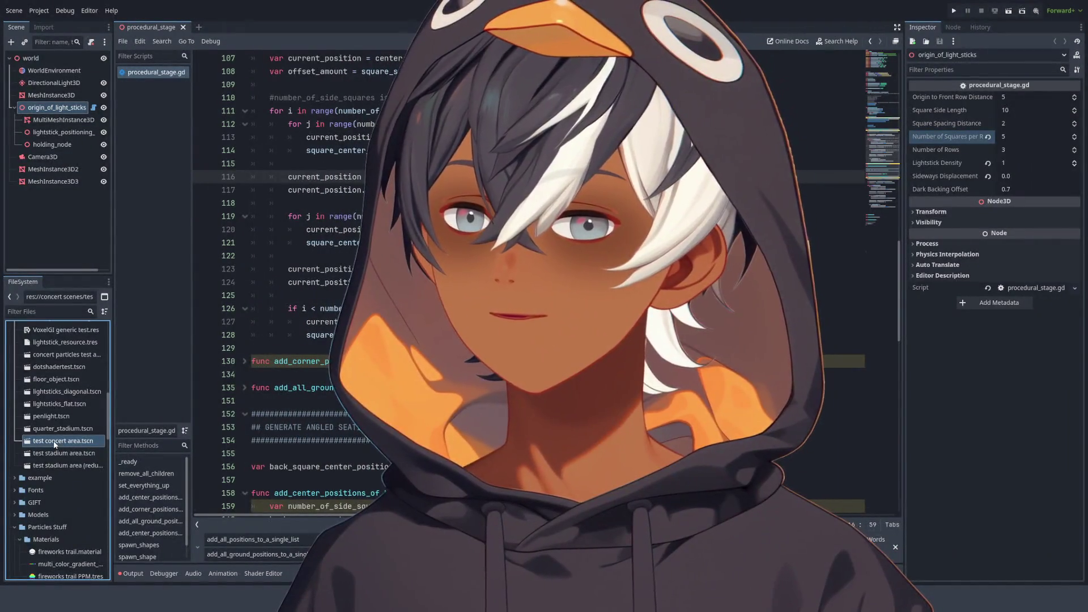
Open test concert area.tscn, select bigLEDscreen8, and orbit the 3D view around the stage
double_click(55, 444)
key("ctrl+F2")
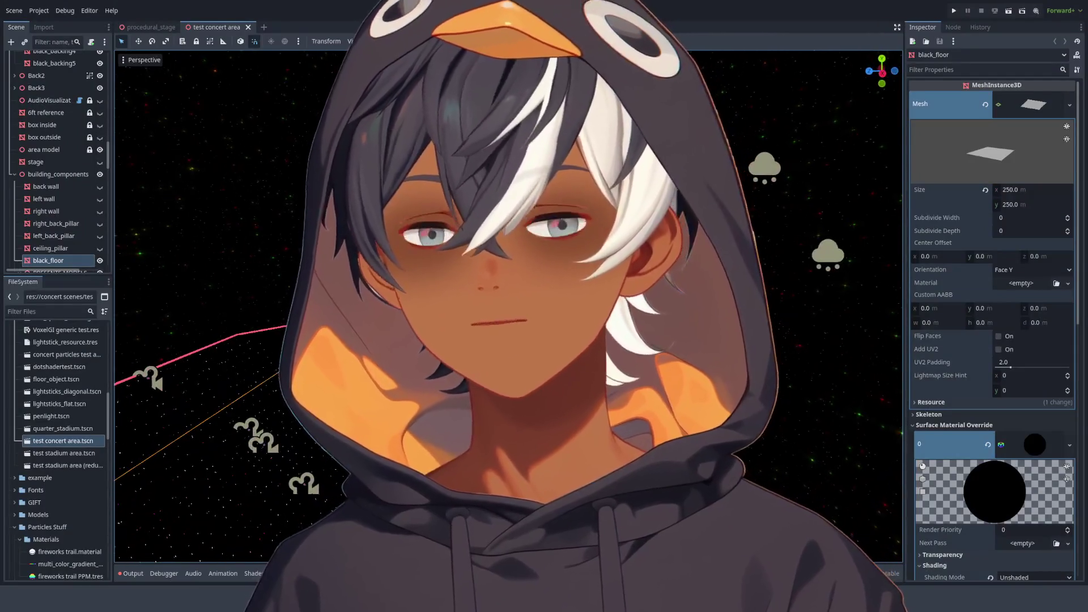
scroll(508, 306, "down", 3)
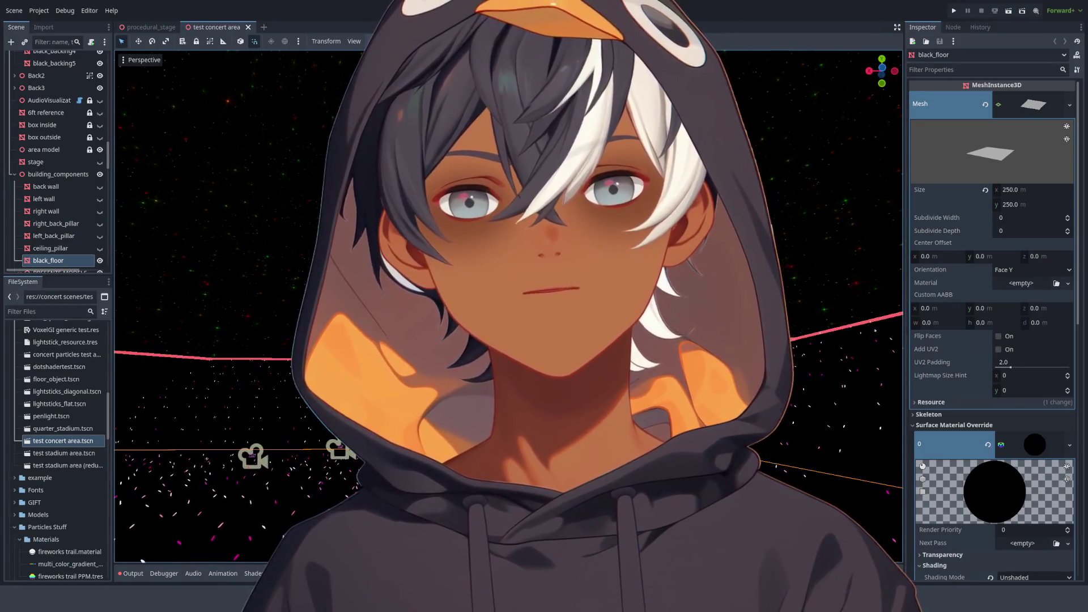
left_click(58, 260)
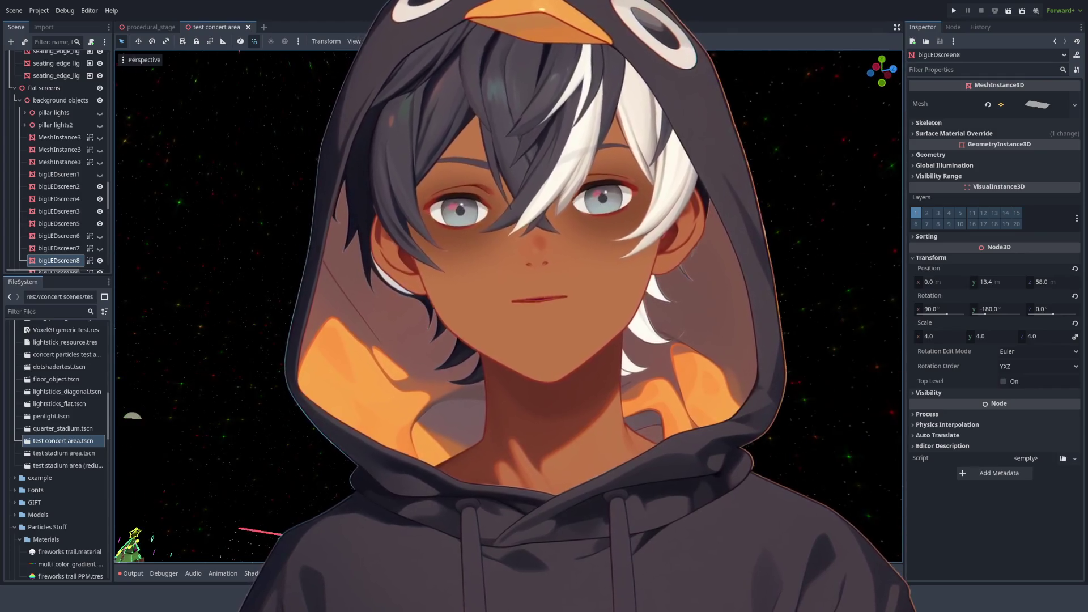
scroll(509, 306, "down", 3)
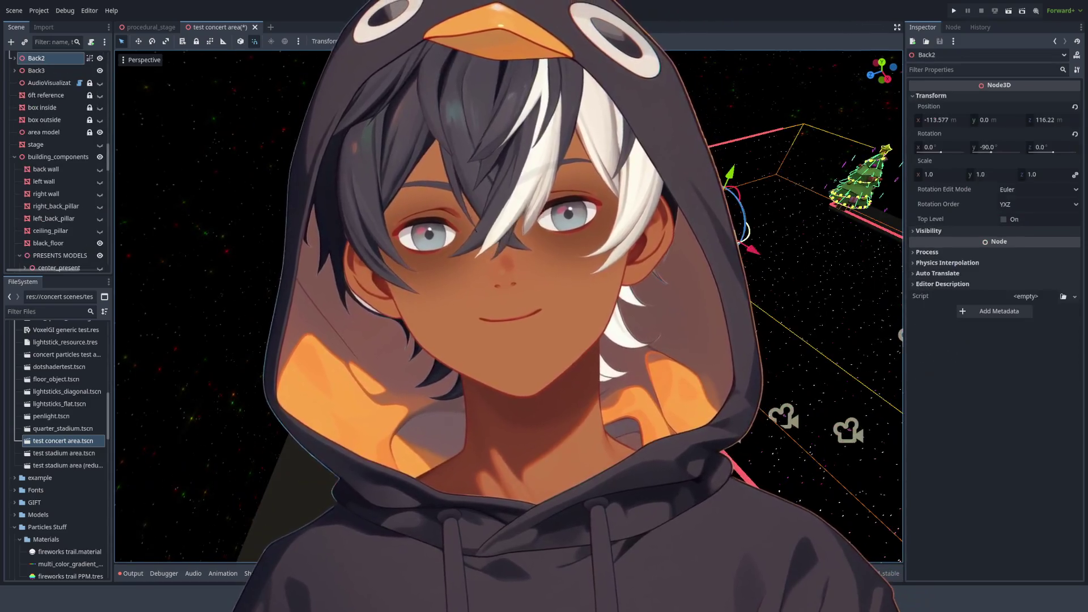
scroll(746, 264, "up", 5)
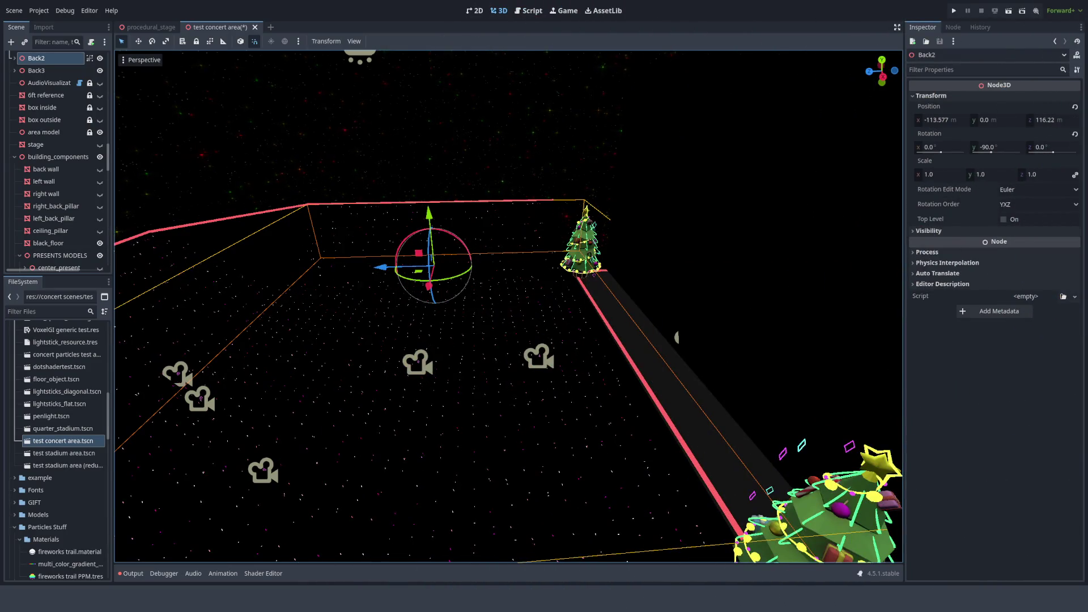
mouse_move(453, 272)
left_mouse_down()
mouse_move(625, 227)
mouse_move(533, 187)
mouse_move(423, 314)
mouse_move(550, 290)
left_mouse_up()
scroll(550, 290, "up", 3)
mouse_move(631, 228)
left_mouse_down()
mouse_move(437, 256)
mouse_move(533, 254)
left_mouse_up()
Return to the procedural_stage scene and lower Origin to Front Row Distance
left_click(520, 17)
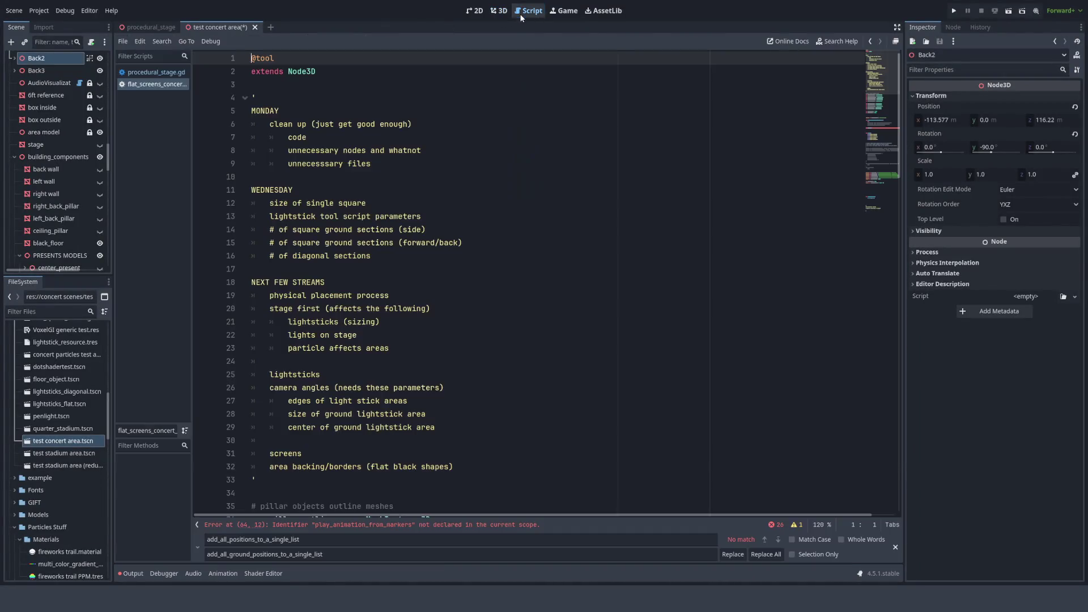
left_click(498, 16)
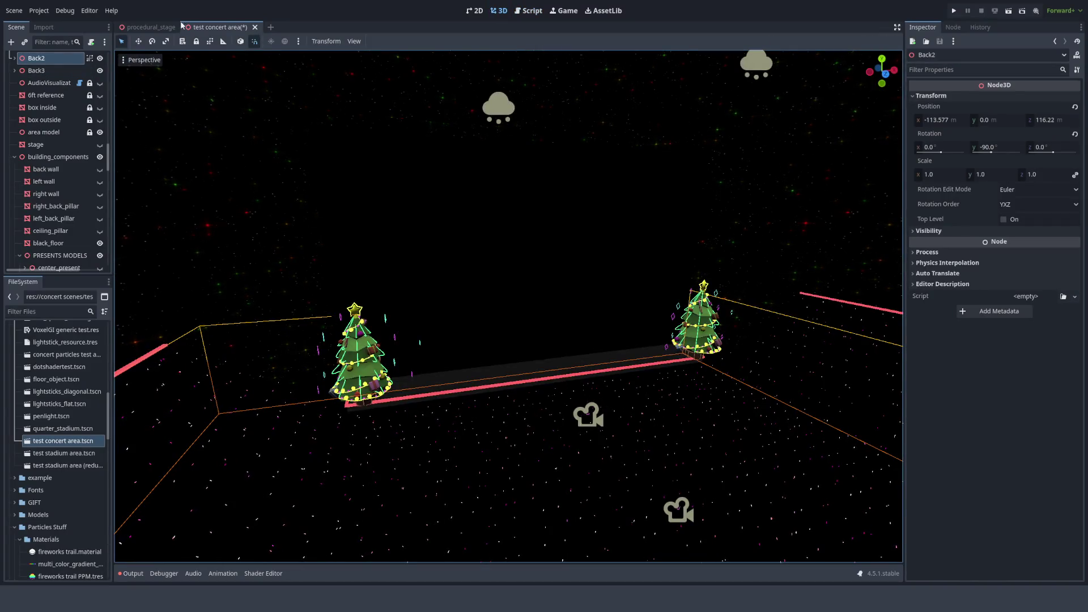
left_click(165, 27)
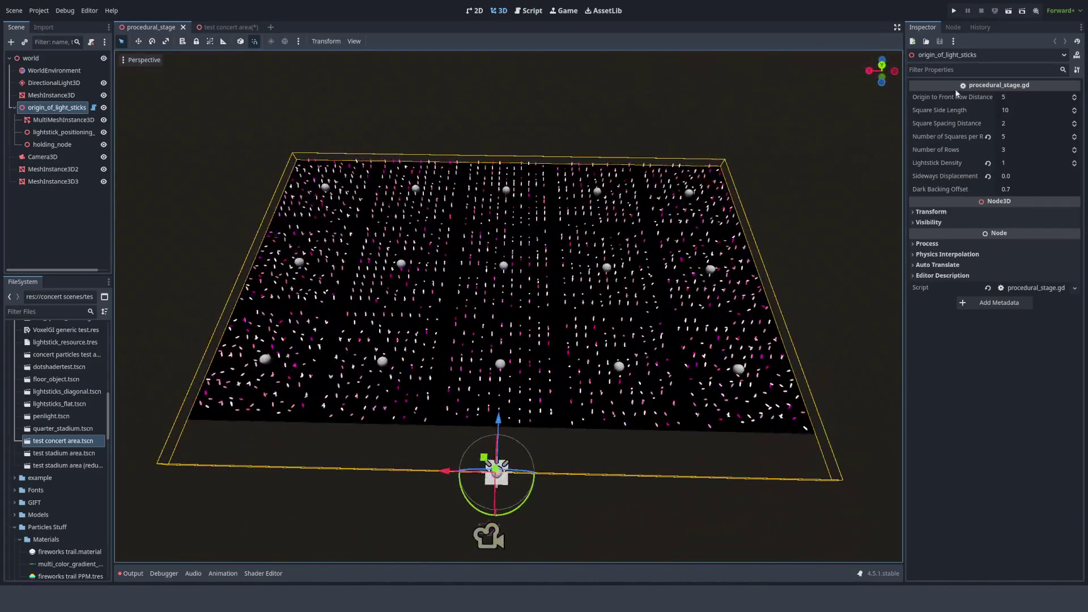
left_click(1075, 101)
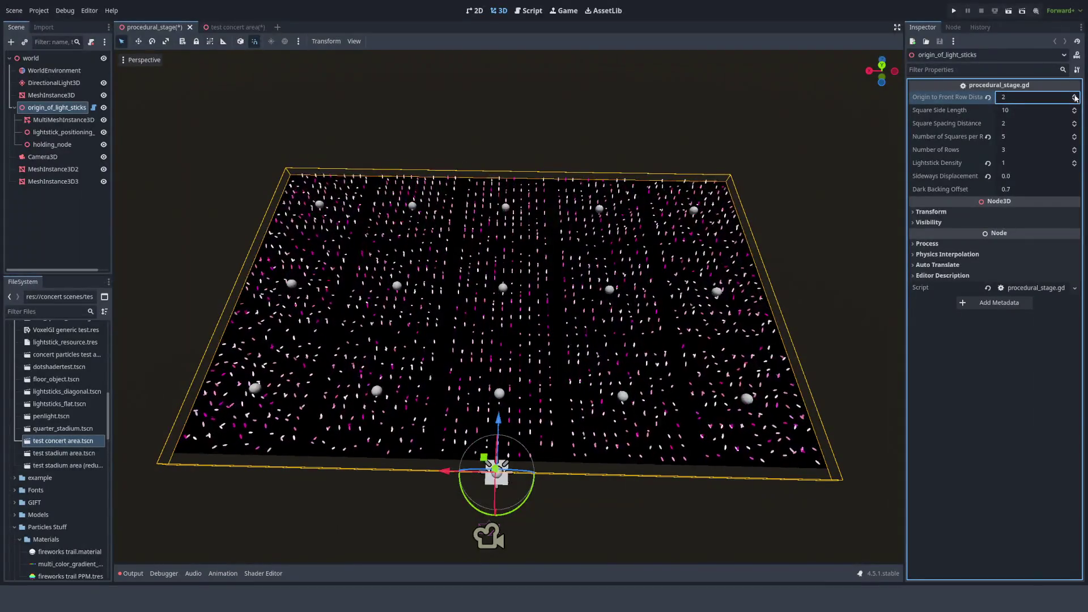
Restore Origin to Front Row Distance to 5 and raise Square Side Length to 11
left_click(988, 97)
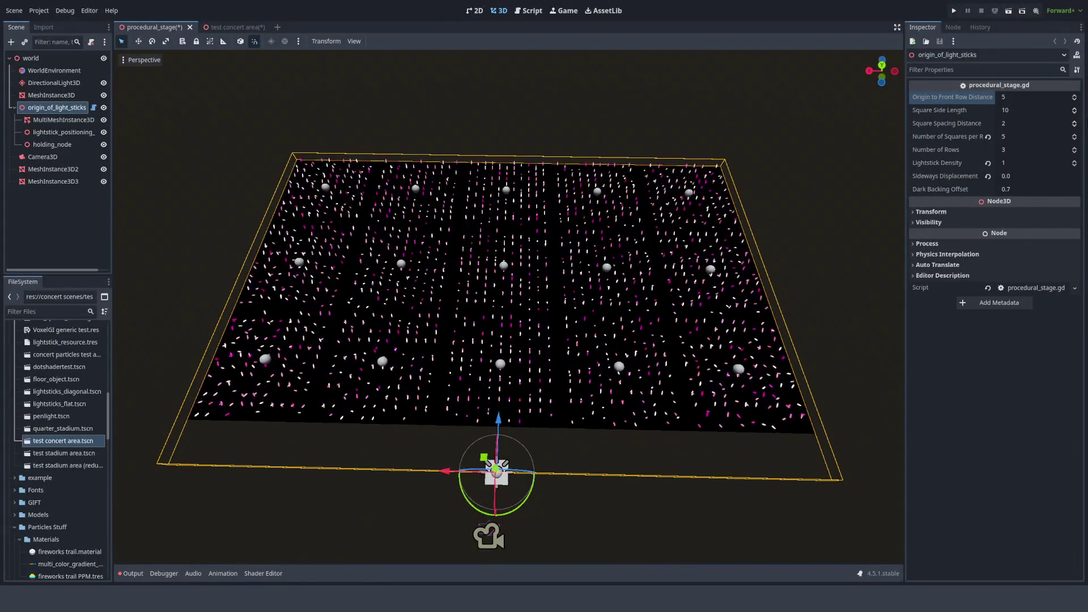
left_click(1075, 111)
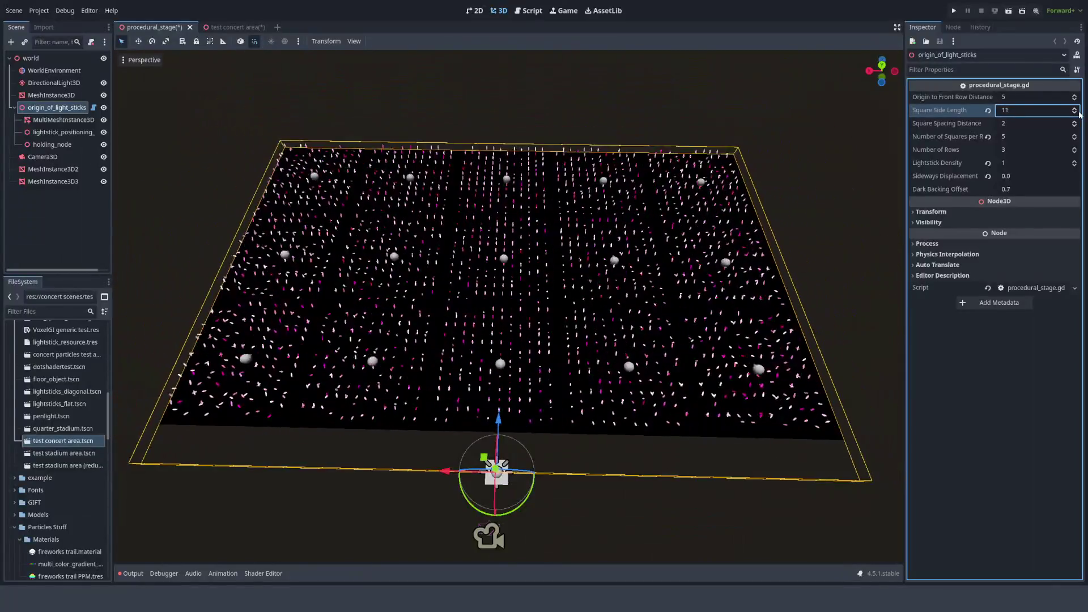
left_click(989, 137)
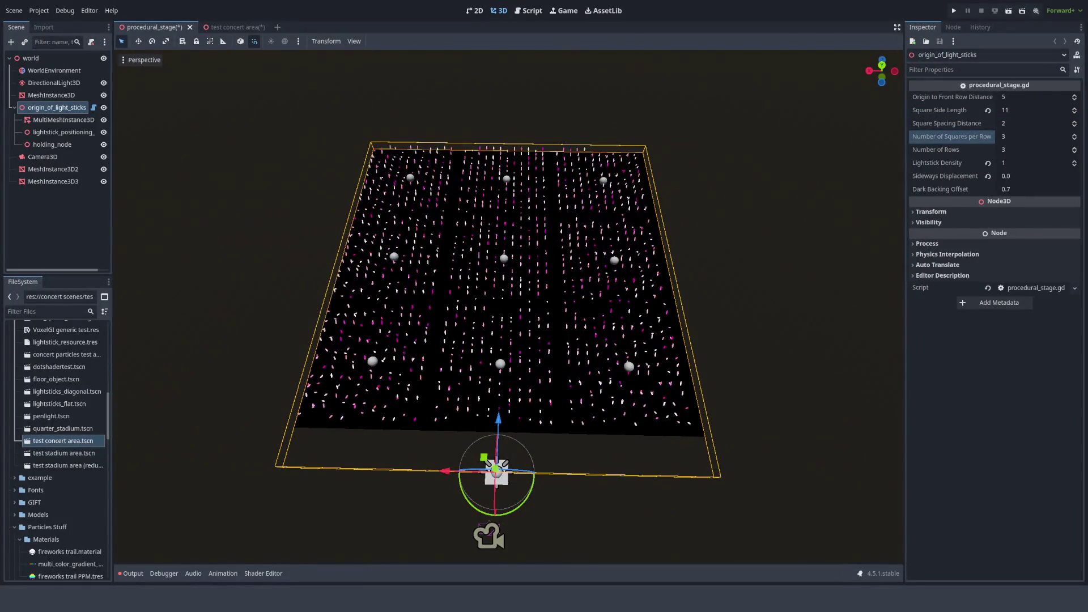
Try different row counts, then reset rows, density and squares per row to defaults
left_click(1074, 139)
left_click(1074, 148)
left_click(1074, 148)
left_click(1074, 148)
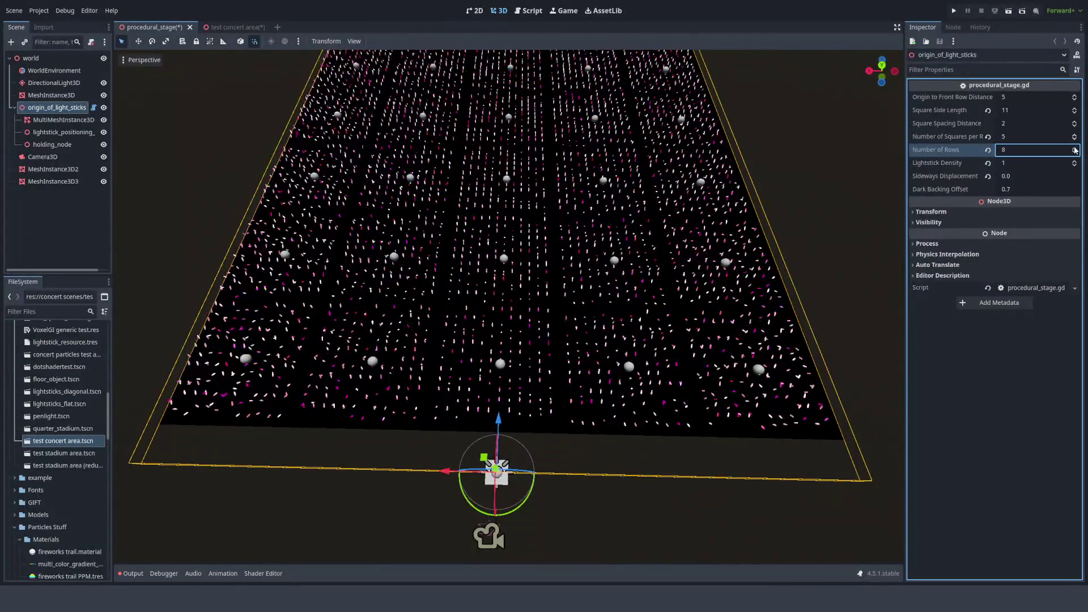
left_click(1074, 148)
left_click(1074, 148)
left_click(1074, 153)
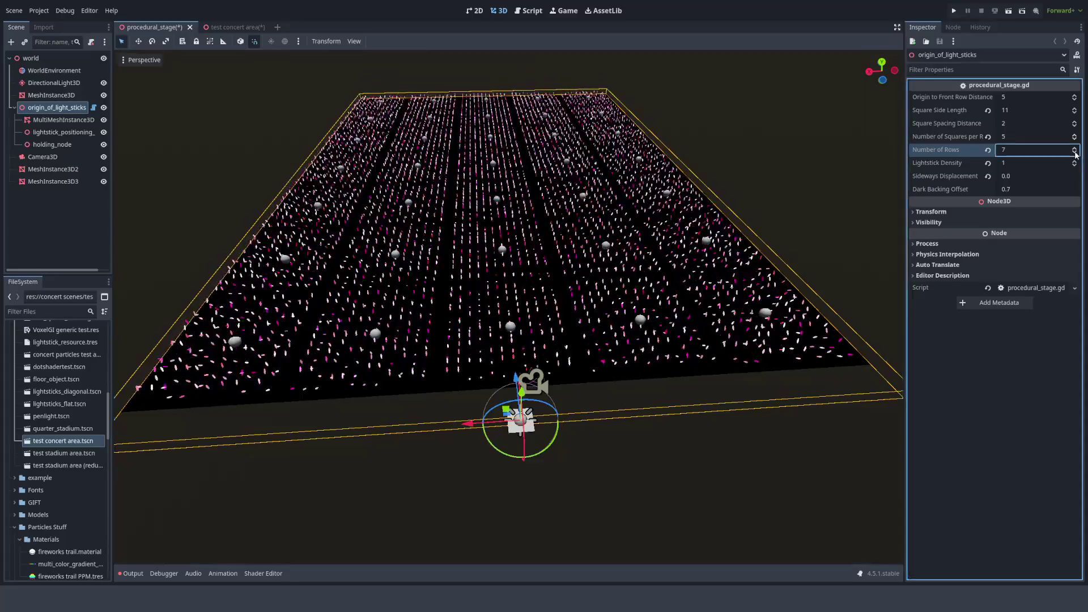
left_click(988, 150)
left_click(988, 163)
left_click(988, 137)
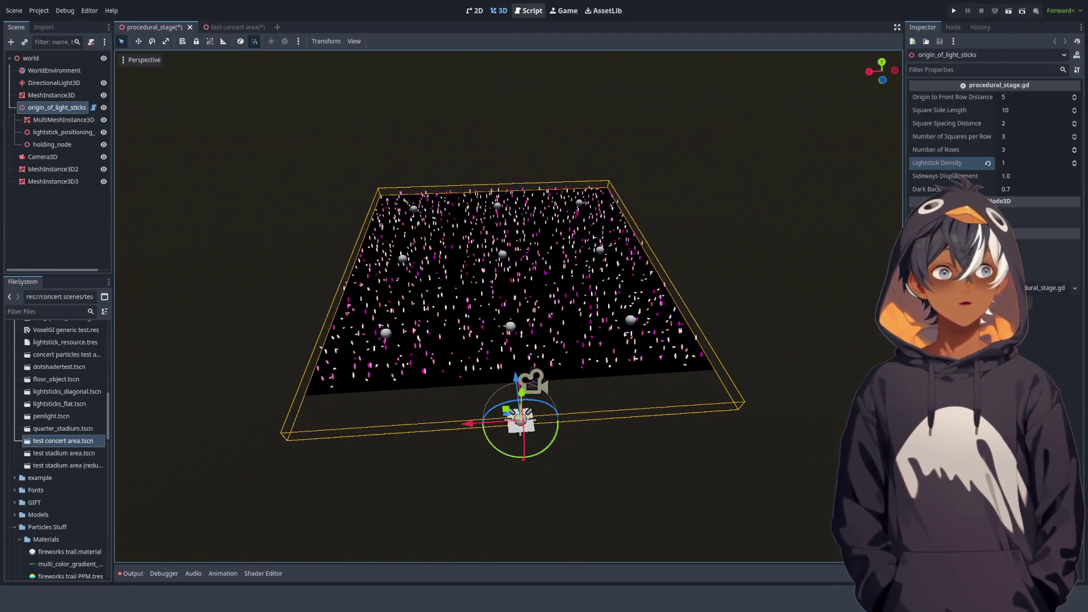
Switch to the procedural_stage.gd script in the script editor
left_click(526, 13)
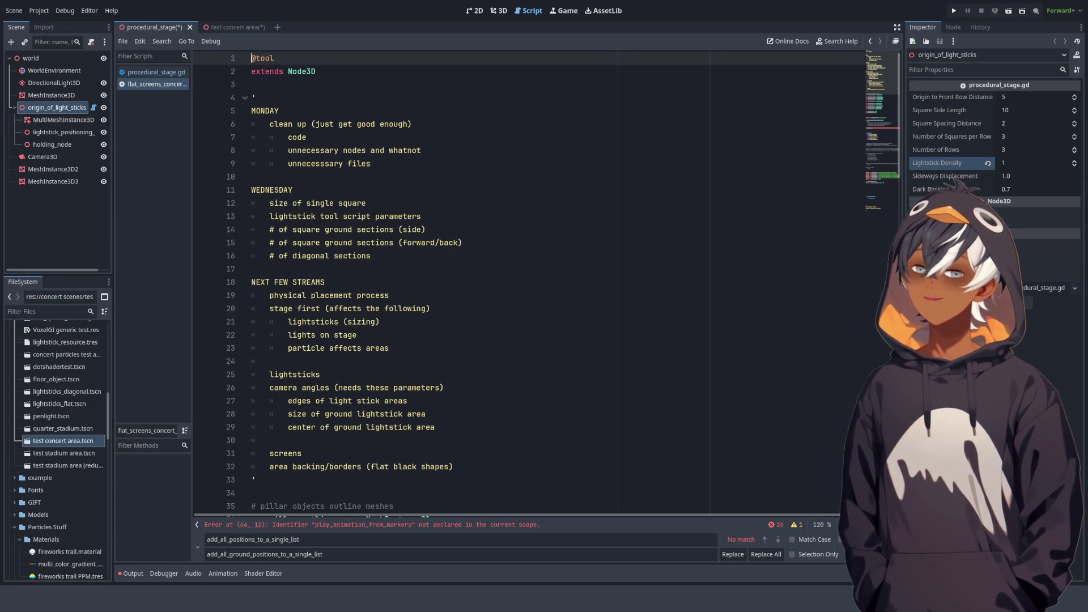
Save procedural_stage.gd with the caret at the end of line 155
scroll(375, 179, "down", 15)
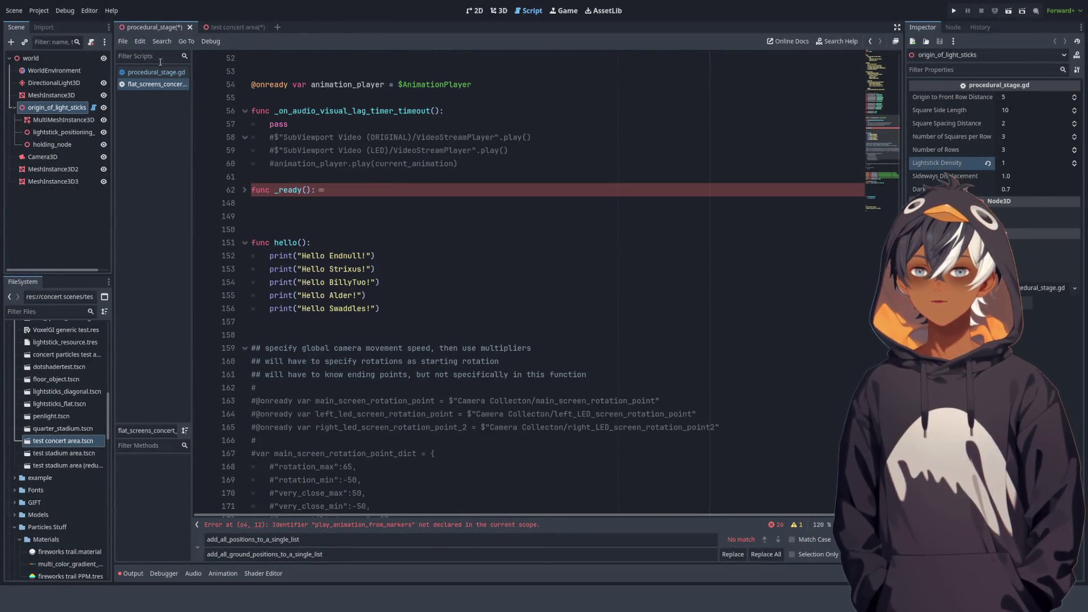
scroll(500, 252, "down", 4)
left_click(461, 135)
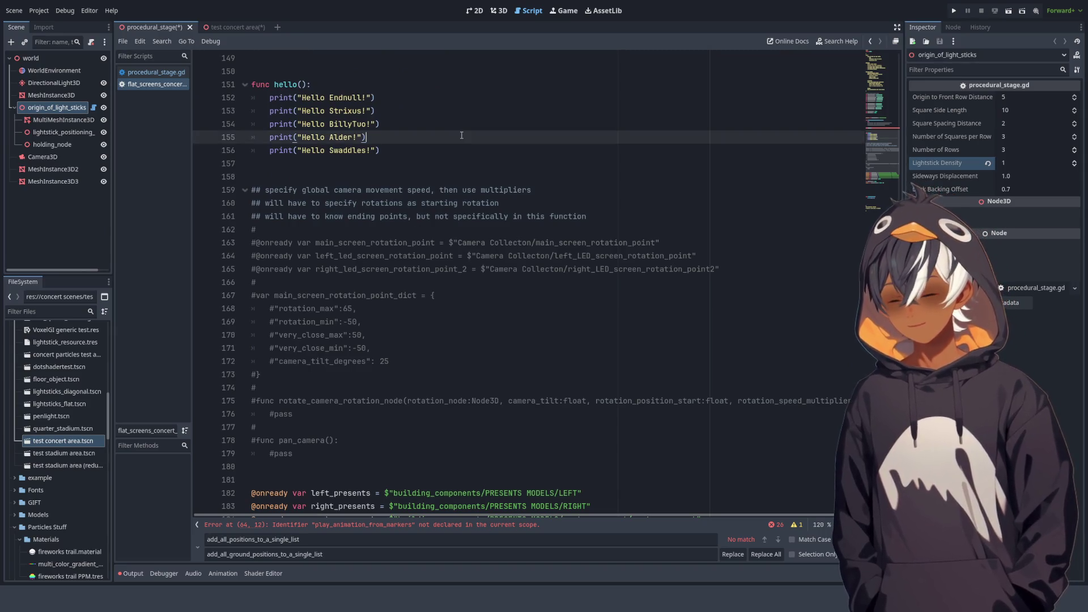
key("ctrl+s")
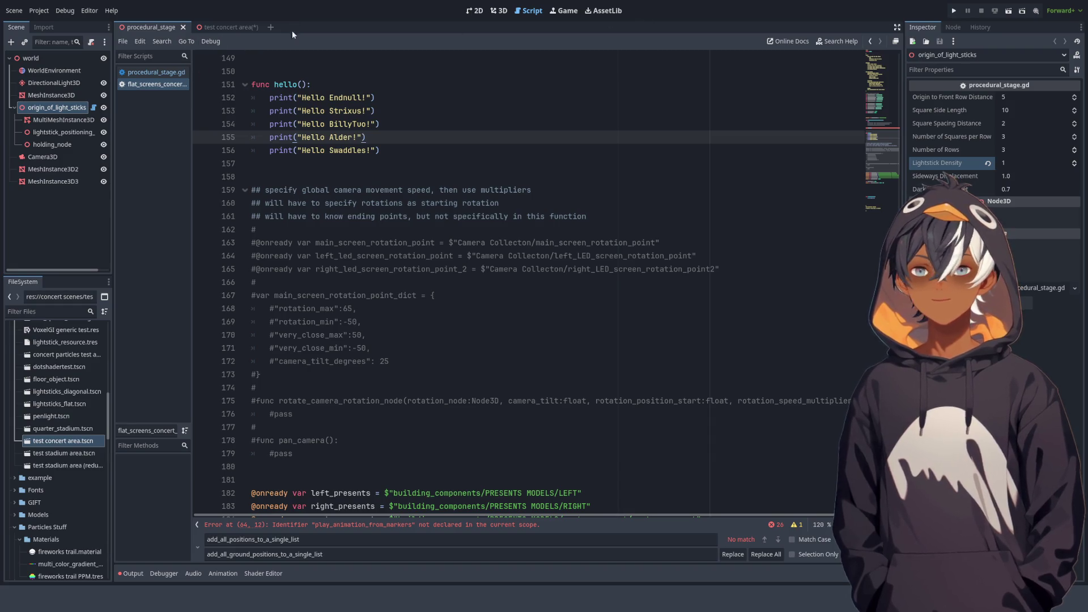
Close the test concert area scene and the flat_screens script
left_click(224, 27)
left_click(255, 27)
key("Return")
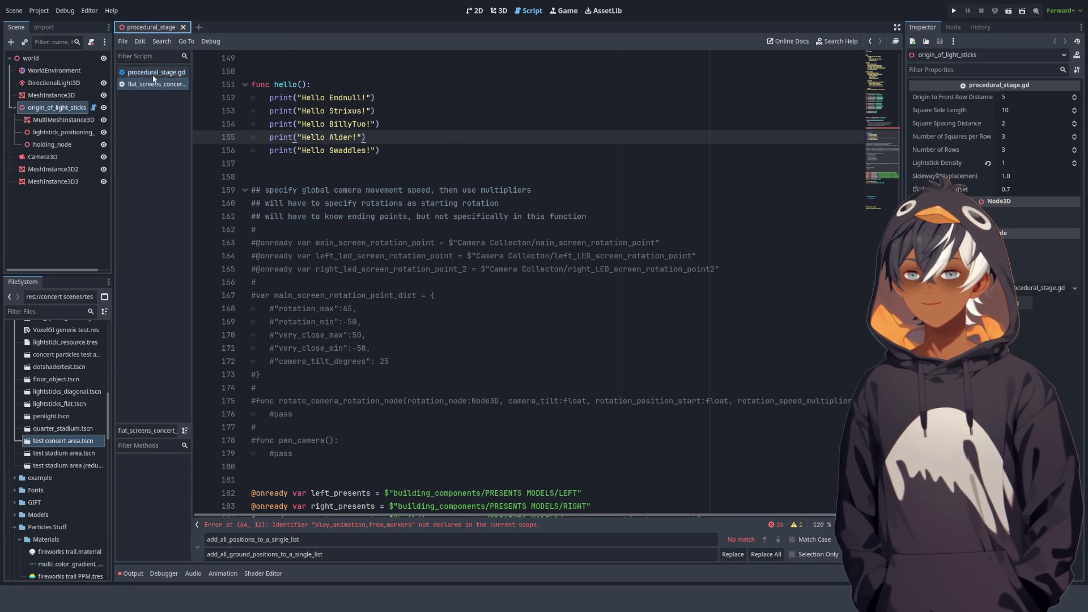
left_click(154, 73)
left_click(157, 84)
middle_click(162, 87)
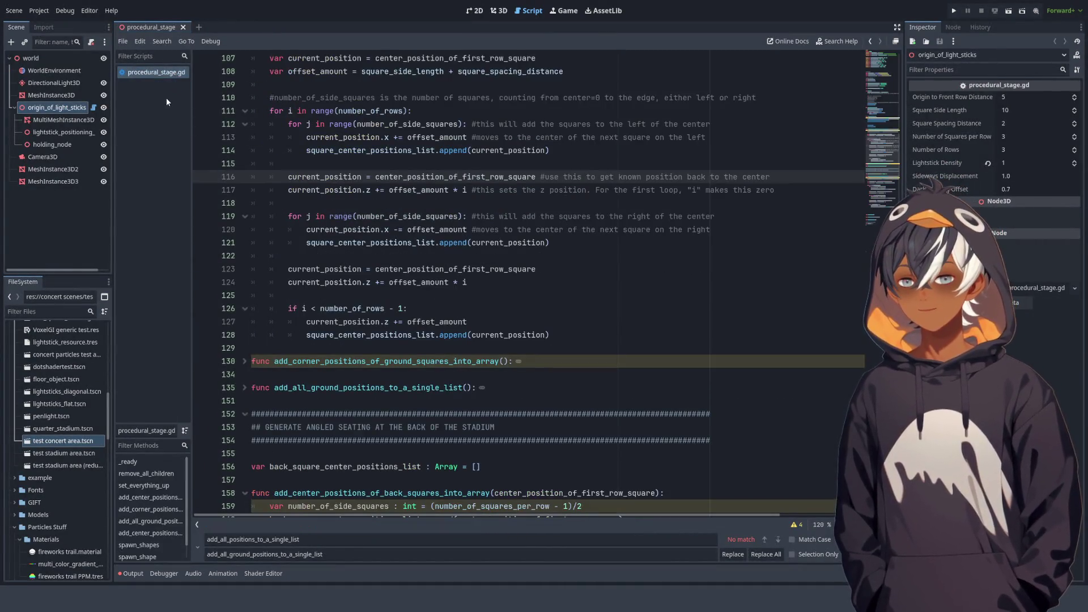
Copy the center-position and z-position comments from lines 116–117 onto lines 123–124
scroll(528, 227, "down", 2)
scroll(527, 227, "up", 2)
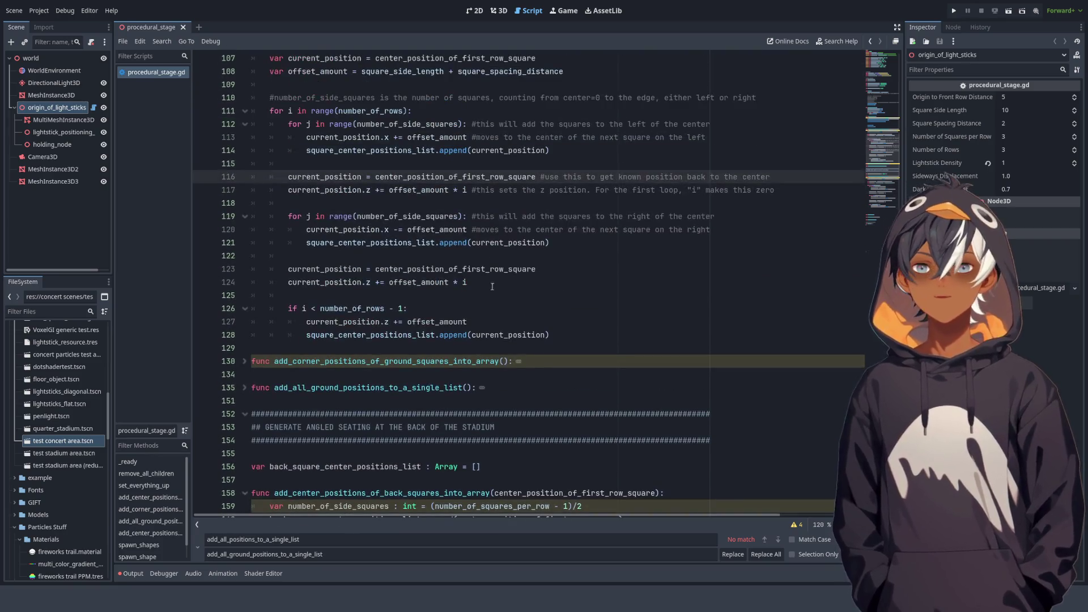
left_click(491, 269)
key("End")
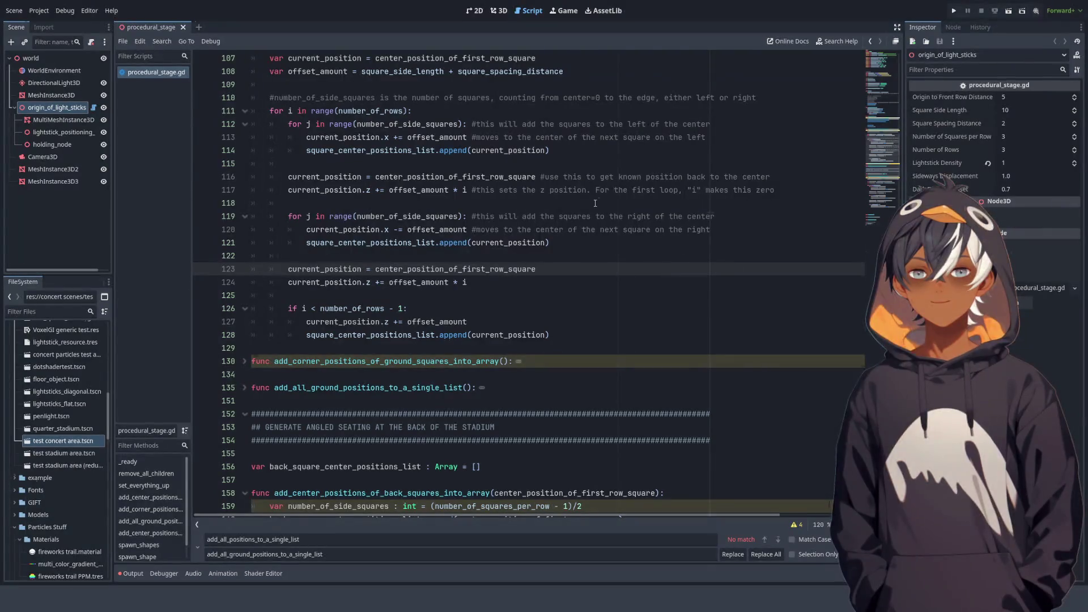
left_click_drag(540, 178, 792, 181)
key("ctrl+c")
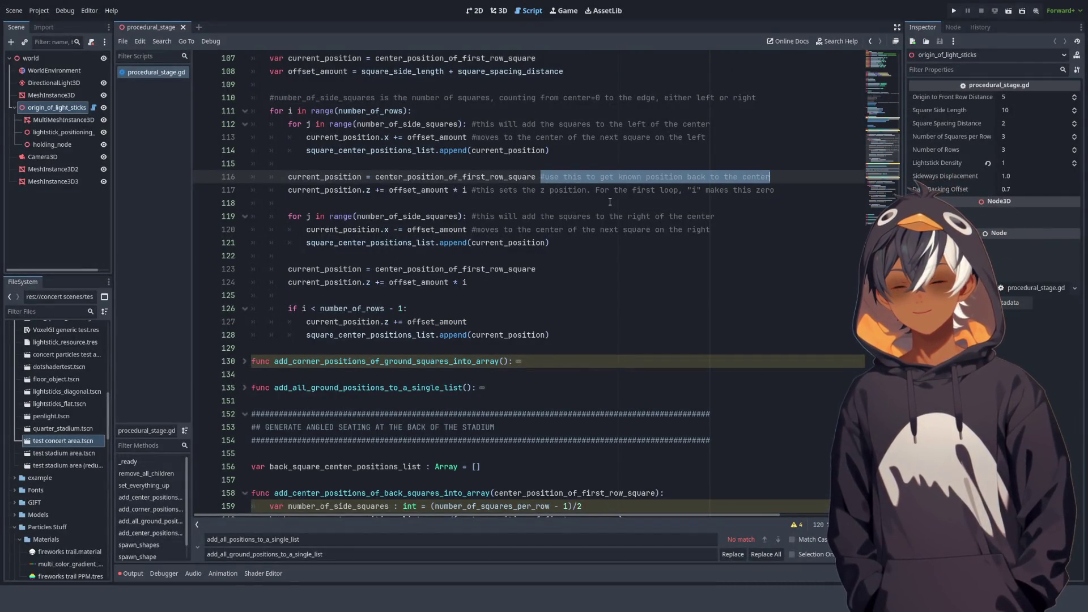
left_click(588, 278)
left_click(588, 270)
key("ctrl+v")
left_click_drag(472, 190, 818, 189)
key("ctrl+c")
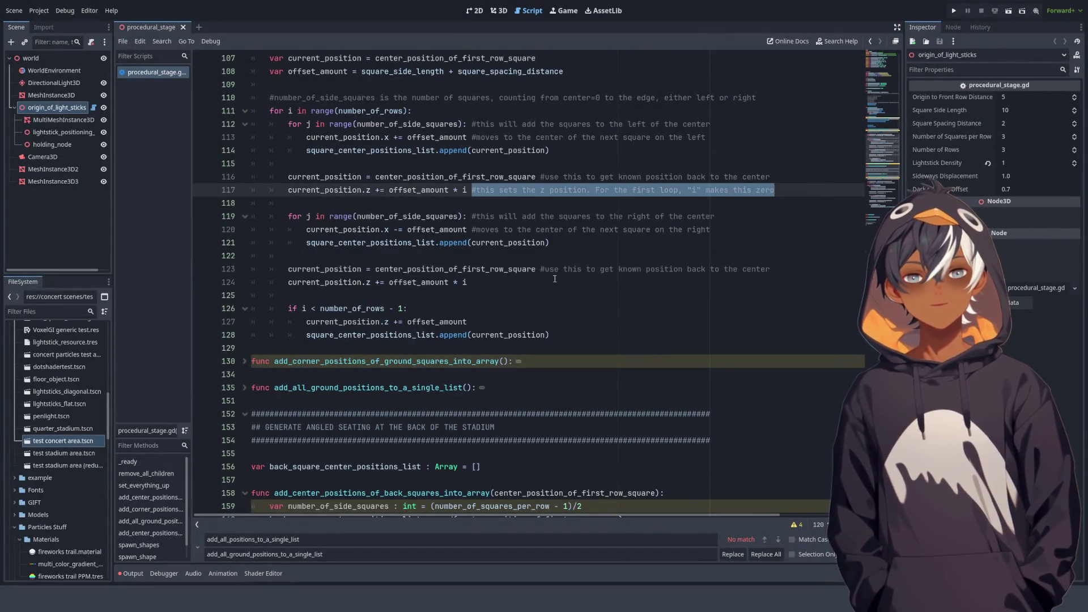
left_click(553, 280)
key("ctrl+v")
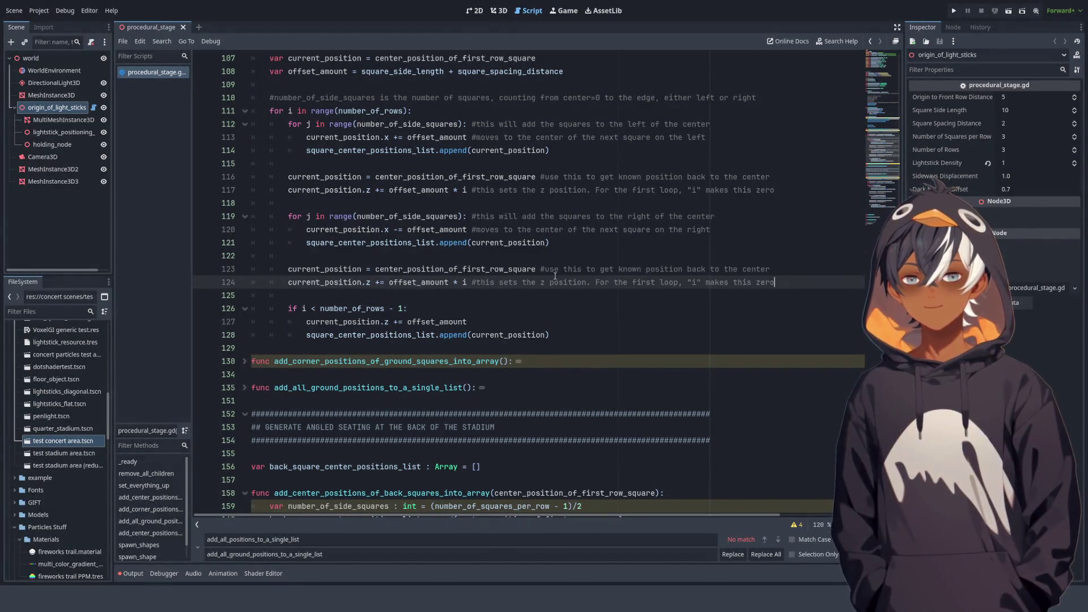
Copy the ground-square loop code and paste it into add_center_positions_of_back_squares_into_array
left_click(354, 242)
scroll(323, 226, "down", 2)
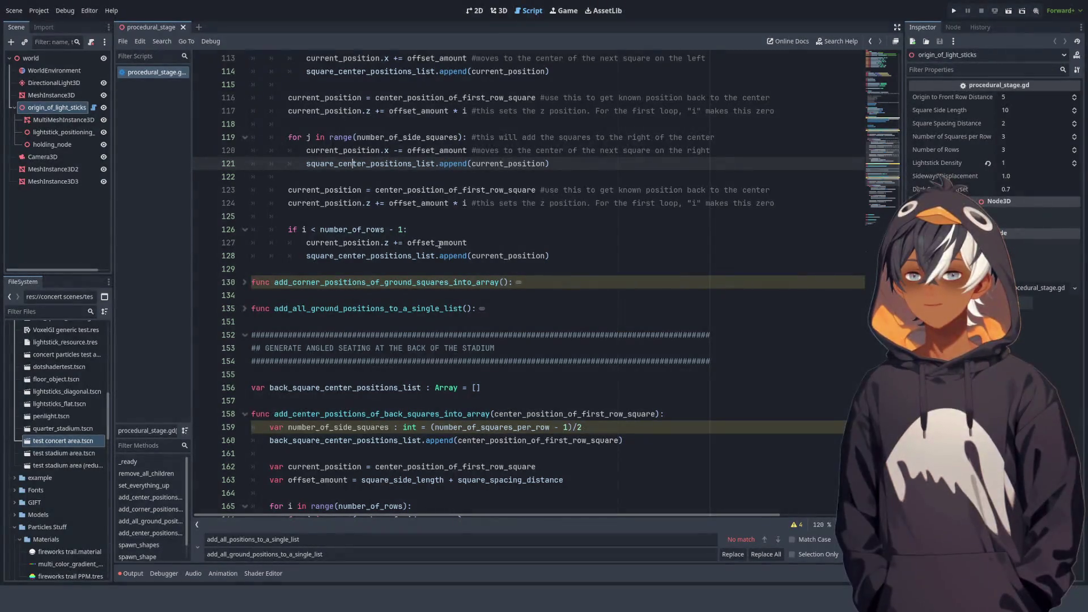
left_click_drag(288, 229, 440, 242)
scroll(394, 247, "up", 6)
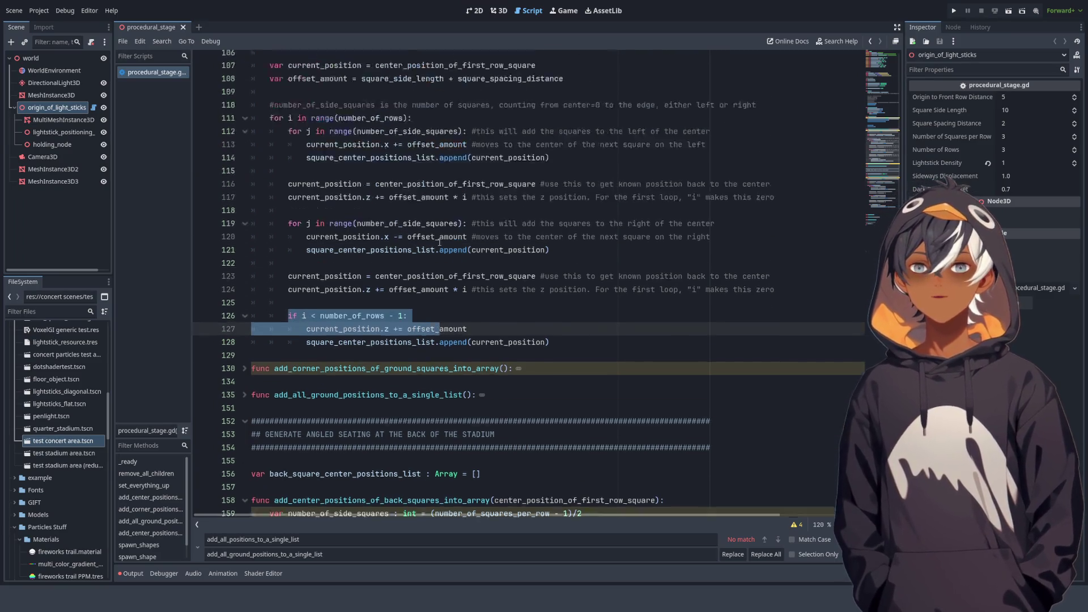
scroll(394, 247, "down", 4)
scroll(566, 369, "up", 1)
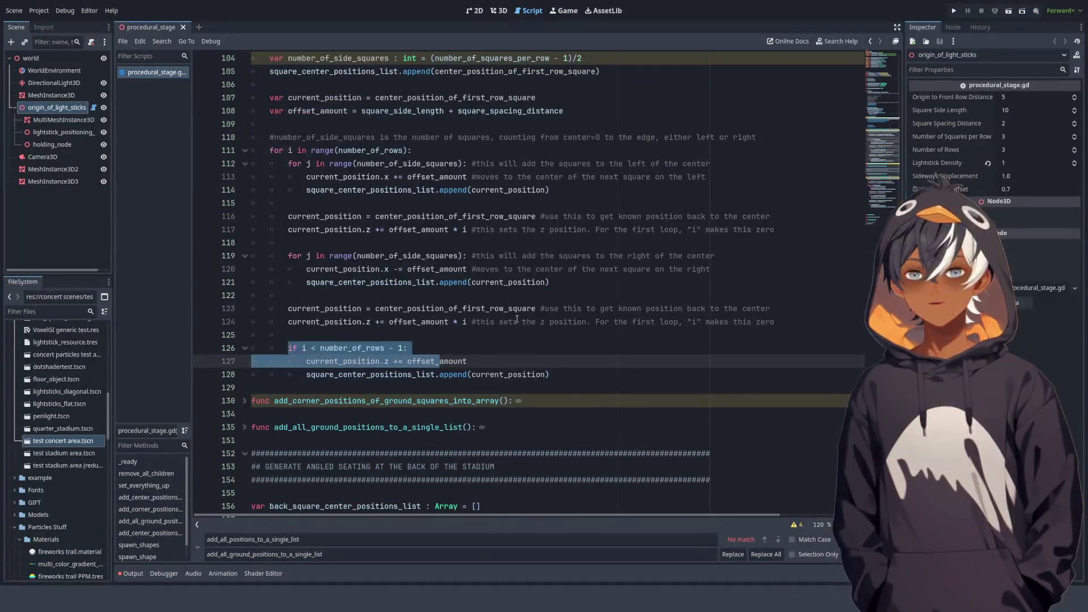
scroll(568, 373, "up", 1)
mouse_move(558, 415)
left_mouse_down()
mouse_move(538, 243)
mouse_move(731, 177)
mouse_move(508, 230)
mouse_move(559, 255)
mouse_move(549, 252)
mouse_move(535, 139)
mouse_move(499, 84)
left_mouse_up()
key("ctrl+c")
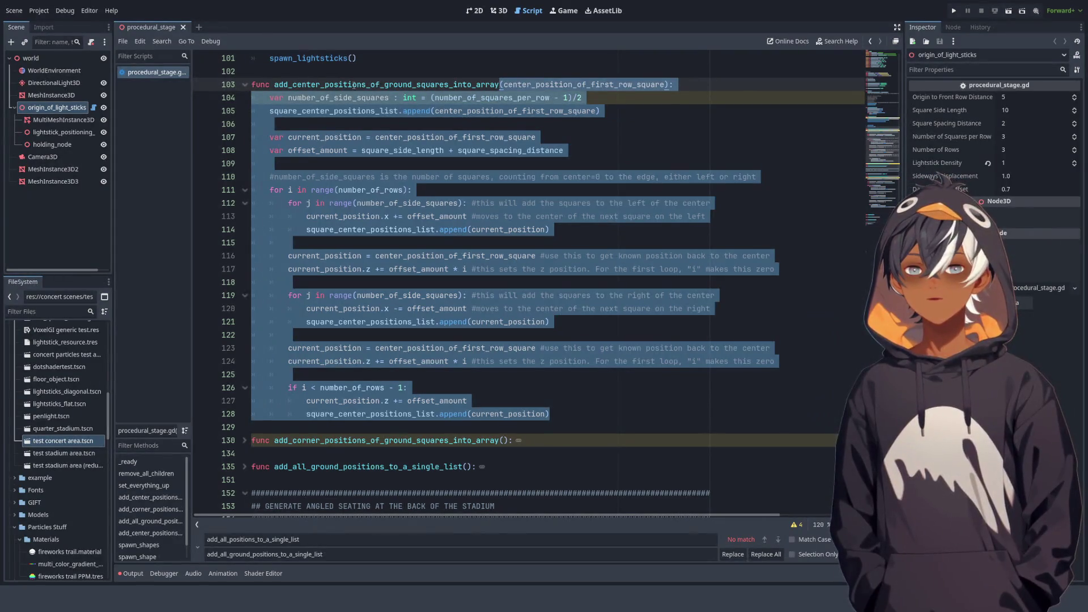
scroll(330, 207, "down", 8)
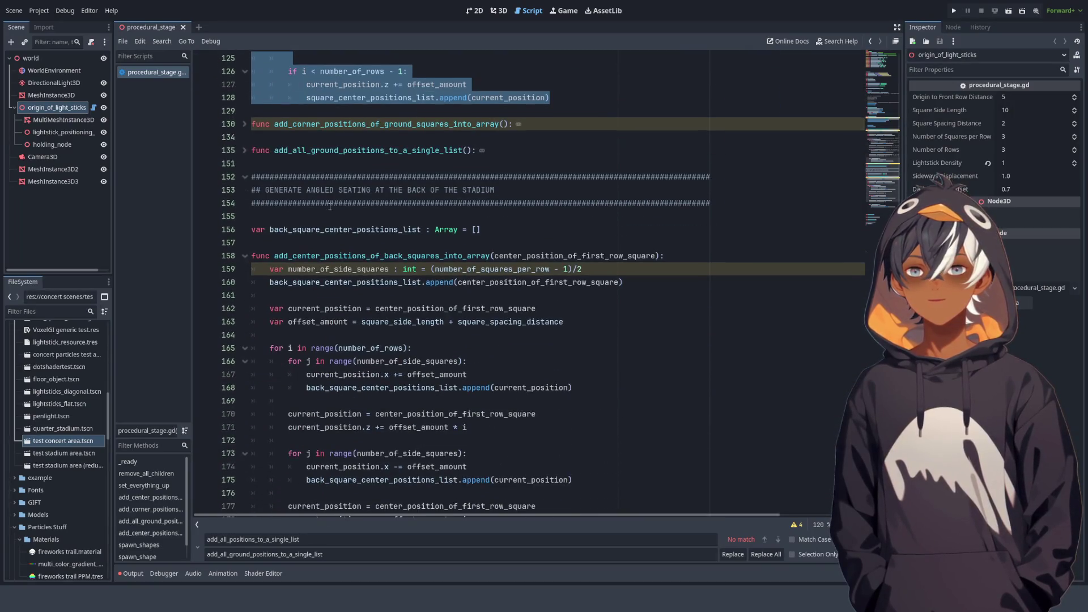
scroll(330, 208, "down", 4)
scroll(396, 284, "up", 2)
mouse_move(575, 493)
left_mouse_down()
mouse_move(554, 288)
mouse_move(397, 189)
mouse_move(490, 177)
left_mouse_up()
key("ctrl+v")
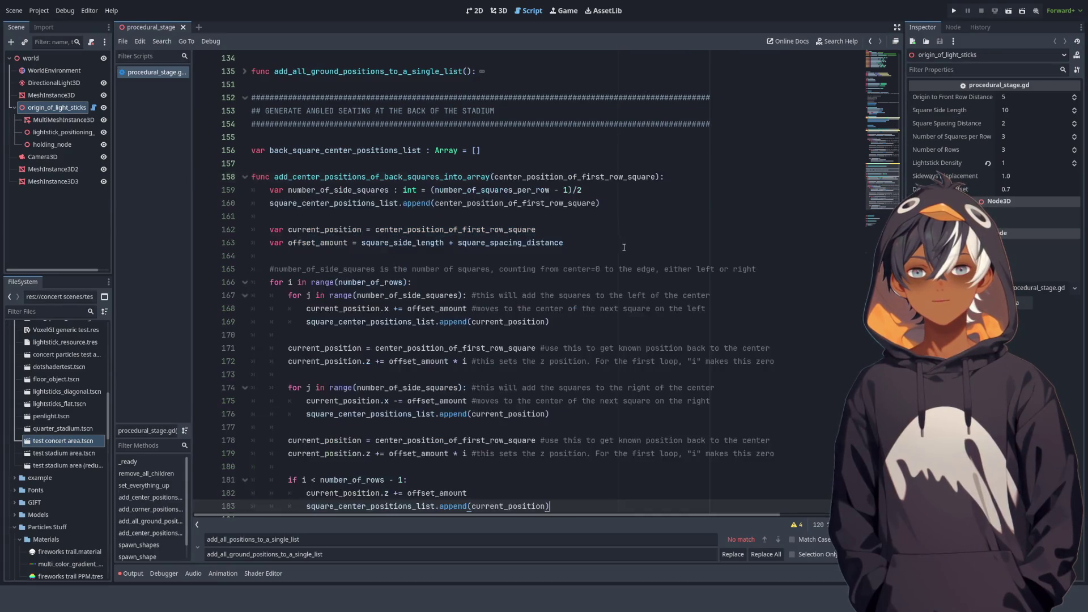
scroll(652, 251, "down", 3)
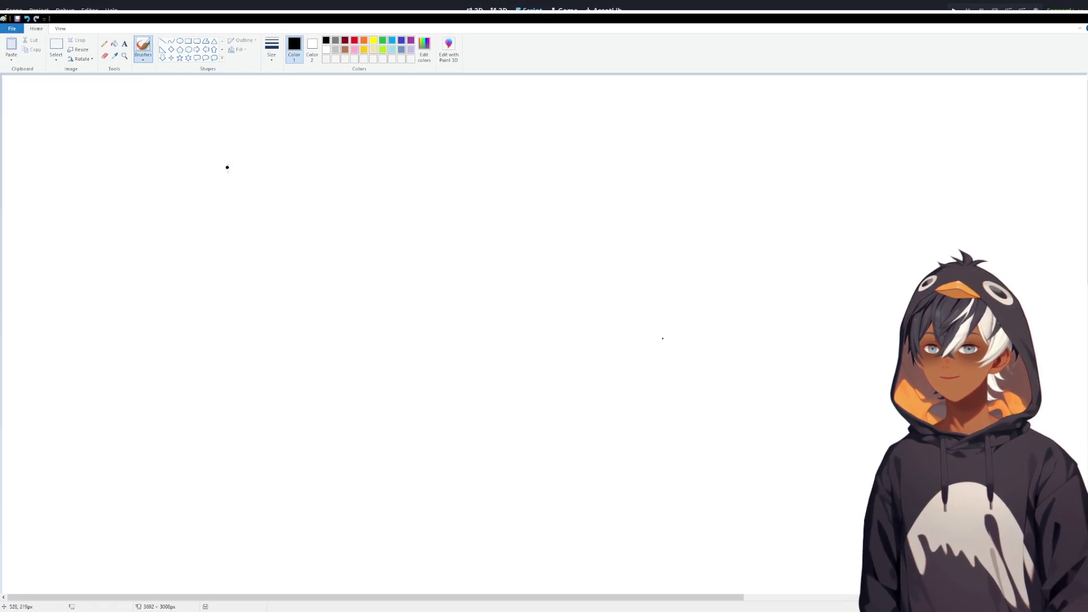
Sketch the stadium base line, walls, top edge and a dotted slope in black
left_click_drag(384, 381, 448, 377)
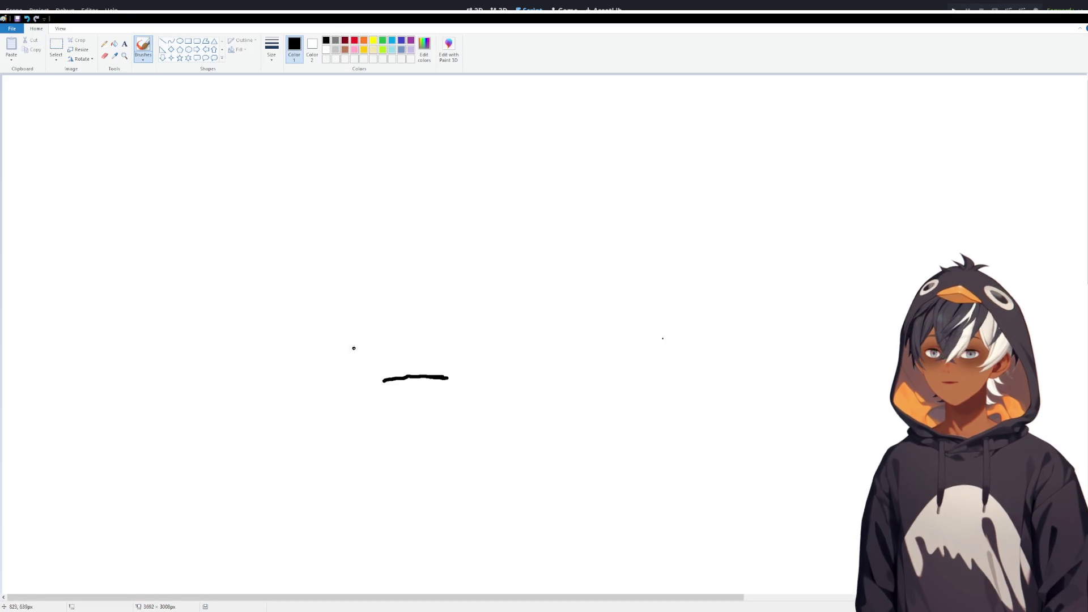
mouse_move(382, 373)
left_mouse_down()
mouse_move(245, 367)
mouse_move(253, 191)
left_mouse_up()
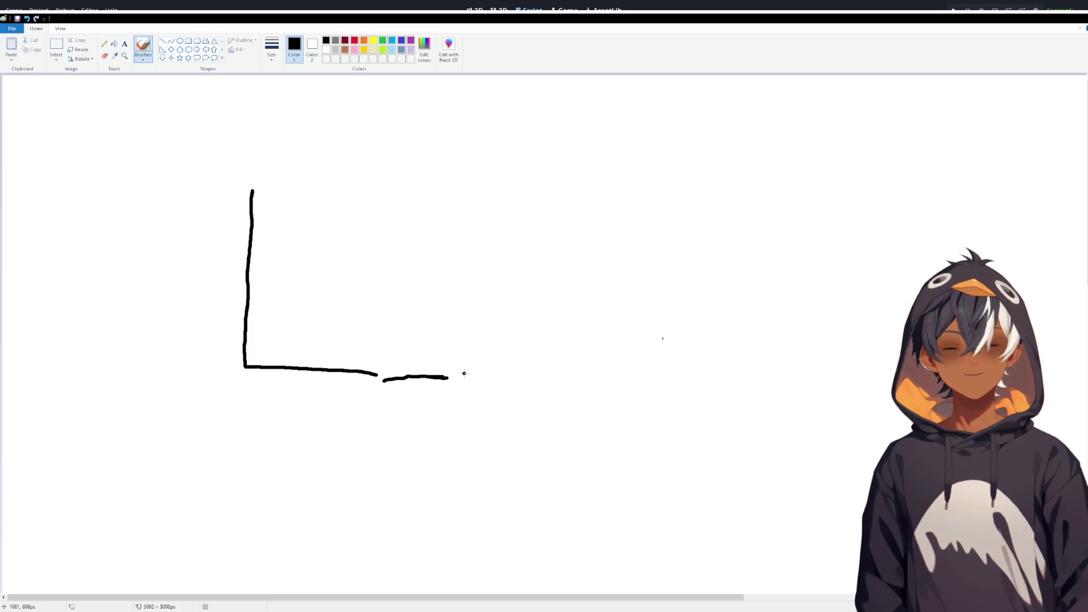
mouse_move(463, 369)
left_mouse_down()
mouse_move(460, 262)
mouse_move(498, 260)
mouse_move(506, 373)
mouse_move(532, 339)
mouse_move(539, 297)
left_mouse_up()
left_click_drag(611, 371, 589, 169)
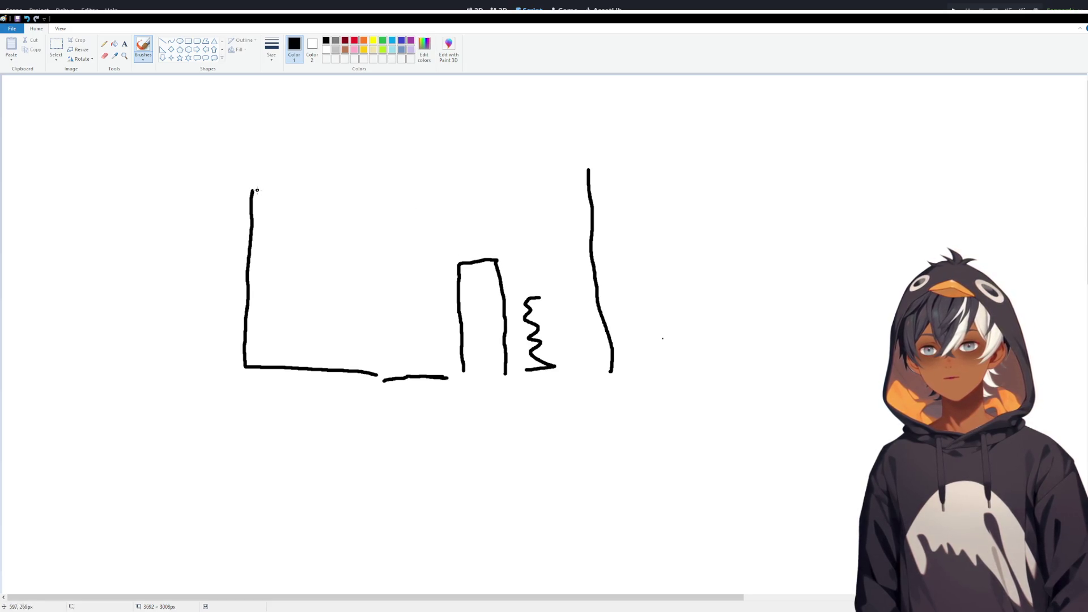
mouse_move(253, 194)
left_mouse_down()
mouse_move(281, 176)
mouse_move(396, 178)
left_mouse_up()
left_click(401, 187)
left_click(409, 195)
left_click(418, 209)
left_click(426, 223)
left_click(434, 231)
left_click(446, 245)
left_click(450, 250)
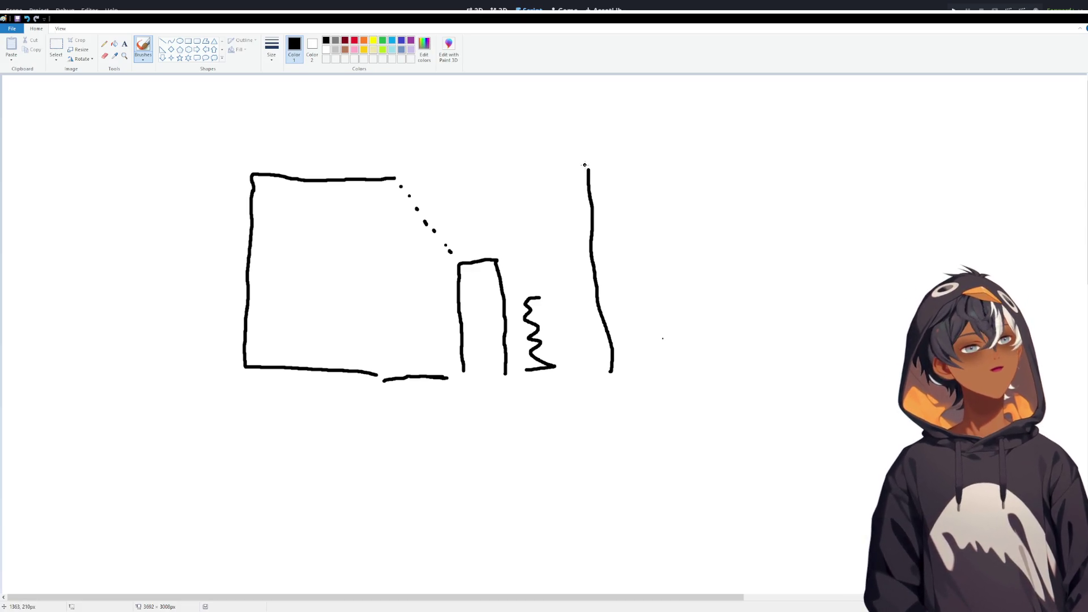
Extend the upper walls and add two ledge lines off the upper-left wall
mouse_move(581, 161)
left_mouse_down()
mouse_move(493, 159)
mouse_move(486, 89)
left_mouse_up()
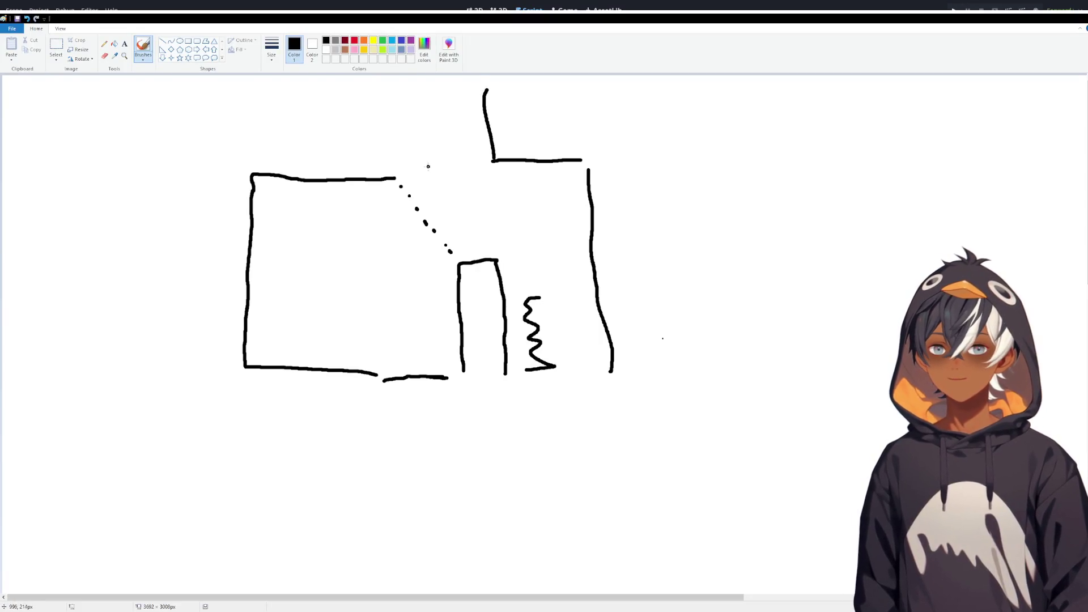
mouse_move(389, 178)
left_mouse_down()
mouse_move(420, 177)
mouse_move(419, 91)
left_mouse_up()
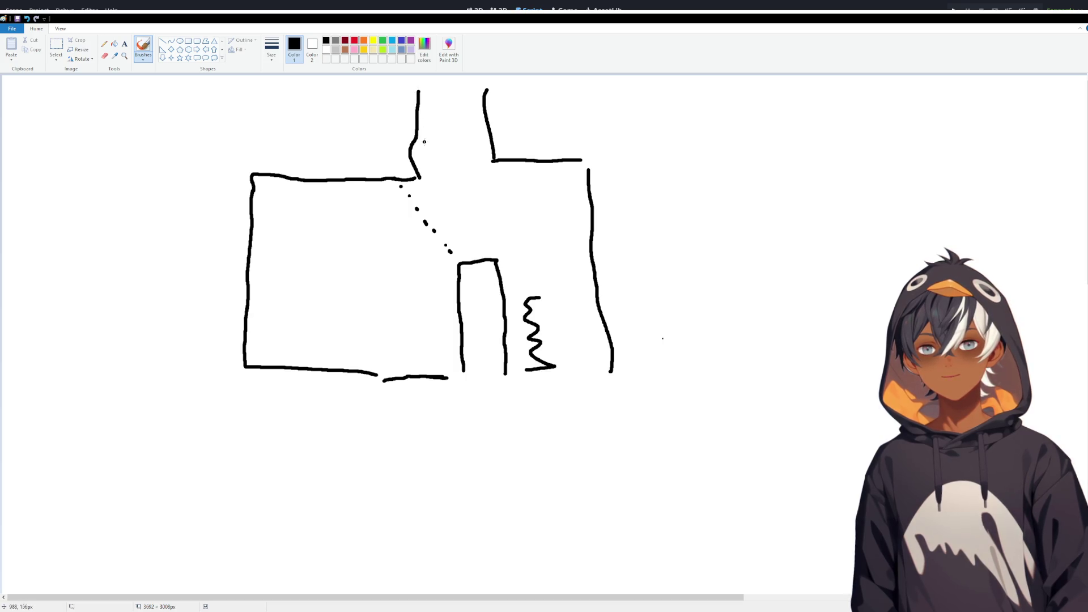
left_click_drag(418, 137, 353, 137)
mouse_move(419, 108)
left_mouse_down()
mouse_move(371, 102)
mouse_move(379, 75)
left_mouse_up()
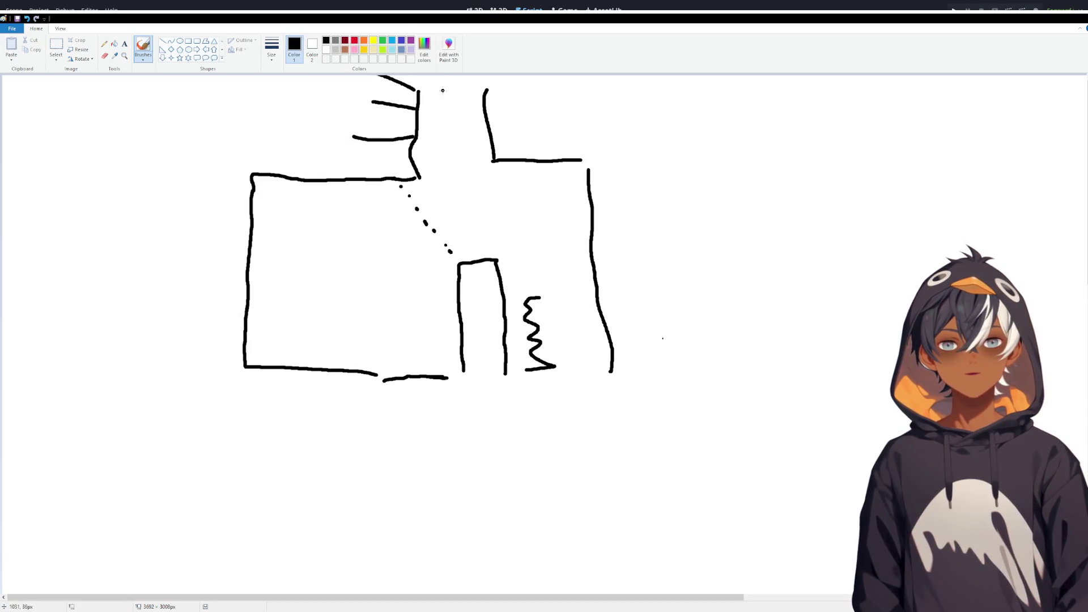
left_click_drag(481, 78, 496, 77)
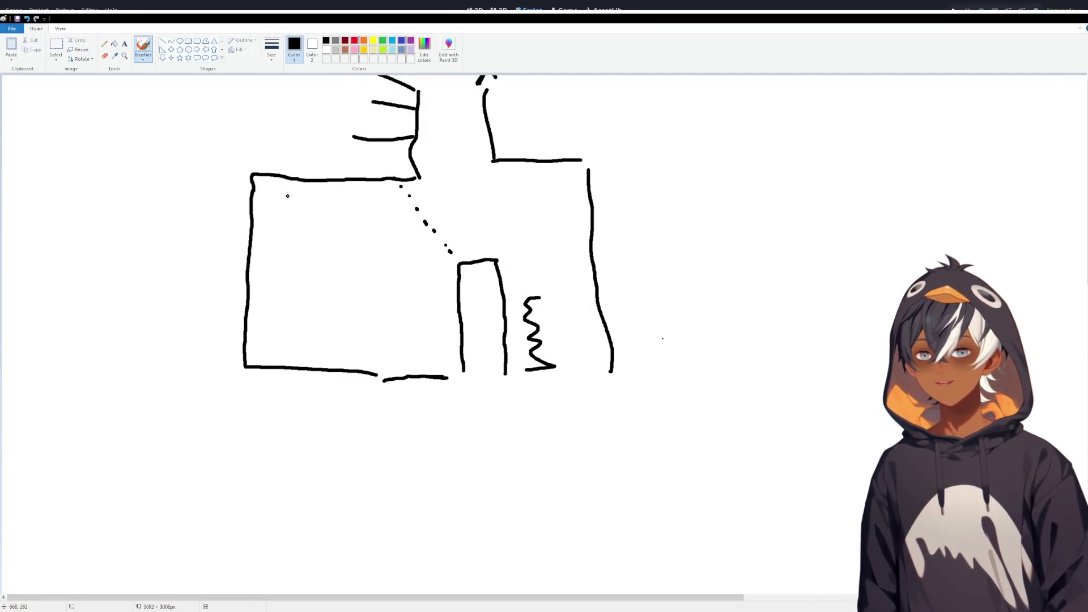
Draw a small rectangle labelled 'Buggy' with an upward arrow pointing at it
mouse_move(299, 190)
left_mouse_down()
mouse_move(296, 214)
mouse_move(366, 211)
mouse_move(370, 180)
left_mouse_up()
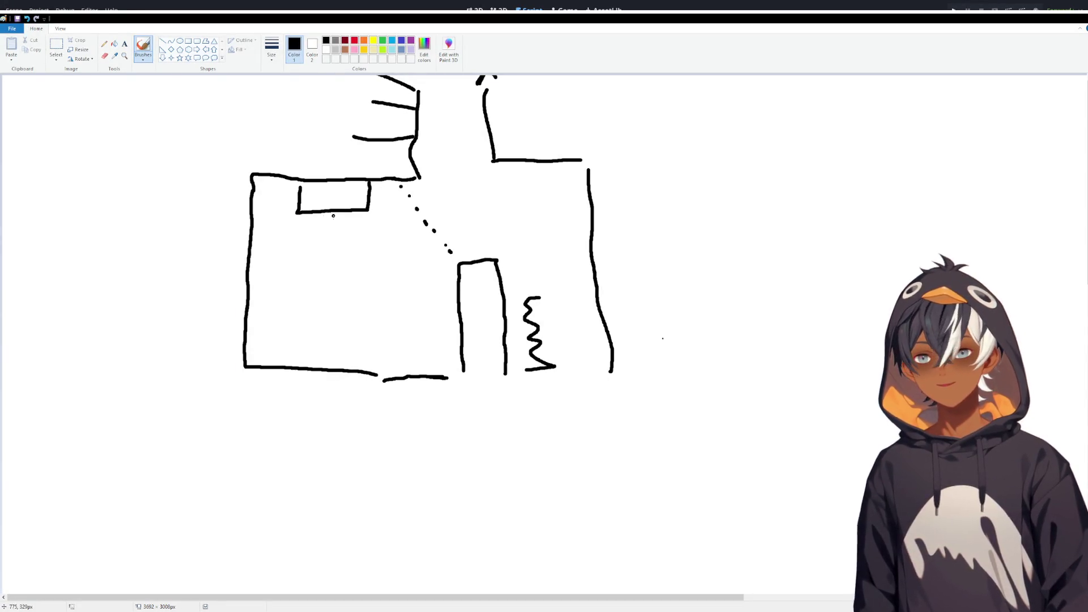
mouse_move(306, 216)
left_mouse_down()
mouse_move(303, 230)
mouse_move(326, 224)
mouse_move(341, 241)
mouse_move(327, 237)
mouse_move(351, 230)
mouse_move(356, 244)
mouse_move(344, 241)
mouse_move(367, 229)
mouse_move(372, 248)
mouse_move(340, 243)
mouse_move(388, 250)
left_mouse_up()
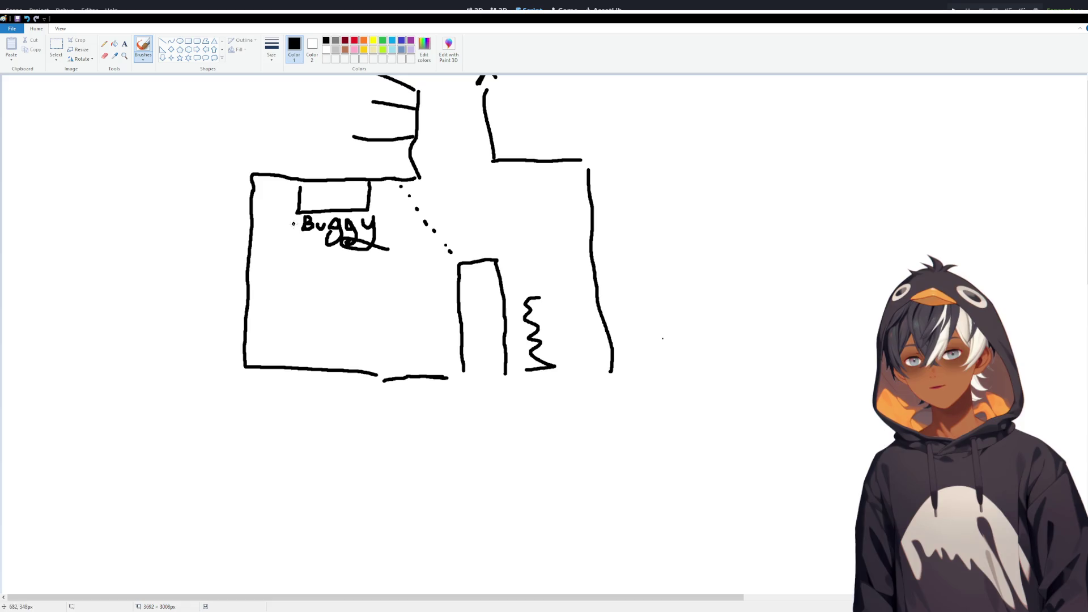
mouse_move(322, 284)
left_mouse_down()
mouse_move(342, 270)
mouse_move(334, 249)
left_mouse_up()
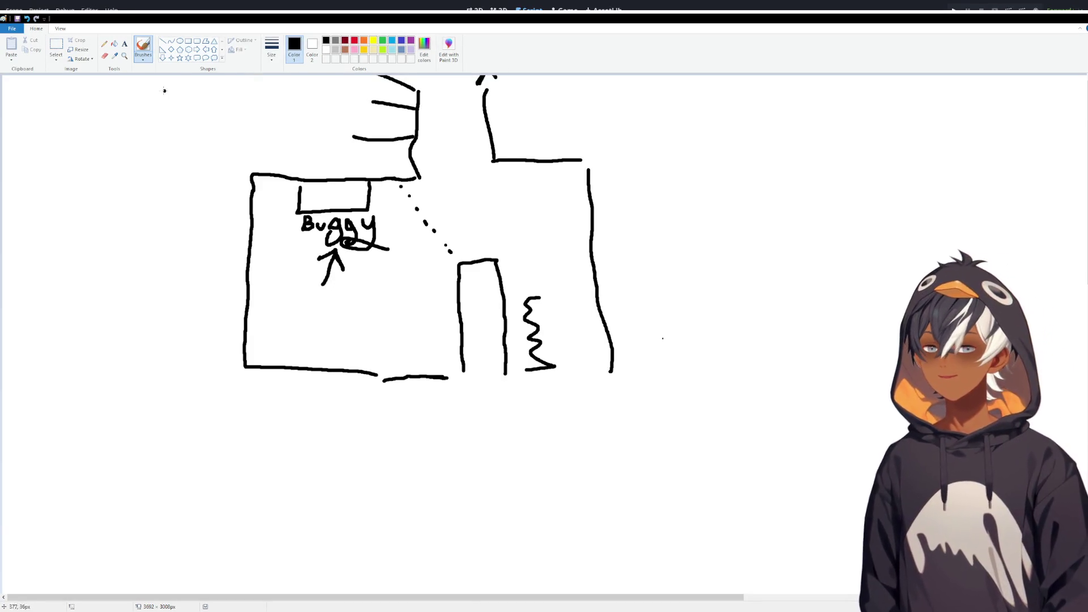
left_click(163, 41)
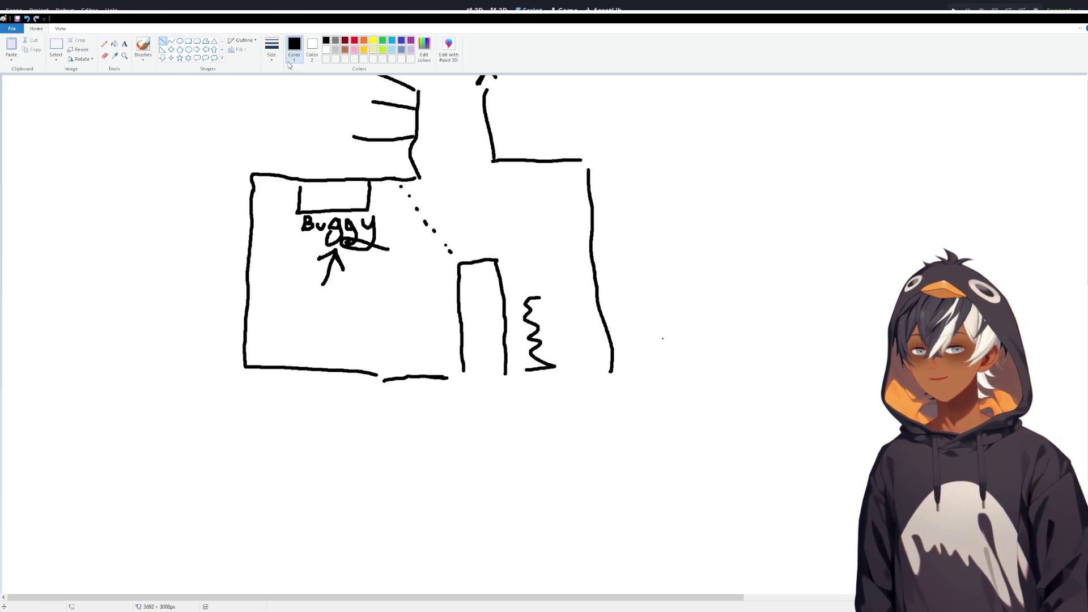
Draw dark red straight lines along the left box's top edge and both passage walls
left_click(345, 41)
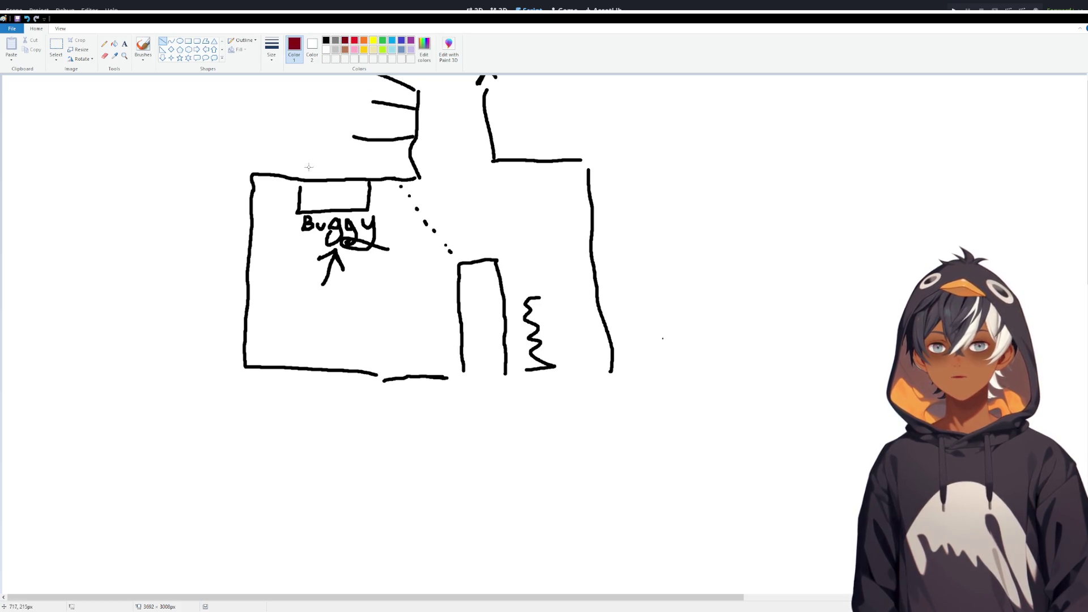
left_click_drag(255, 171, 396, 171)
key("Escape")
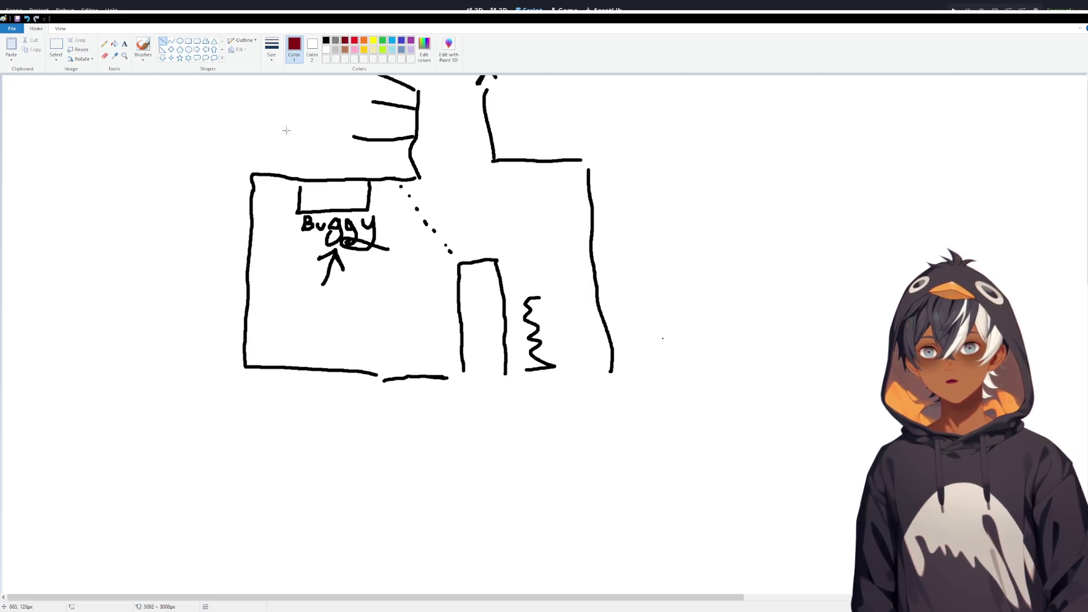
mouse_move(253, 168)
left_mouse_down()
mouse_move(406, 170)
mouse_move(246, 192)
mouse_move(236, 370)
mouse_move(454, 391)
mouse_move(448, 258)
left_mouse_up()
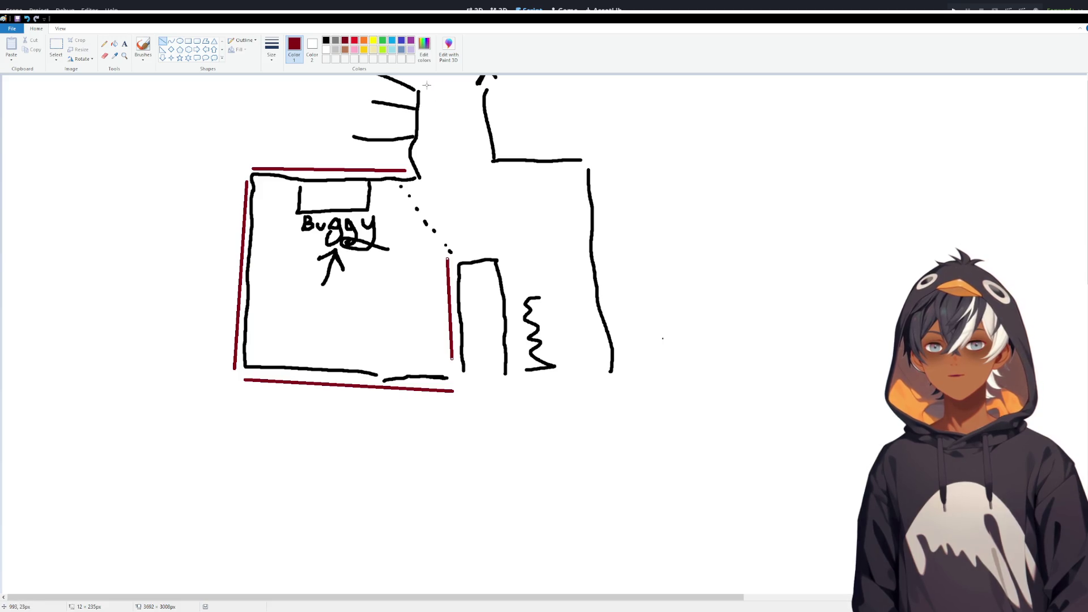
left_click_drag(425, 167, 422, 95)
left_click_drag(484, 163, 473, 95)
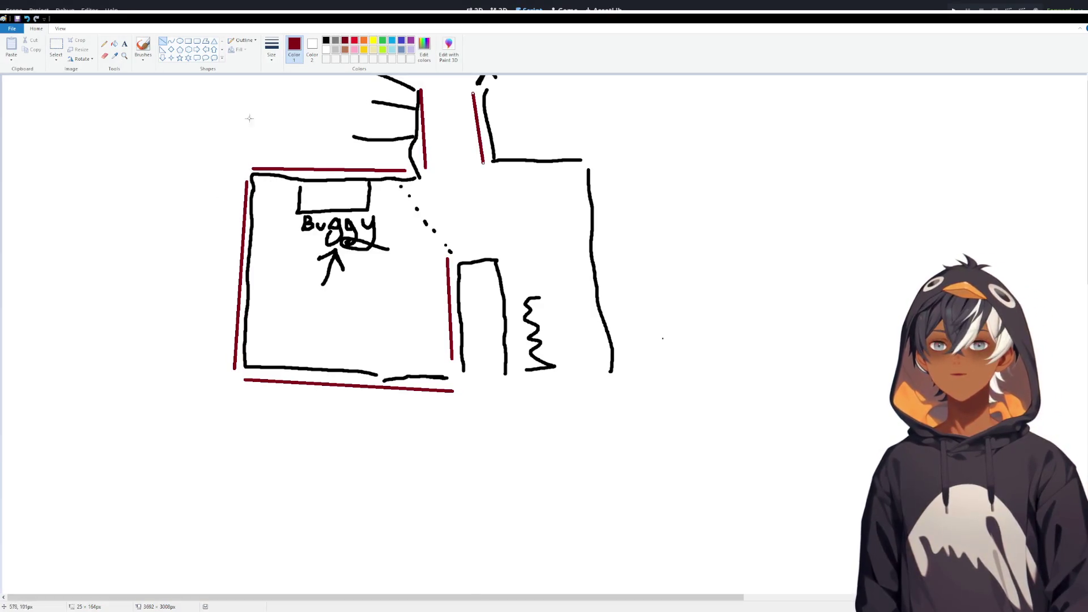
left_click(364, 40)
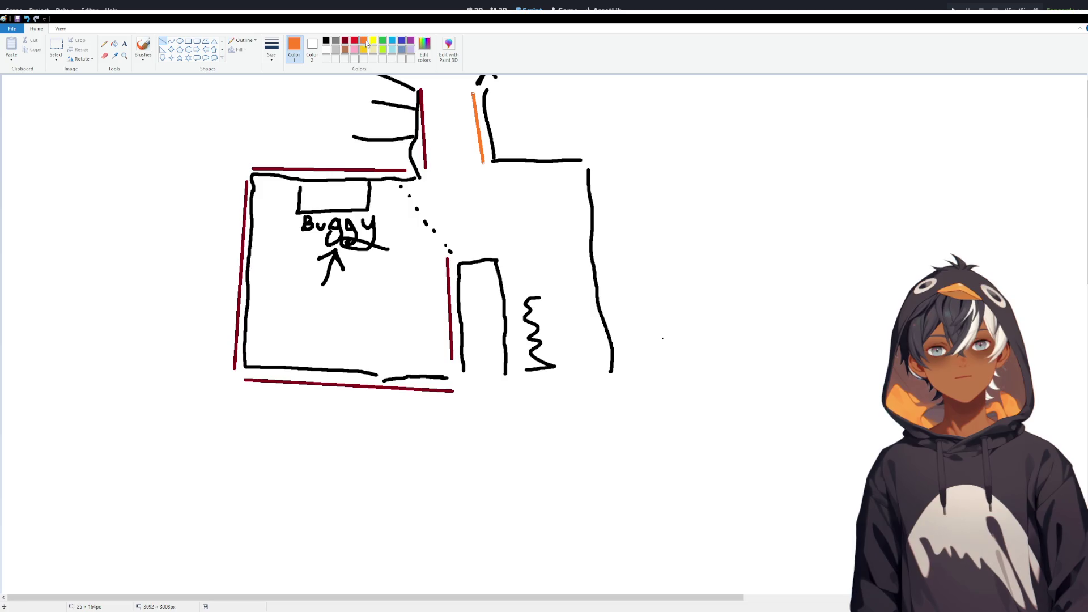
Draw an orange line along the left side of the Buggy rectangle
mouse_move(282, 179)
left_mouse_down()
mouse_move(273, 252)
mouse_move(400, 253)
mouse_move(396, 183)
left_mouse_up()
left_click(283, 254)
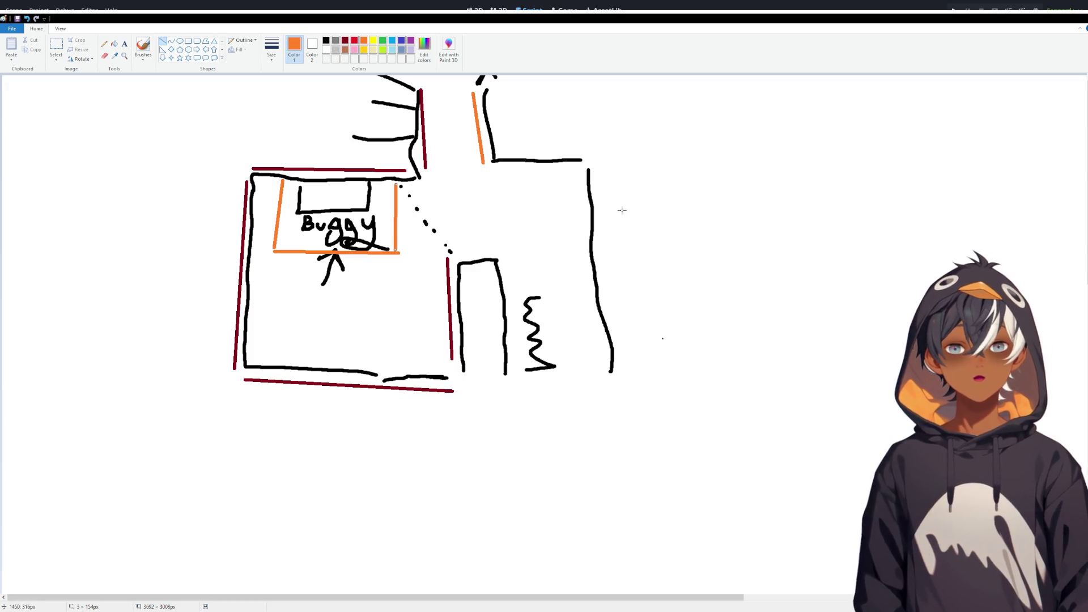
Pencil an orange zigzag by the right wall, then brush a black outer wall joined to the top line
left_click(104, 44)
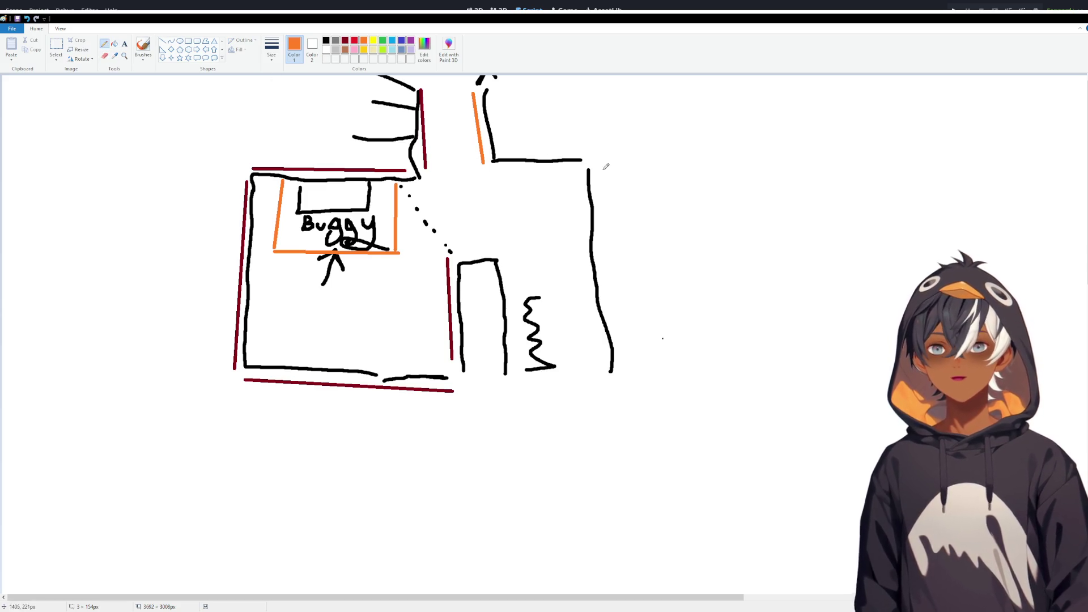
mouse_move(578, 165)
left_mouse_down()
mouse_move(624, 170)
mouse_move(602, 193)
mouse_move(646, 363)
left_mouse_up()
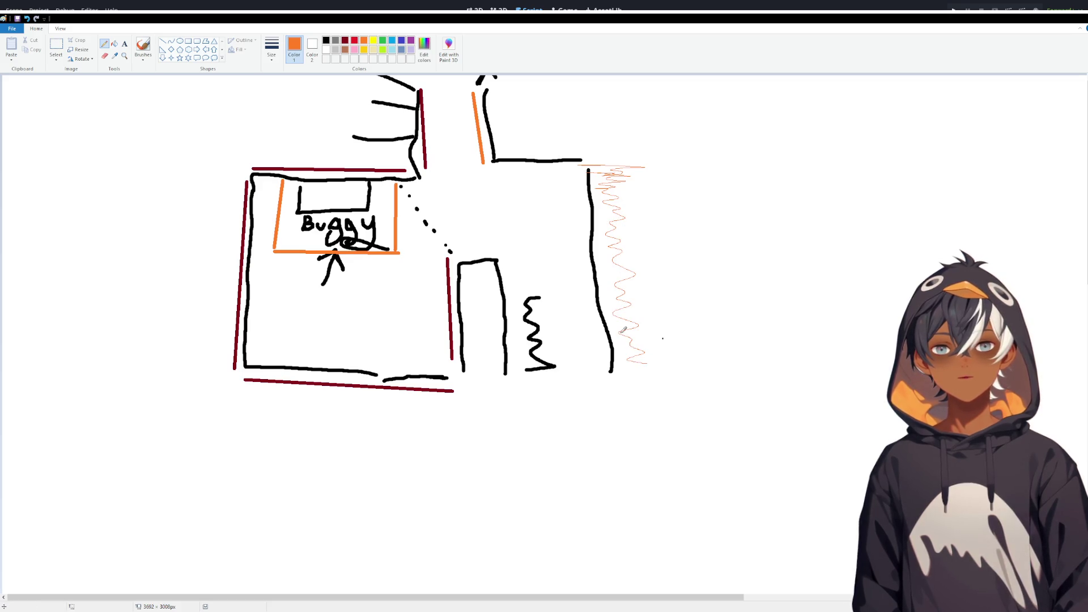
left_click(143, 46)
left_click(326, 40)
mouse_move(645, 162)
left_mouse_down()
mouse_move(657, 192)
mouse_move(654, 339)
mouse_move(672, 390)
left_mouse_up()
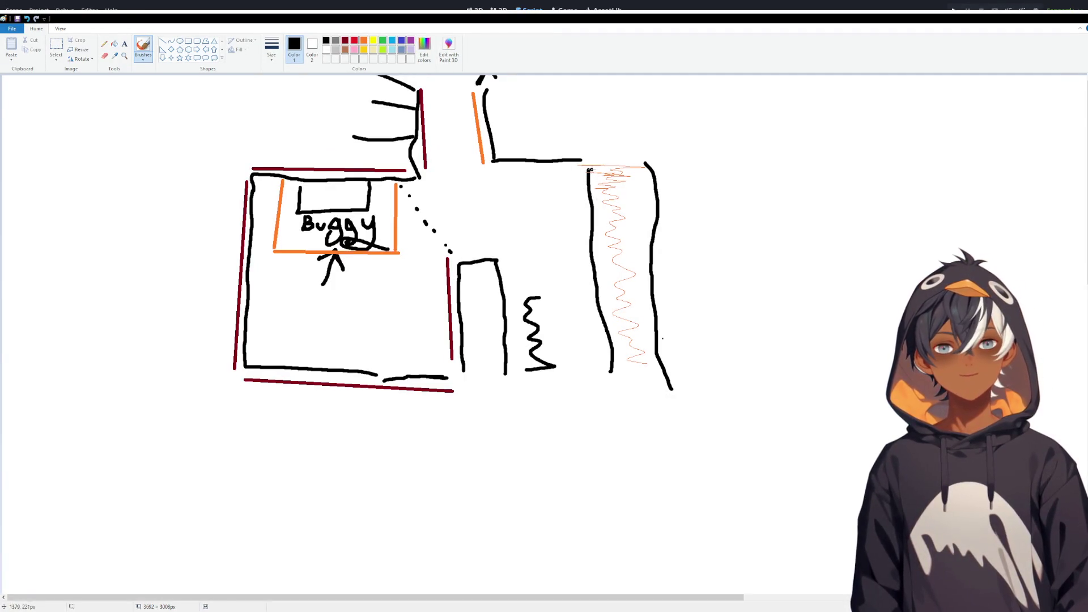
left_click_drag(590, 171, 577, 161)
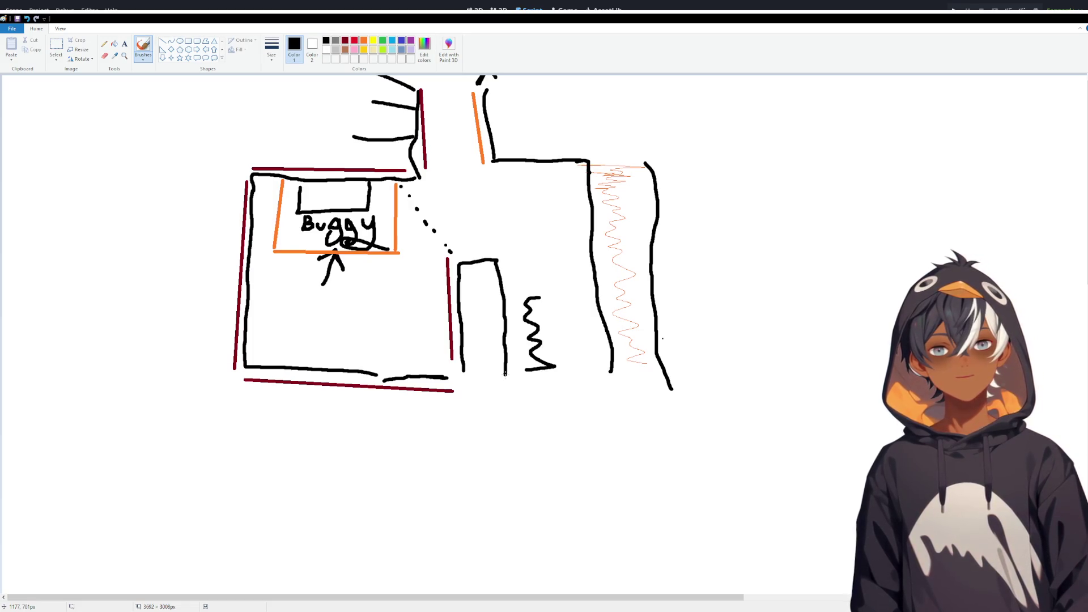
Brush a black bottom line joined to the wall, a bracket, a box around the zigzag, and an upward arrow
mouse_move(505, 374)
left_mouse_down()
mouse_move(504, 385)
mouse_move(530, 390)
mouse_move(611, 384)
mouse_move(613, 351)
left_mouse_up()
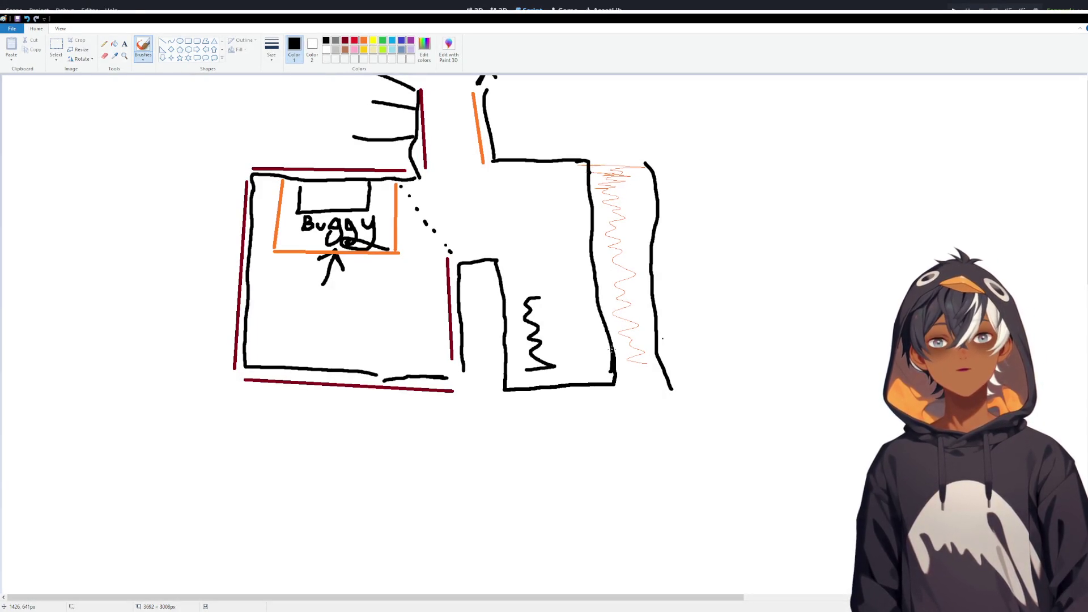
left_click_drag(466, 376, 444, 377)
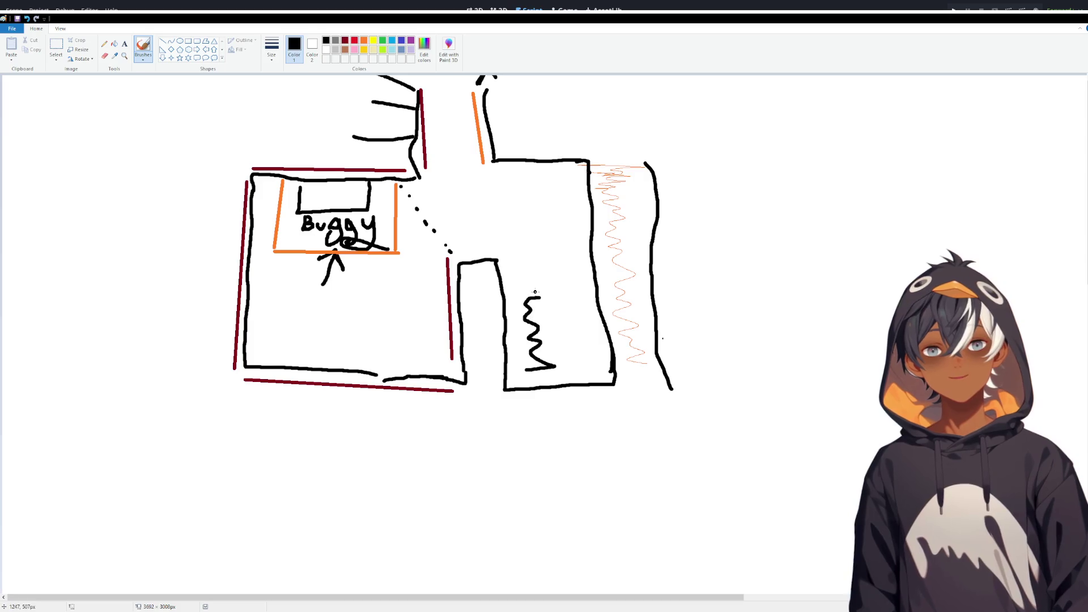
mouse_move(598, 336)
left_mouse_down()
mouse_move(573, 304)
mouse_move(596, 304)
left_mouse_up()
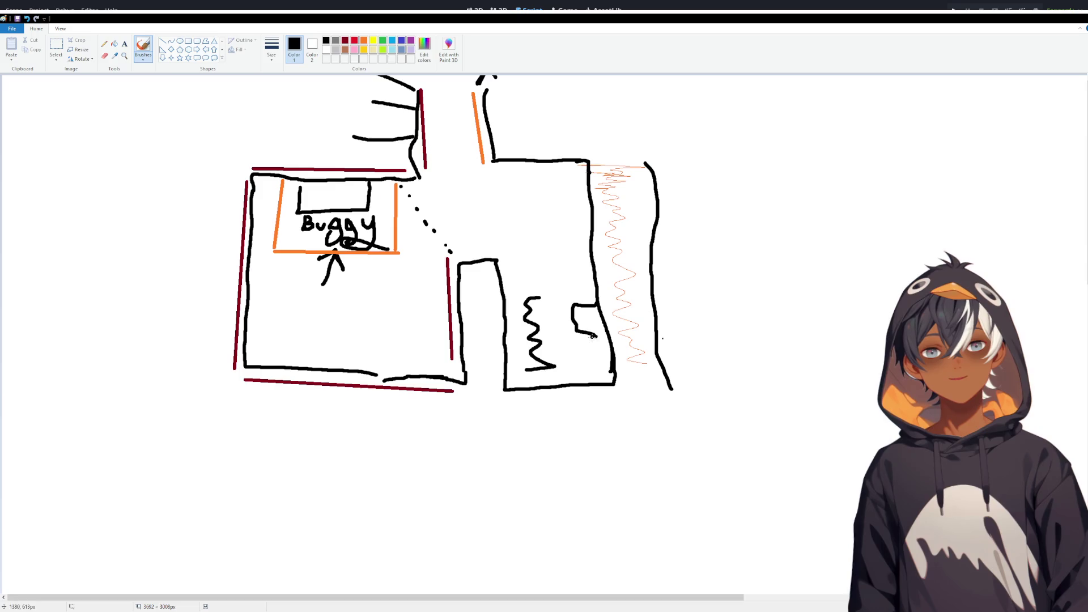
mouse_move(509, 353)
left_mouse_down()
mouse_move(551, 344)
mouse_move(501, 312)
left_mouse_up()
mouse_move(426, 445)
left_mouse_down()
mouse_move(427, 390)
mouse_move(437, 399)
mouse_move(408, 395)
left_mouse_up()
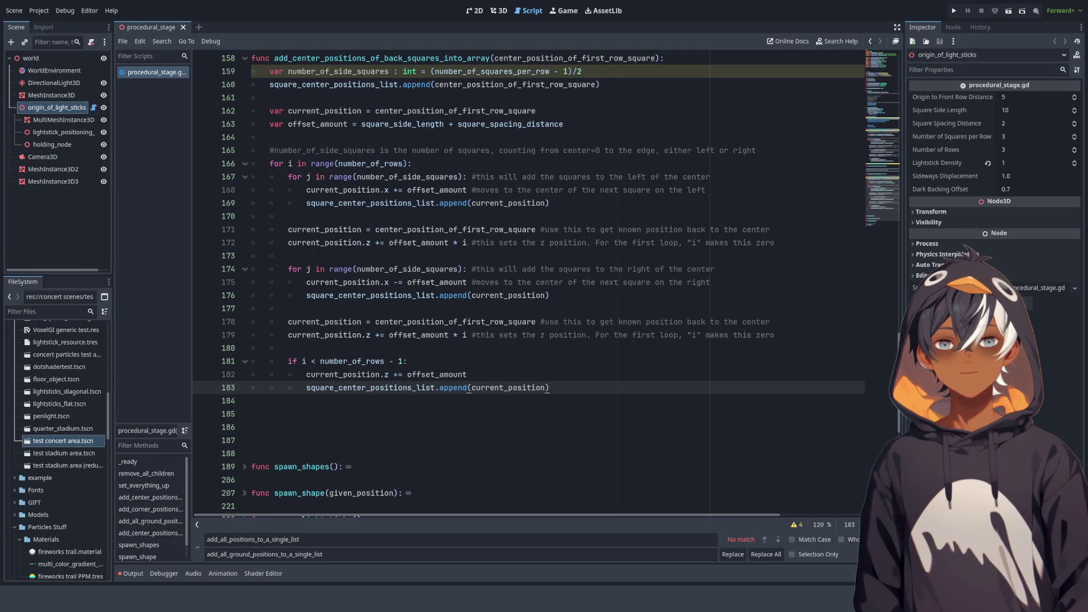
scroll(551, 205, "down", 4)
left_click(551, 202)
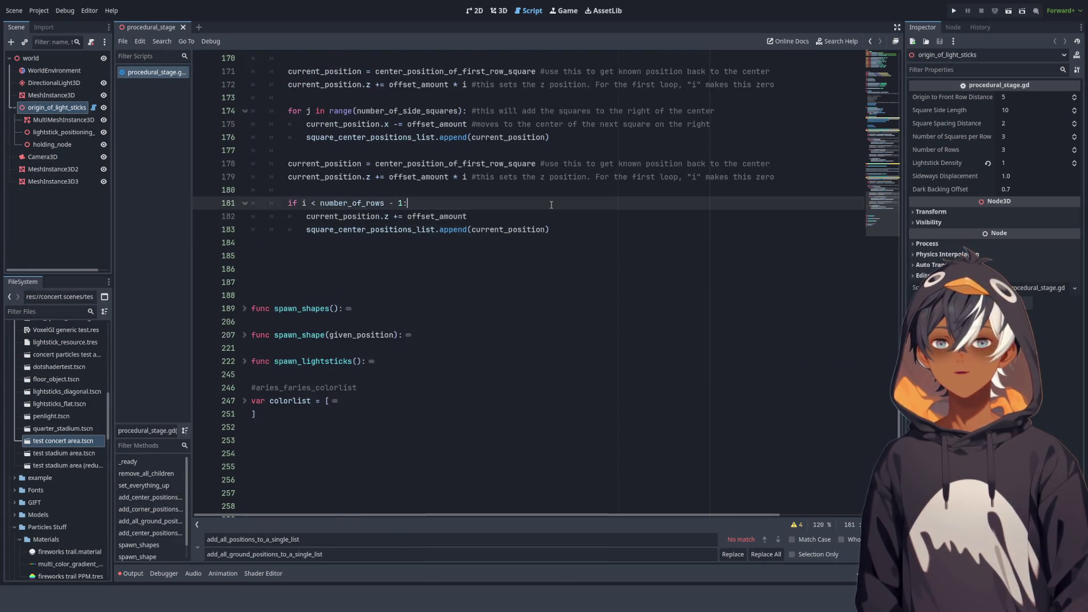
scroll(573, 204, "up", 8)
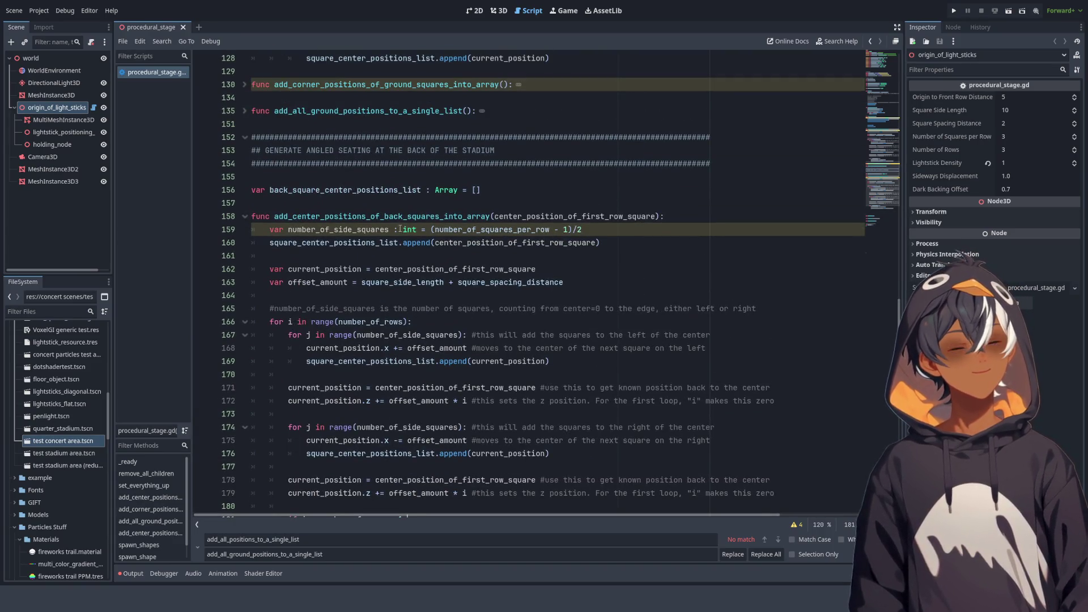
scroll(578, 251, "down", 5)
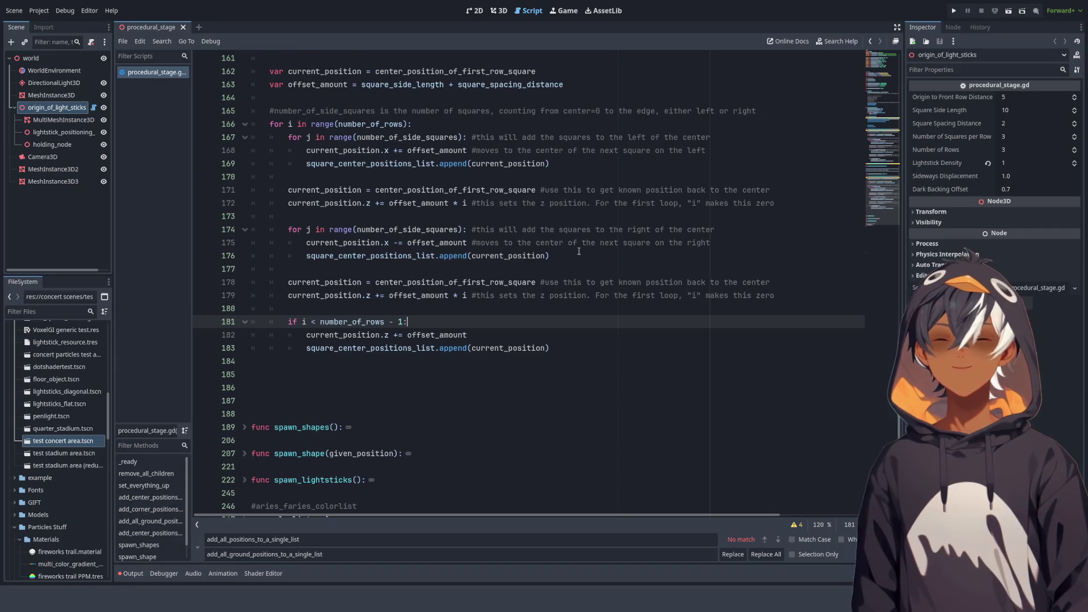
scroll(539, 275, "up", 11)
left_click(441, 229)
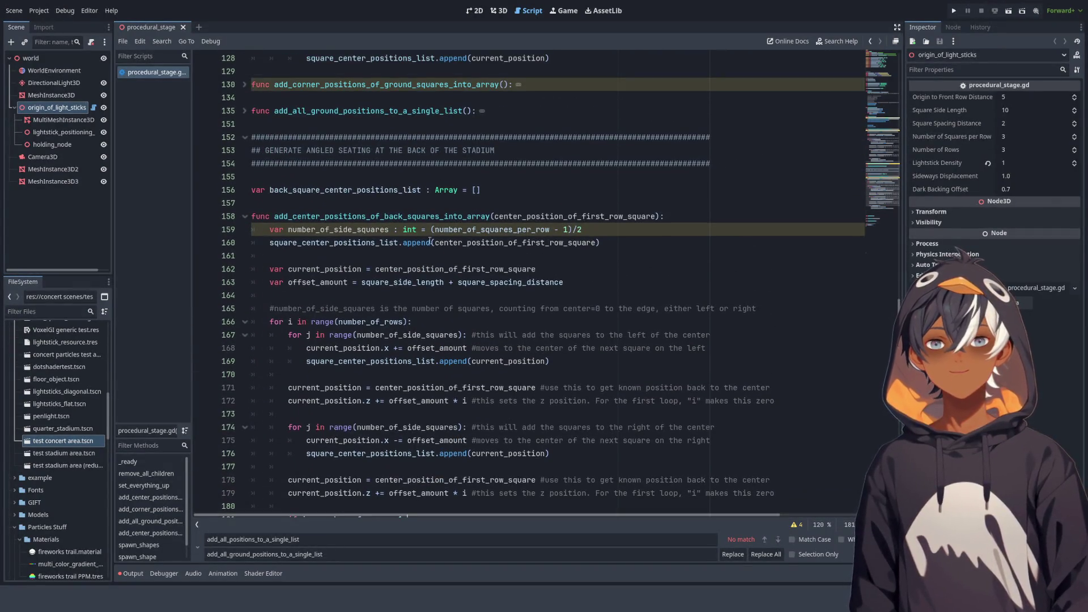